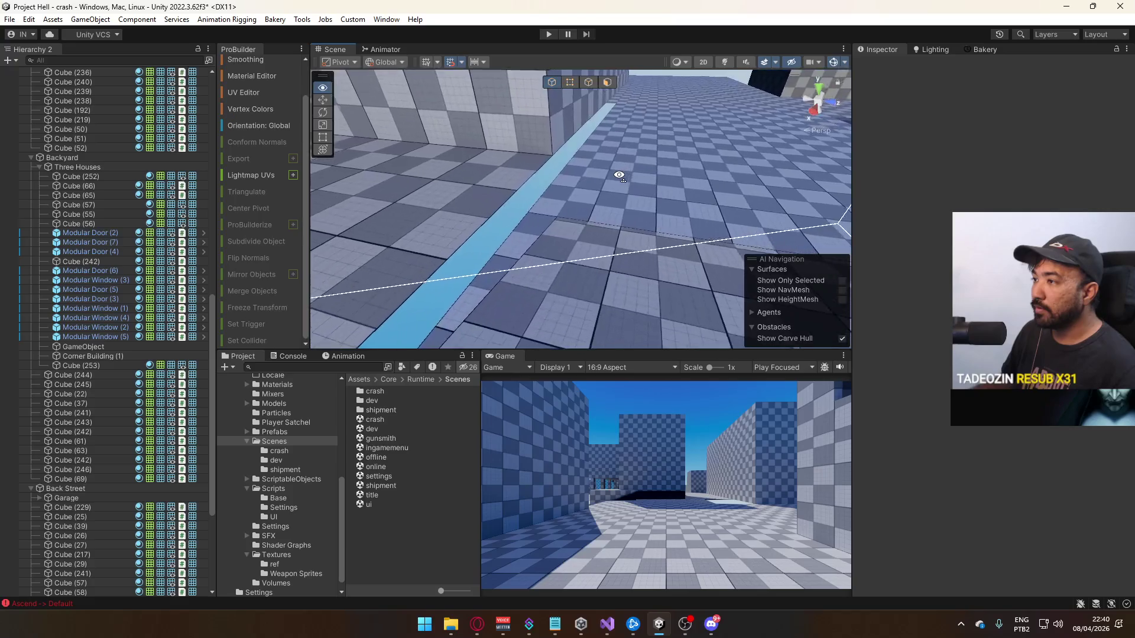
Survey the map, checking house block Cube (243) and floor slabs Cube (57) and Cube (55)
mouse_move(641, 164)
left_mouse_down()
mouse_move(646, 152)
mouse_move(589, 206)
mouse_move(408, 190)
mouse_move(514, 254)
mouse_move(443, 247)
mouse_move(461, 200)
left_mouse_up()
left_click(487, 183)
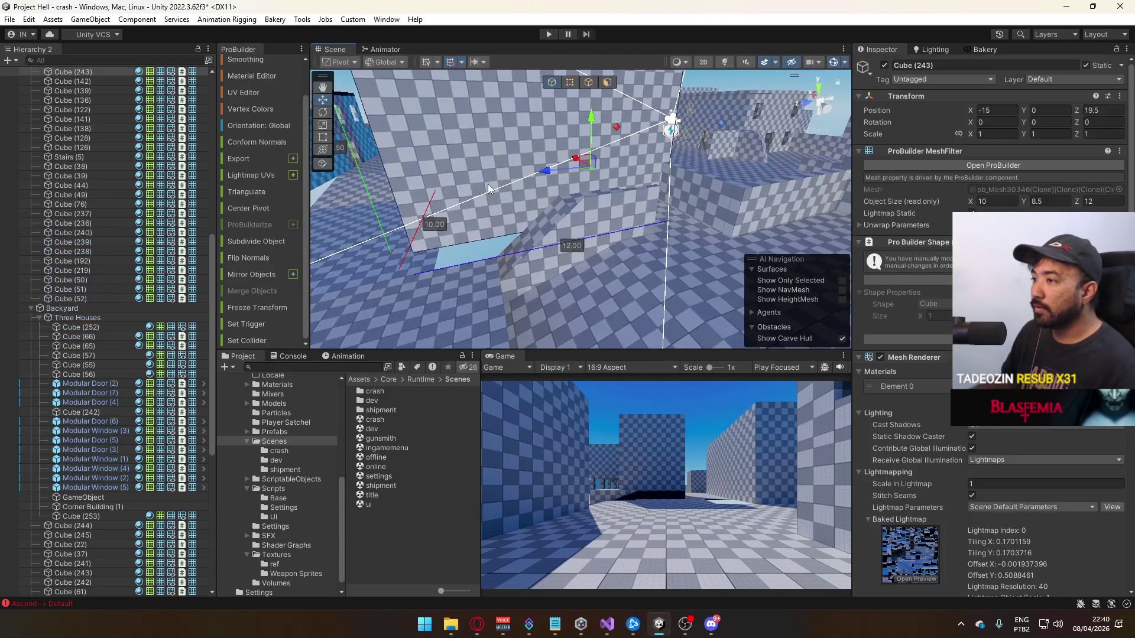
mouse_move(593, 181)
left_mouse_down()
mouse_move(840, 208)
mouse_move(843, 262)
mouse_move(852, 242)
left_mouse_up()
mouse_move(662, 186)
left_mouse_down()
mouse_move(646, 184)
mouse_move(593, 250)
mouse_move(459, 228)
mouse_move(428, 268)
mouse_move(492, 185)
mouse_move(666, 233)
mouse_move(621, 206)
mouse_move(622, 169)
mouse_move(642, 197)
mouse_move(688, 215)
mouse_move(789, 232)
mouse_move(630, 255)
mouse_move(539, 235)
mouse_move(492, 252)
mouse_move(614, 191)
mouse_move(662, 186)
mouse_move(629, 205)
mouse_move(574, 199)
left_mouse_up()
left_click(593, 250)
left_click(666, 233)
left_click(630, 177)
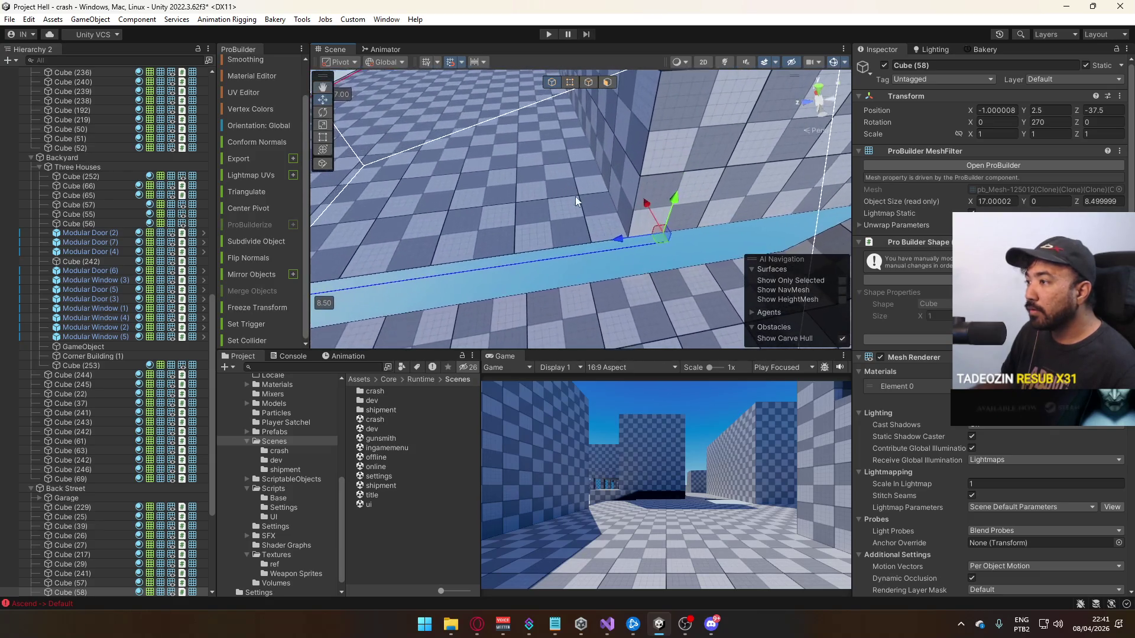
Move Cube (58) to Z -37 and lower it to height 1.5
left_click_drag(619, 239, 580, 241)
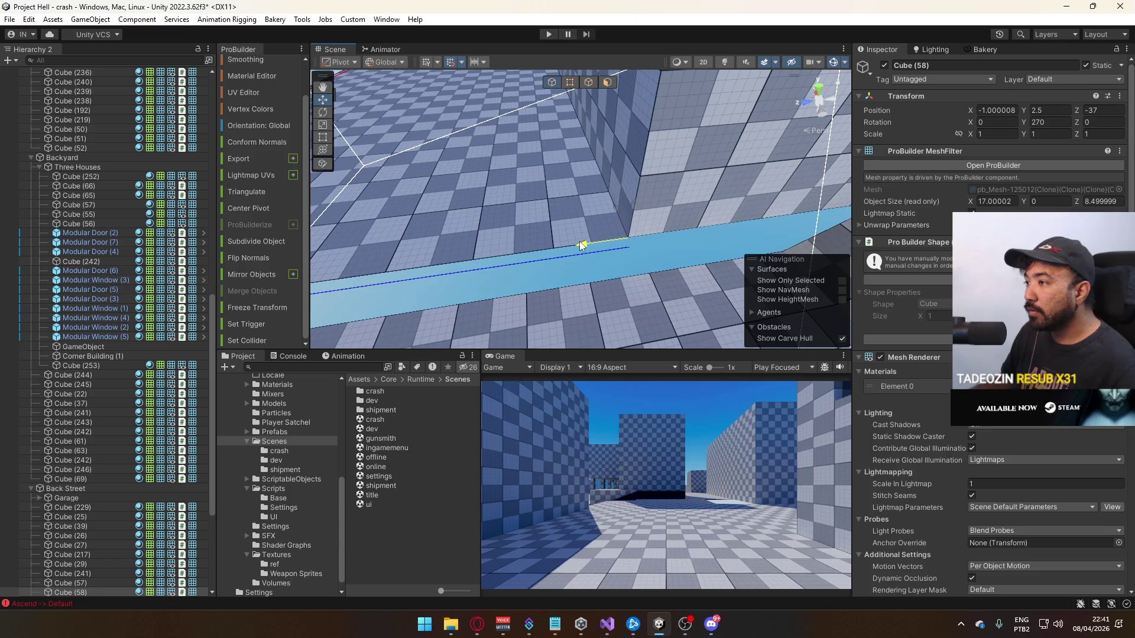
key("f")
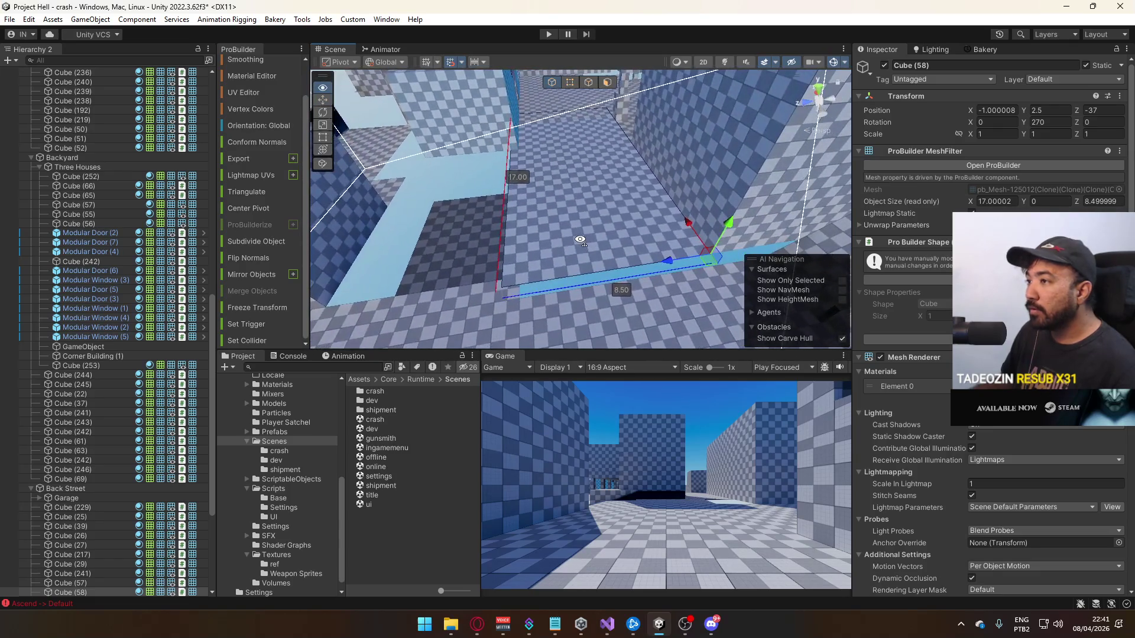
key("d")
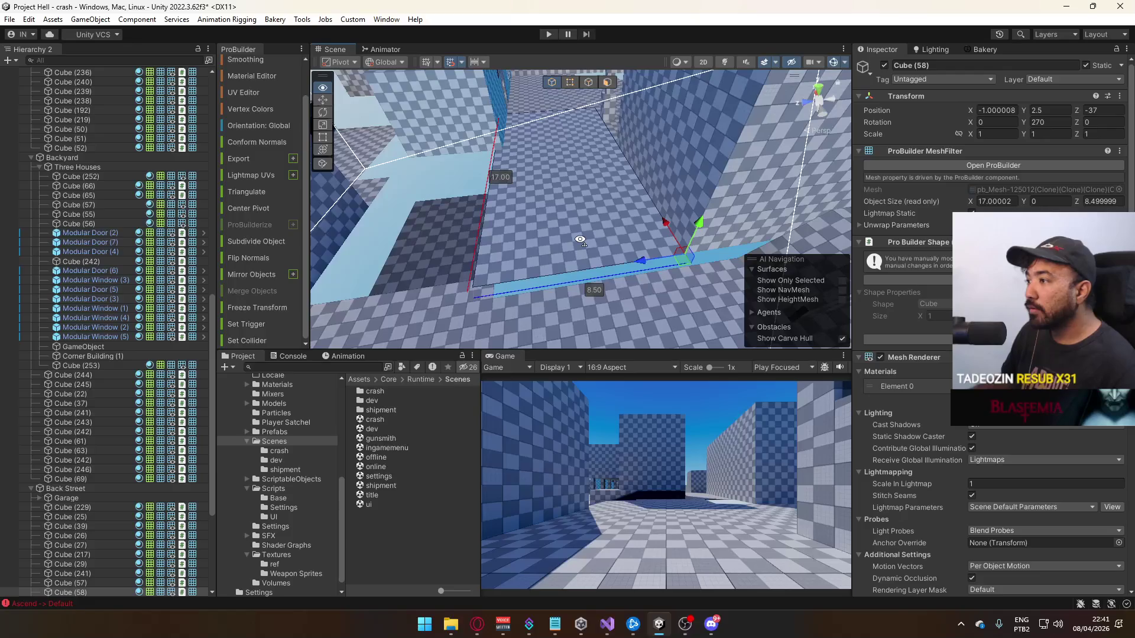
left_click_drag(690, 243, 591, 266)
left_click(583, 226)
Reset the UVs of Cube (57)'s top face in the UV Editor, then return to Object mode
left_click_drag(583, 226, 613, 104)
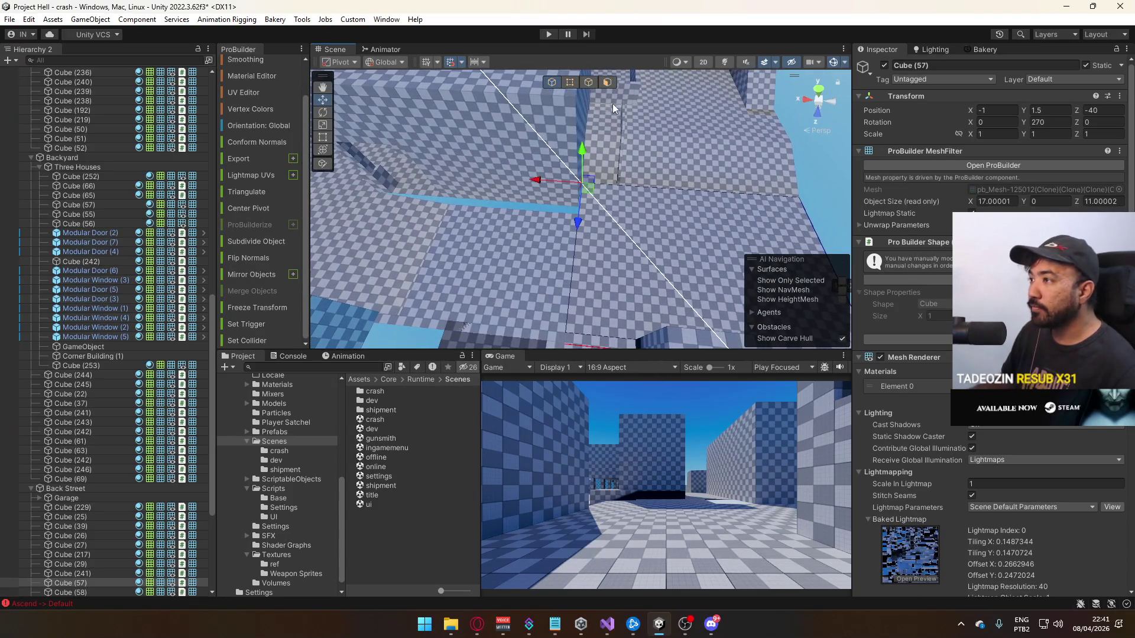
left_click(649, 267)
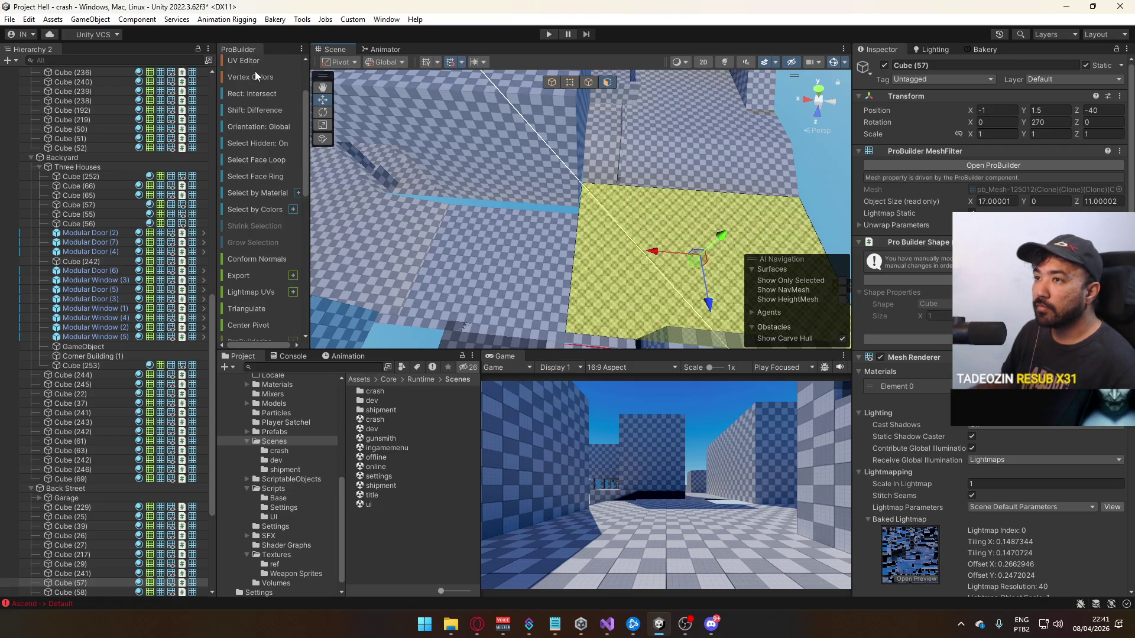
left_click(254, 62)
left_click(370, 487)
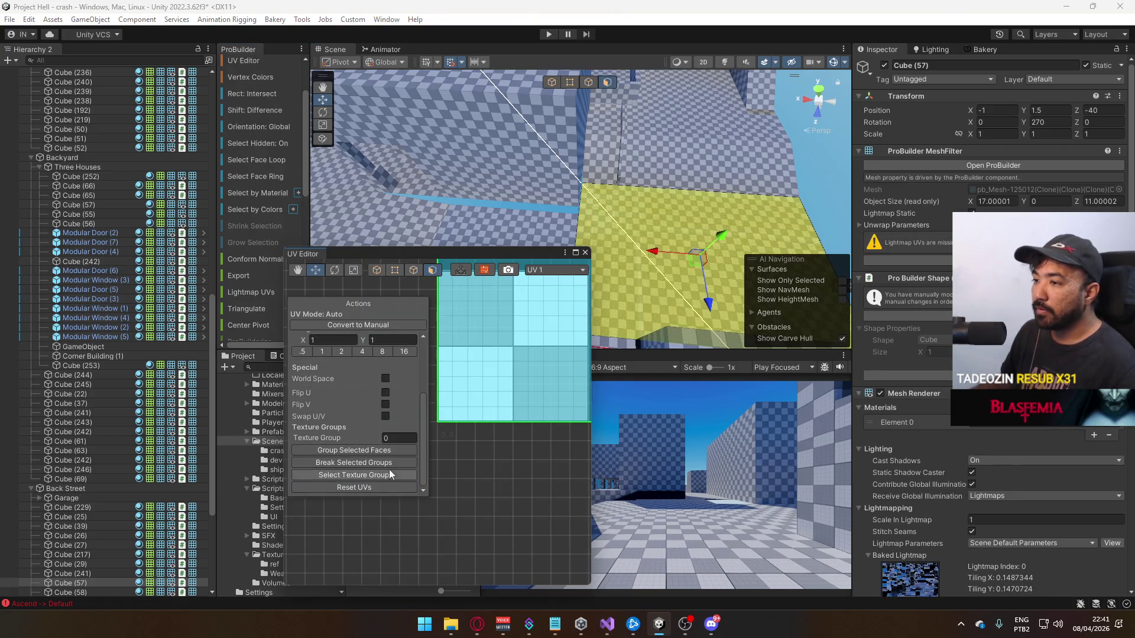
left_click(584, 253)
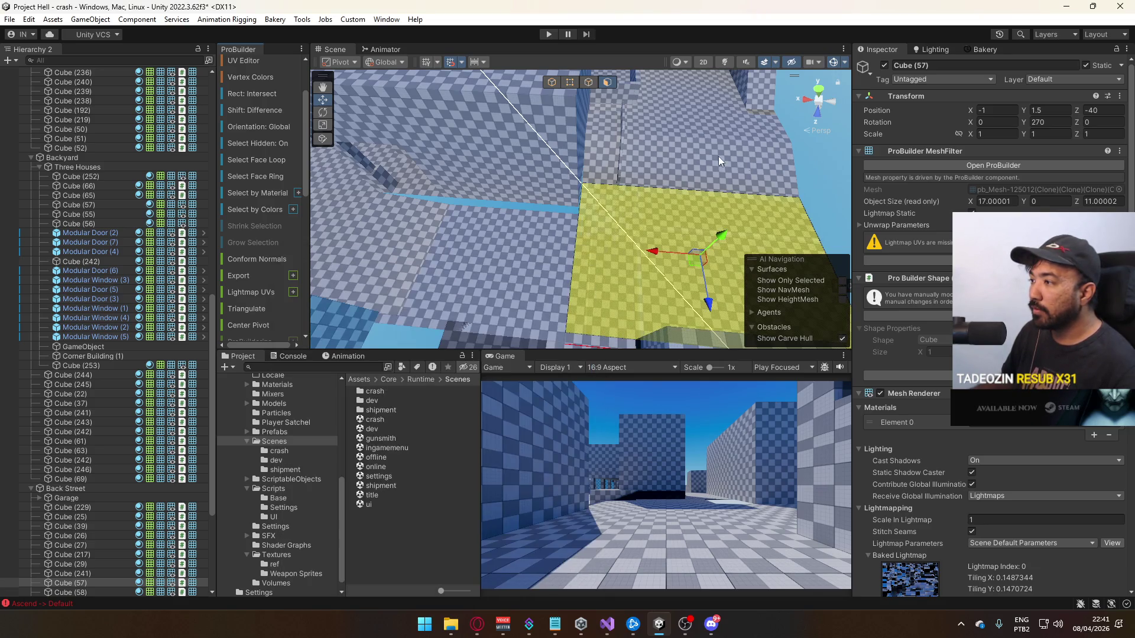
left_click(553, 82)
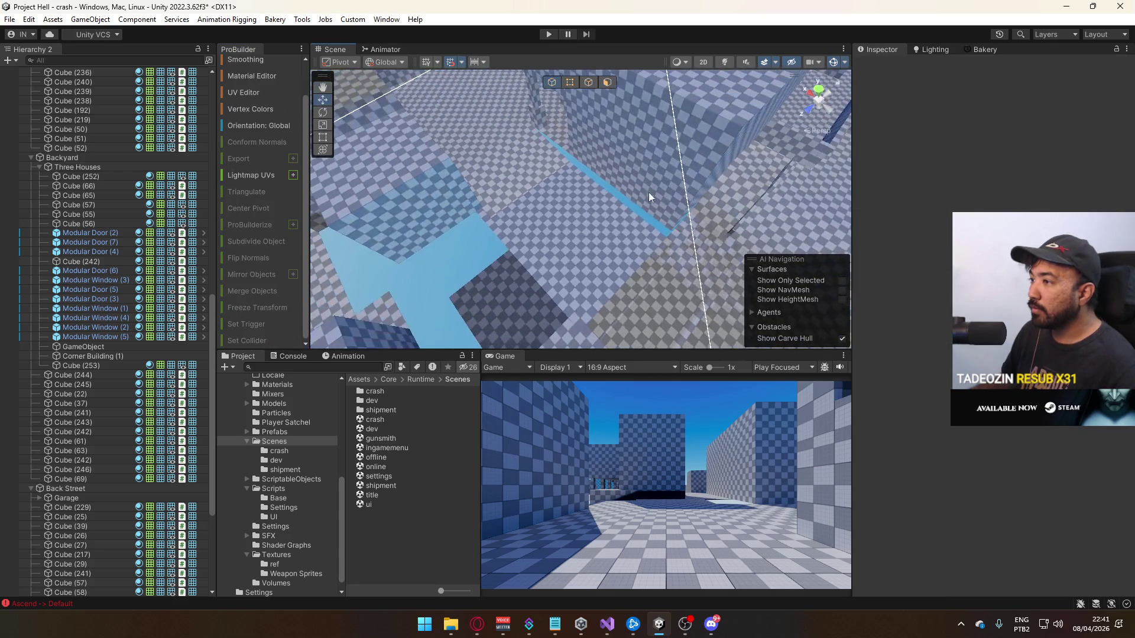
Inspect Cube (61), Cube (25) and floor slabs Cube (57) and Cube (58)
left_click(540, 232)
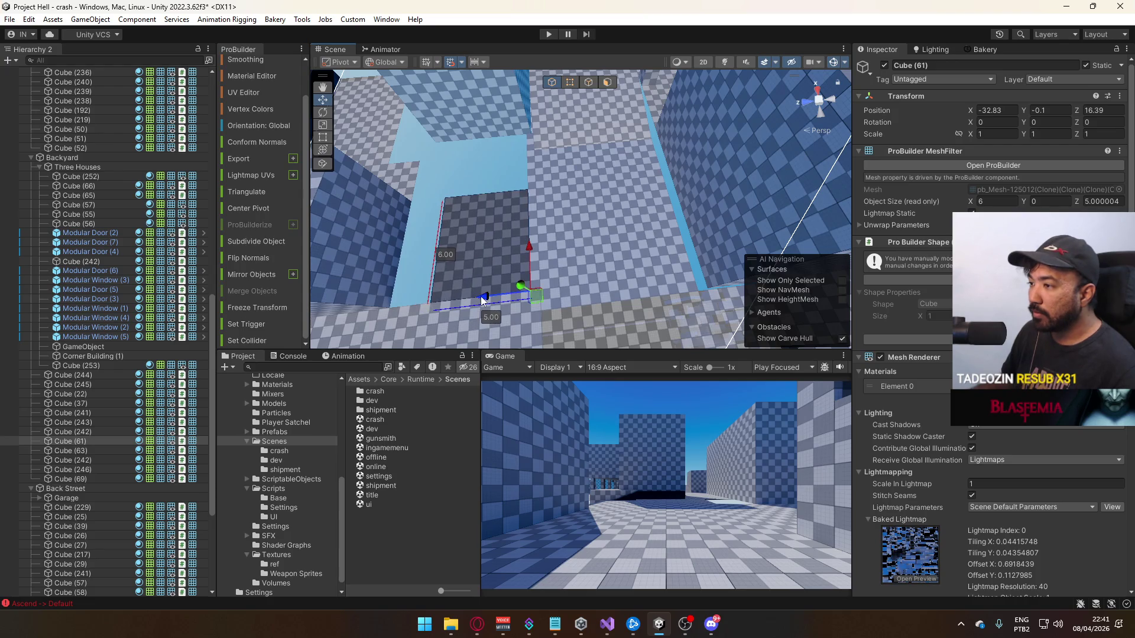
left_click(573, 205)
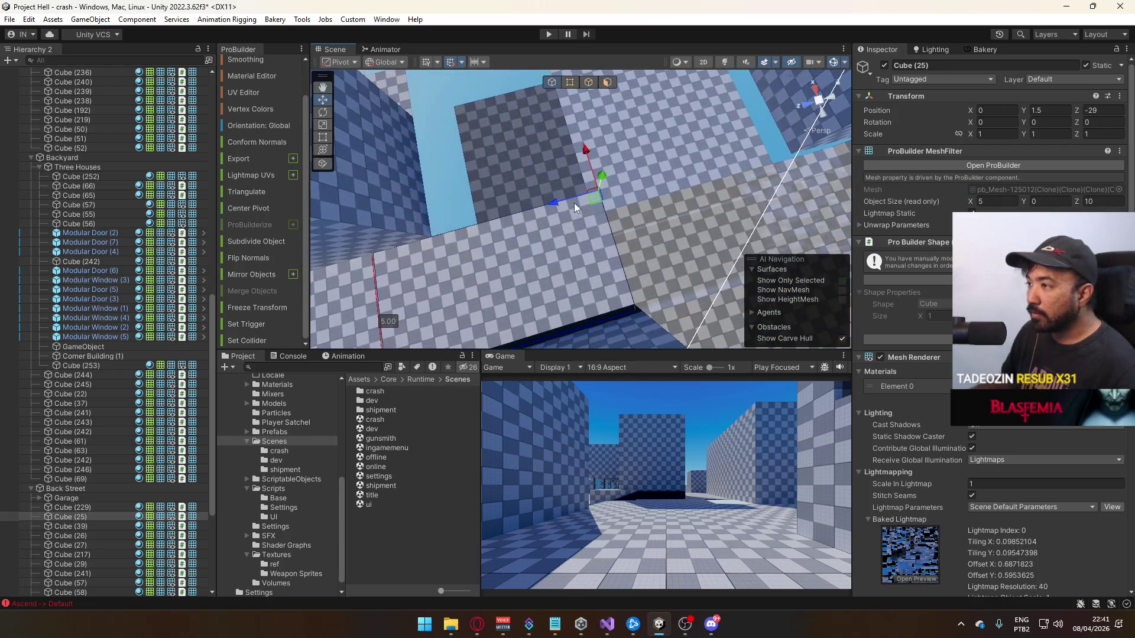
left_click(591, 226)
left_click_drag(590, 226, 615, 174)
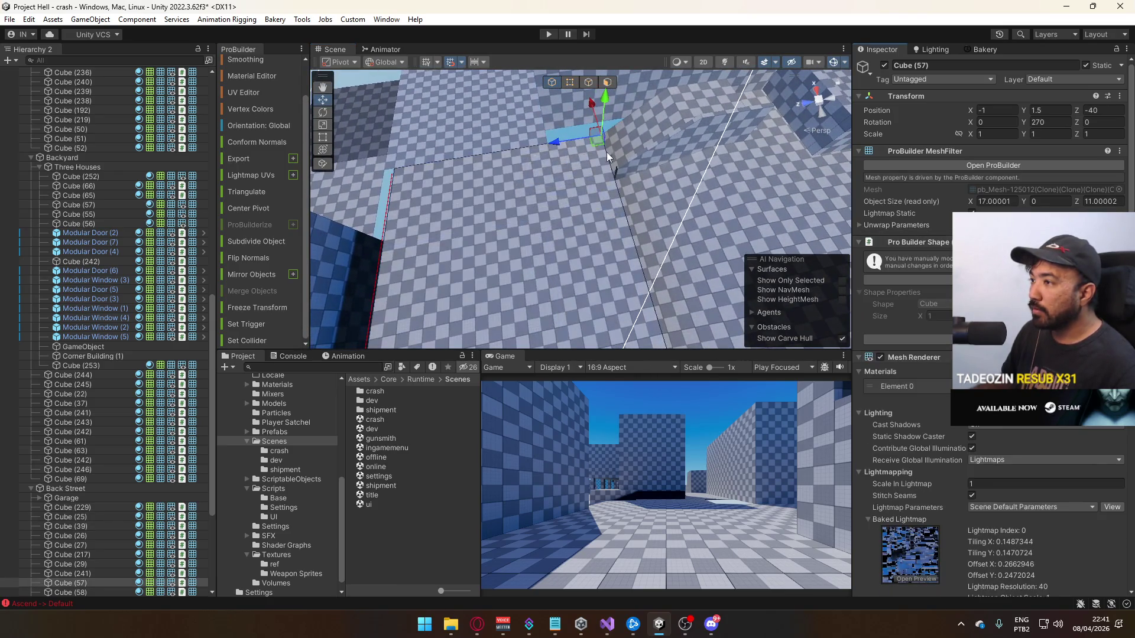
scroll(626, 158, "up", 5)
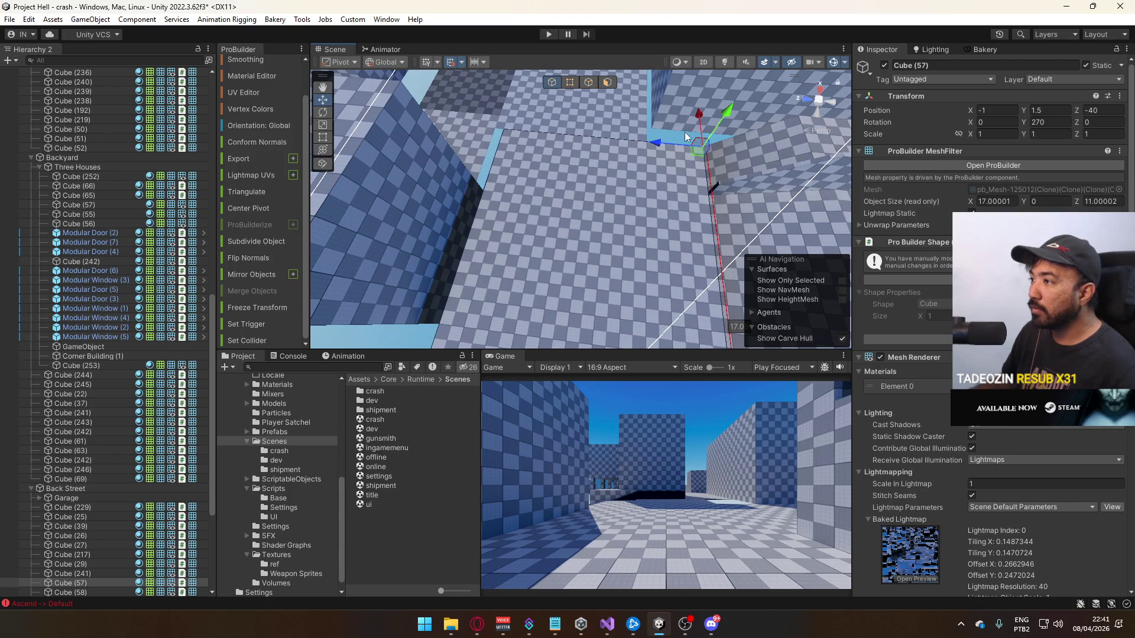
mouse_move(659, 108)
left_mouse_down()
mouse_move(618, 137)
mouse_move(654, 176)
left_mouse_up()
left_click(576, 178)
mouse_move(575, 178)
left_mouse_down()
mouse_move(619, 96)
mouse_move(634, 159)
left_mouse_up()
Raise house block Cube (243) to a height of 9.5
left_click(671, 221)
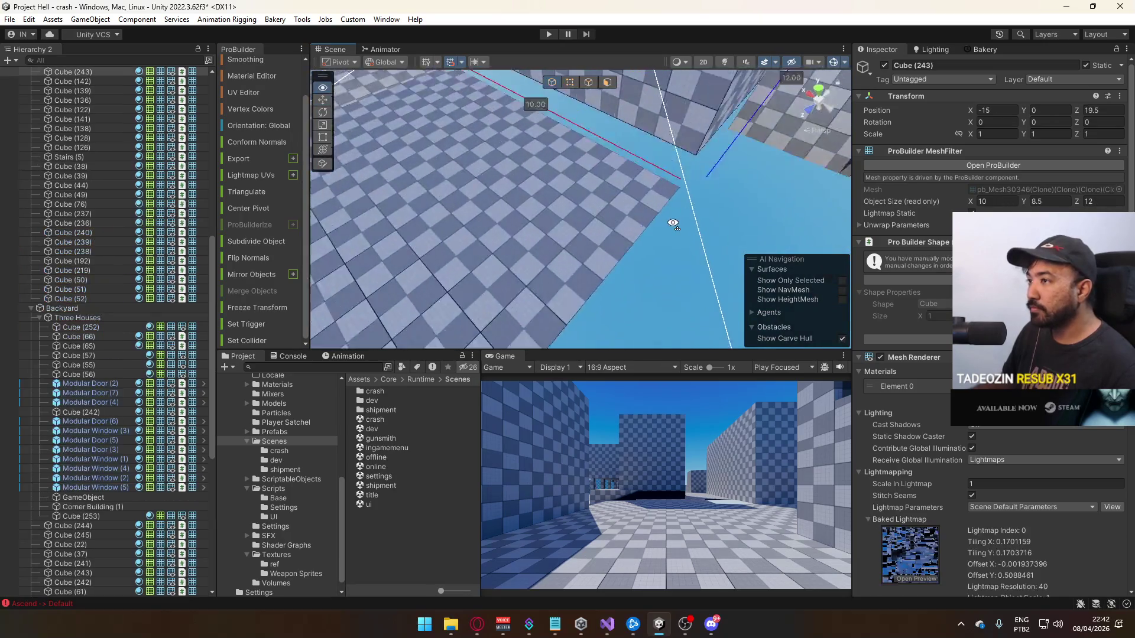
key("f")
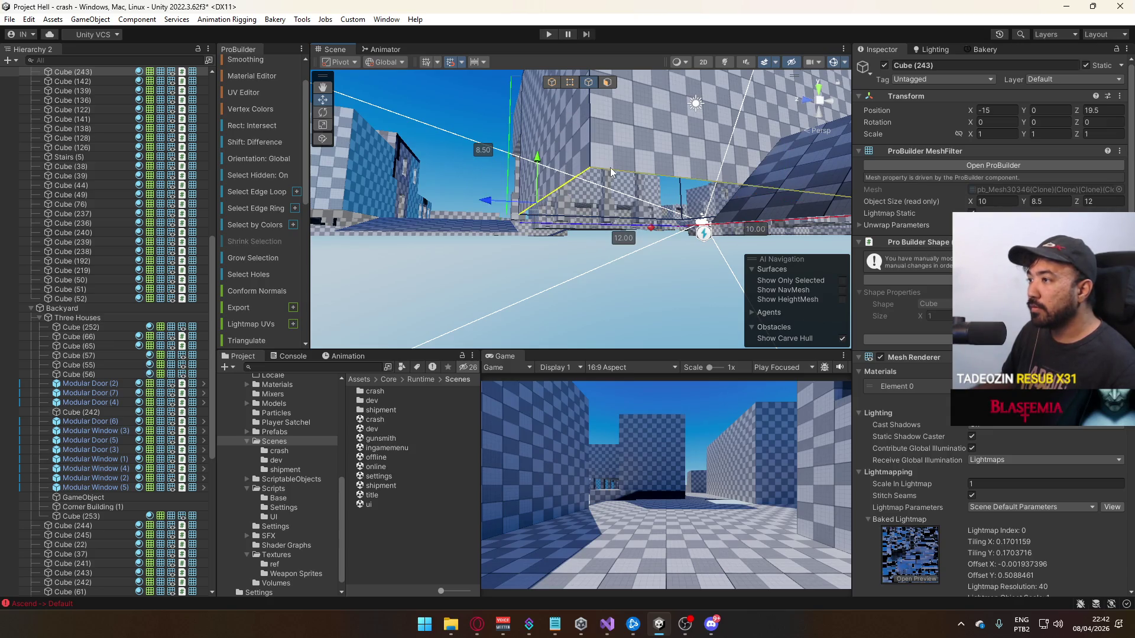
left_click_drag(784, 145, 784, 194)
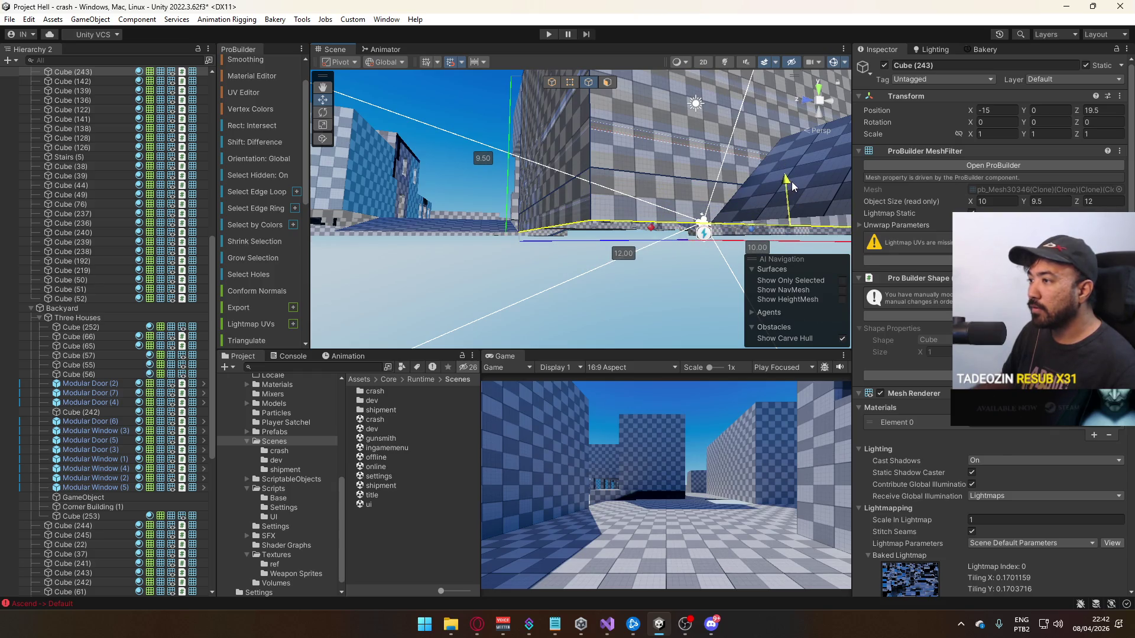
mouse_move(569, 180)
left_mouse_down()
mouse_move(706, 334)
mouse_move(435, 173)
mouse_move(424, 214)
mouse_move(250, 218)
mouse_move(300, 247)
left_mouse_up()
Review Cube (60), Cube (58) and Cube (25), ending on Cube (246) and Modular Door (7)
left_click(632, 202)
mouse_move(632, 202)
left_mouse_down()
mouse_move(633, 264)
mouse_move(633, 236)
mouse_move(616, 310)
mouse_move(598, 183)
left_mouse_up()
left_click(632, 248)
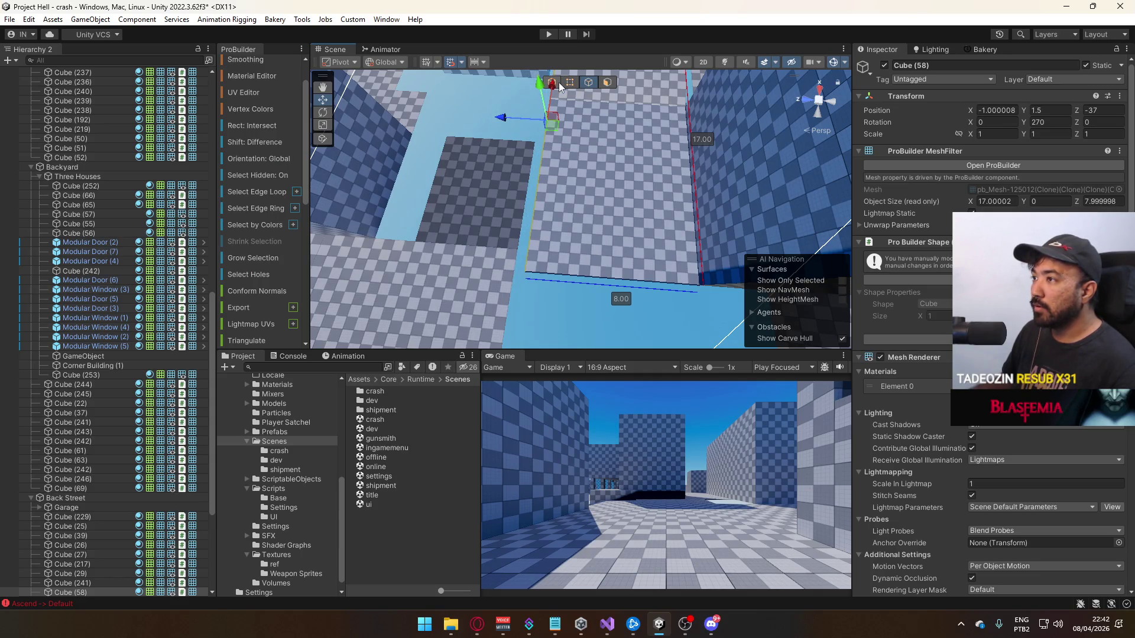
mouse_move(526, 198)
left_mouse_down()
mouse_move(537, 147)
mouse_move(533, 275)
mouse_move(518, 307)
mouse_move(505, 301)
mouse_move(520, 305)
left_mouse_up()
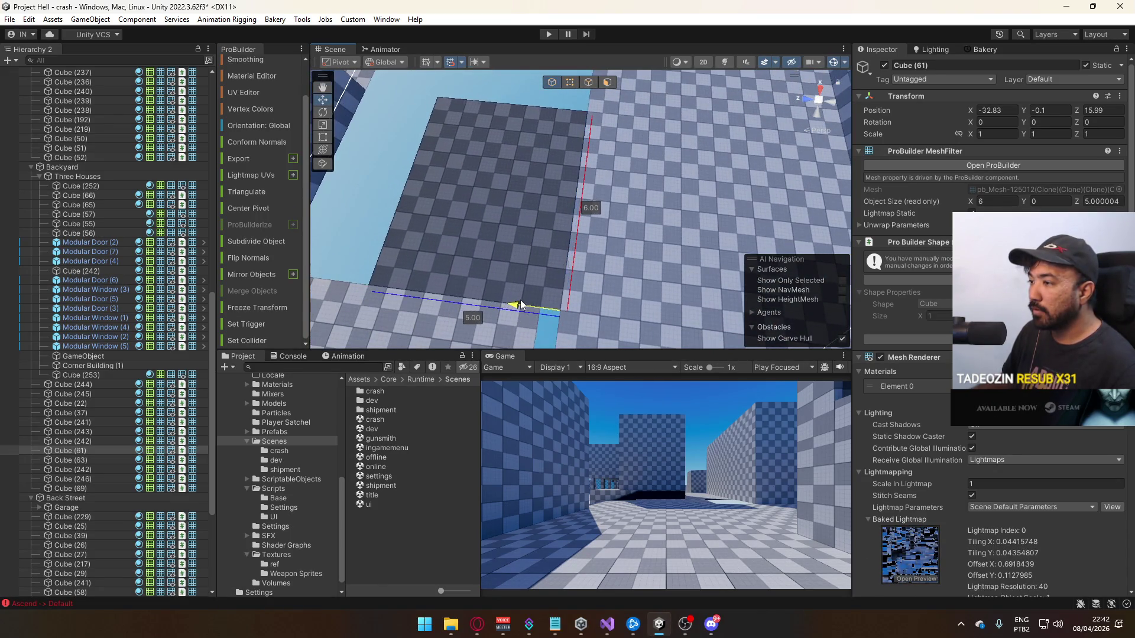
mouse_move(513, 239)
left_mouse_down()
mouse_move(558, 172)
mouse_move(591, 236)
mouse_move(697, 151)
mouse_move(585, 126)
mouse_move(506, 126)
mouse_move(608, 193)
mouse_move(673, 210)
mouse_move(590, 199)
mouse_move(577, 178)
mouse_move(571, 205)
left_mouse_up()
left_click(596, 234)
left_click(627, 125)
left_click(627, 125)
left_click(597, 176)
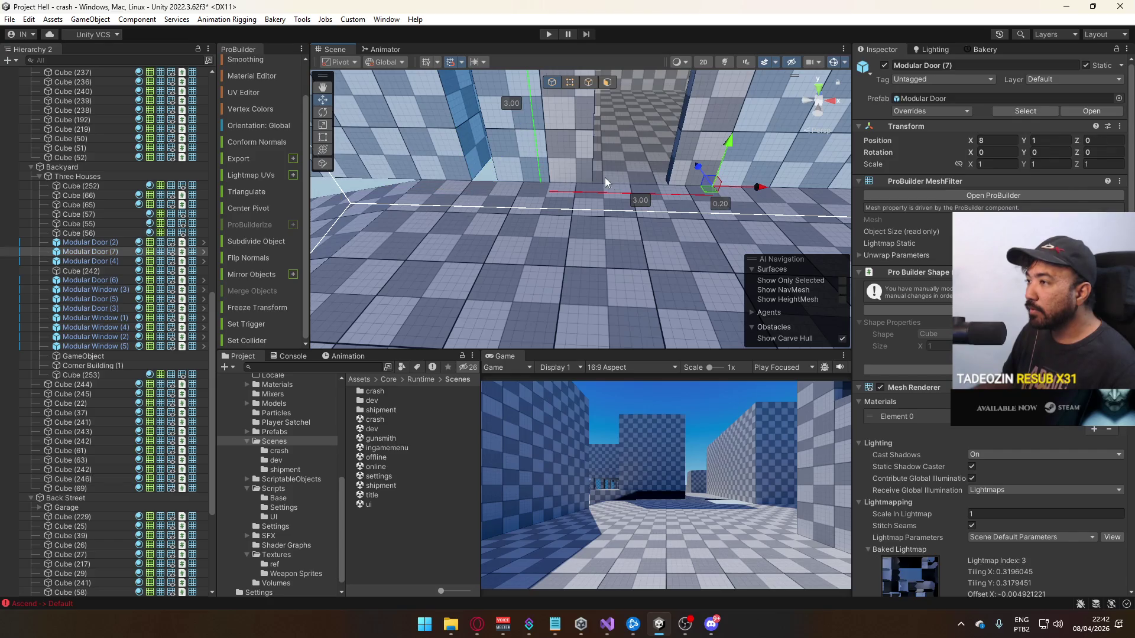
Examine the door opening, selecting Cube (66) and Modular Wall (12)
left_click_drag(622, 173, 581, 183)
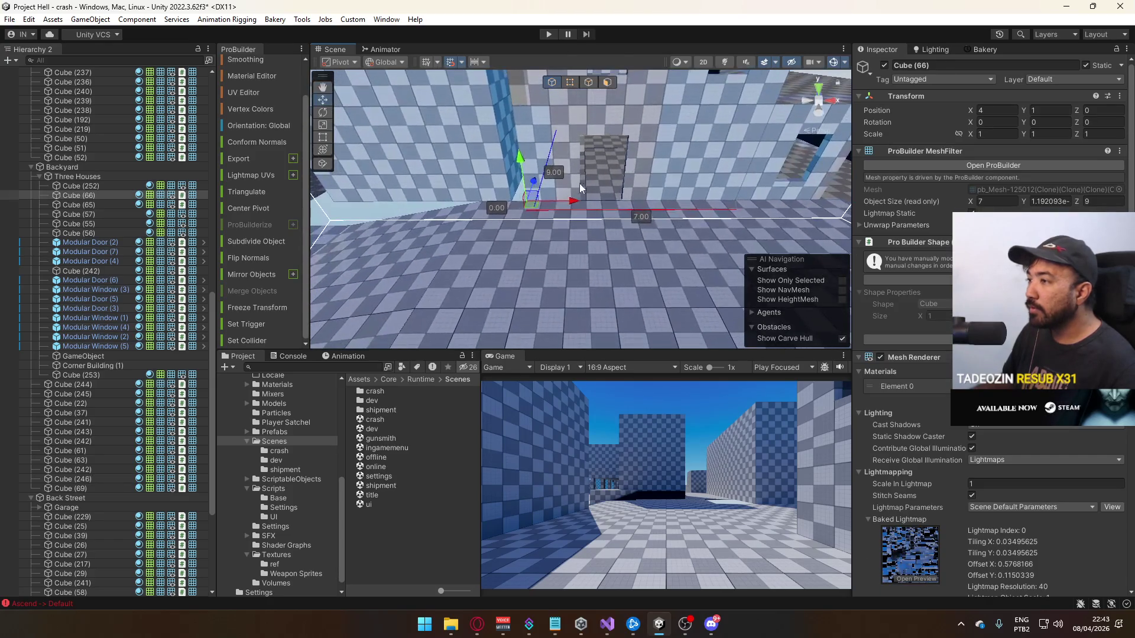
scroll(604, 178, "up", 10)
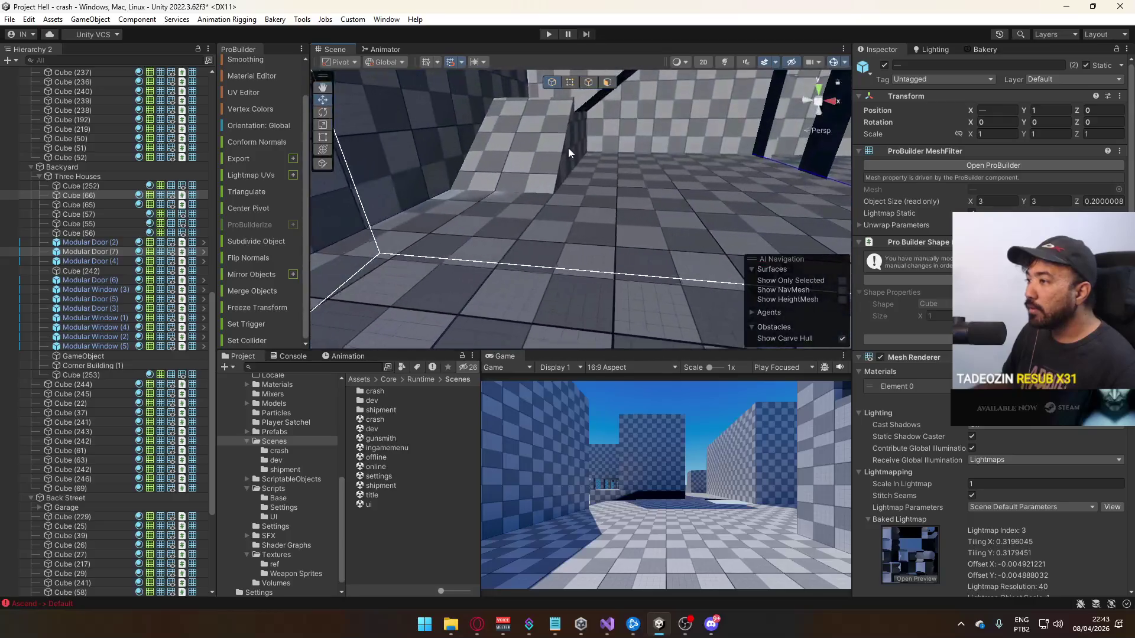
left_click(470, 230, "shift")
mouse_move(642, 161)
left_mouse_down()
mouse_move(596, 172)
mouse_move(540, 164)
mouse_move(457, 191)
mouse_move(676, 232)
left_mouse_up()
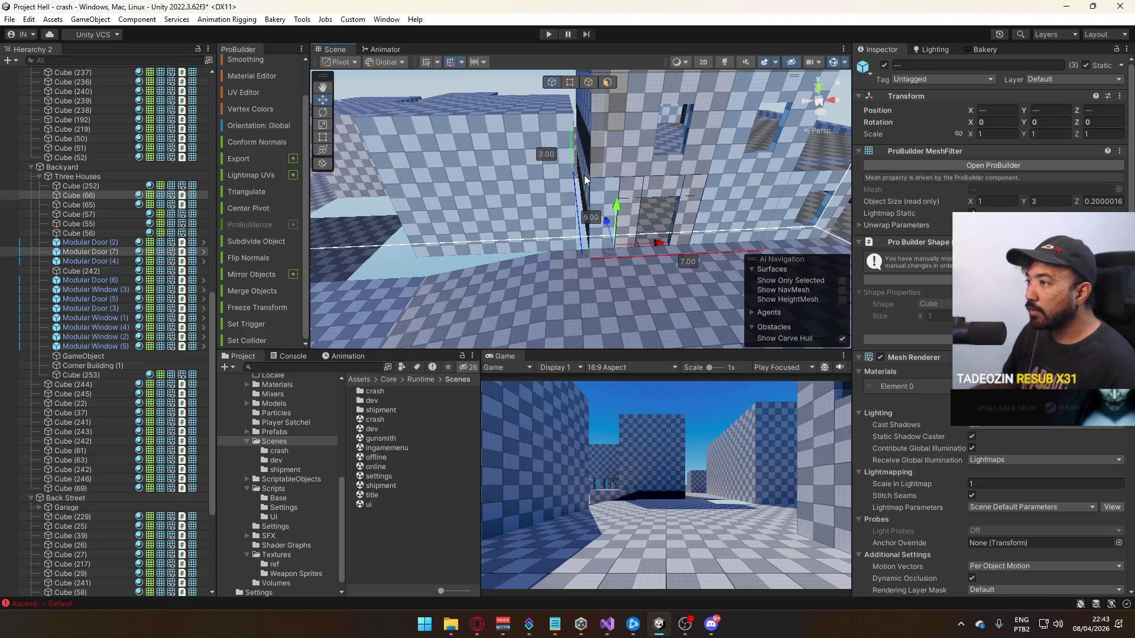
scroll(616, 216, "up", 5)
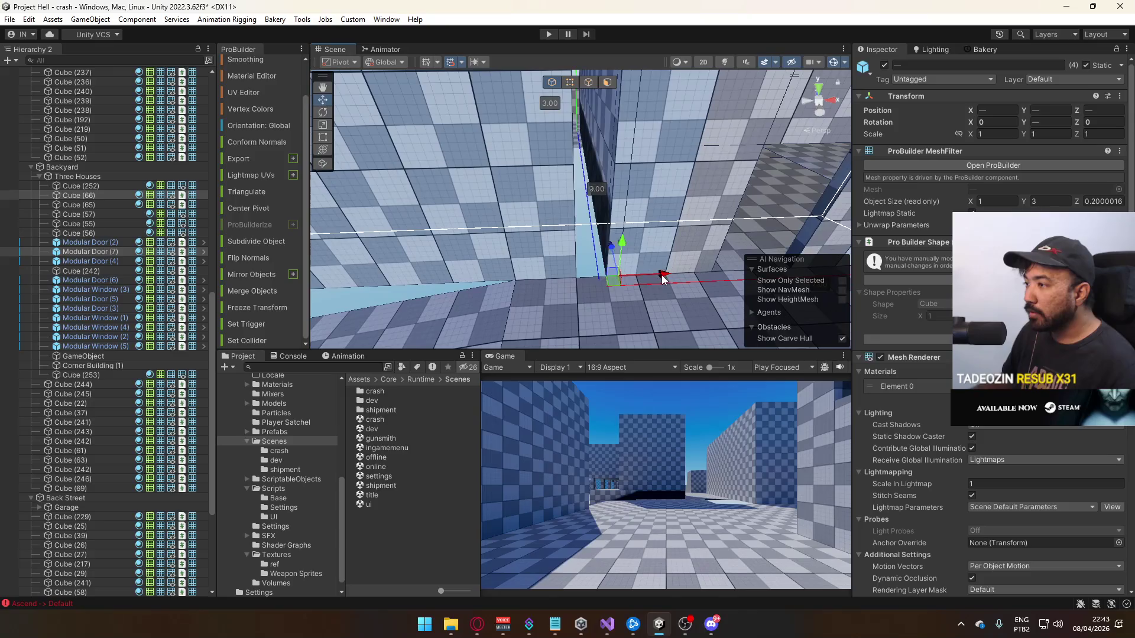
scroll(635, 282, "down", 3)
left_click_drag(635, 281, 596, 232)
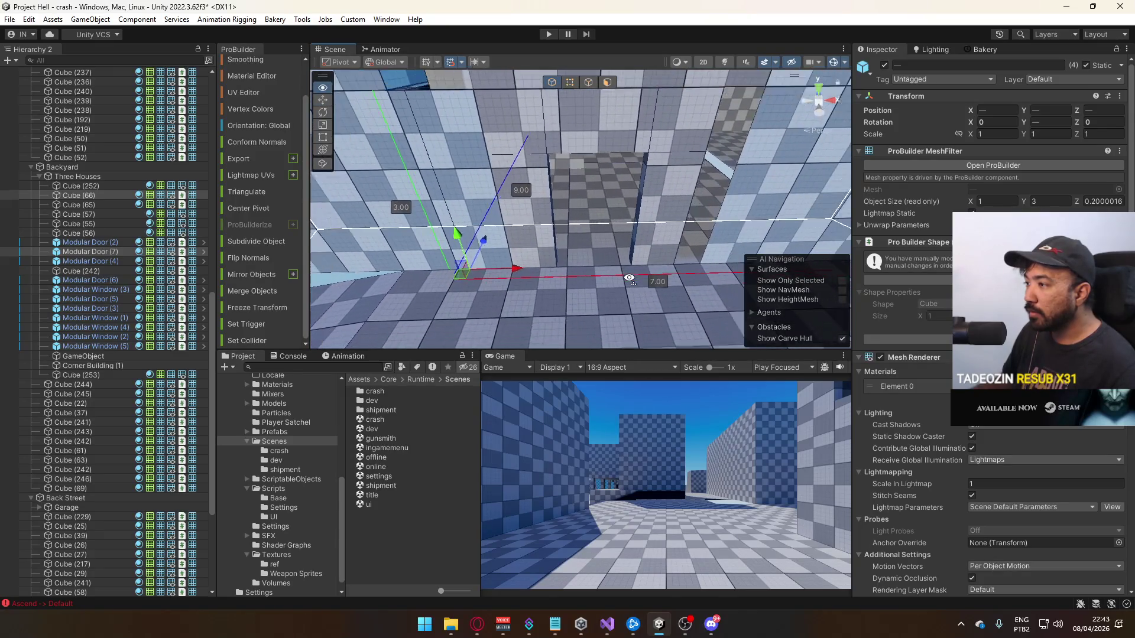
left_click(659, 236)
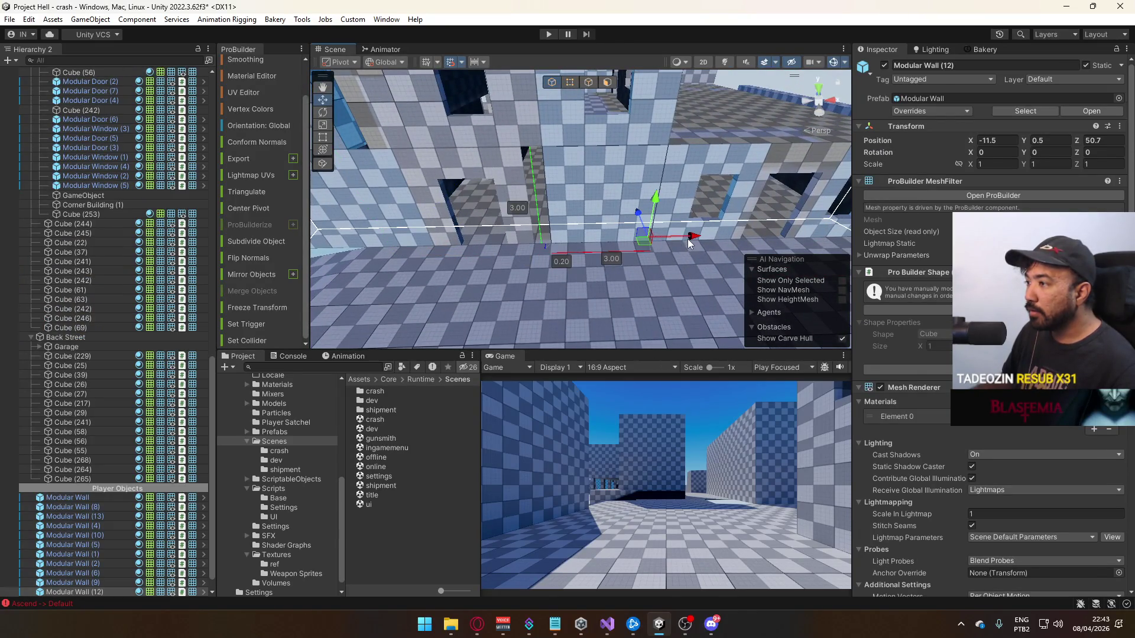
mouse_move(672, 242)
left_mouse_down()
mouse_move(603, 187)
mouse_move(556, 180)
mouse_move(551, 160)
left_mouse_up()
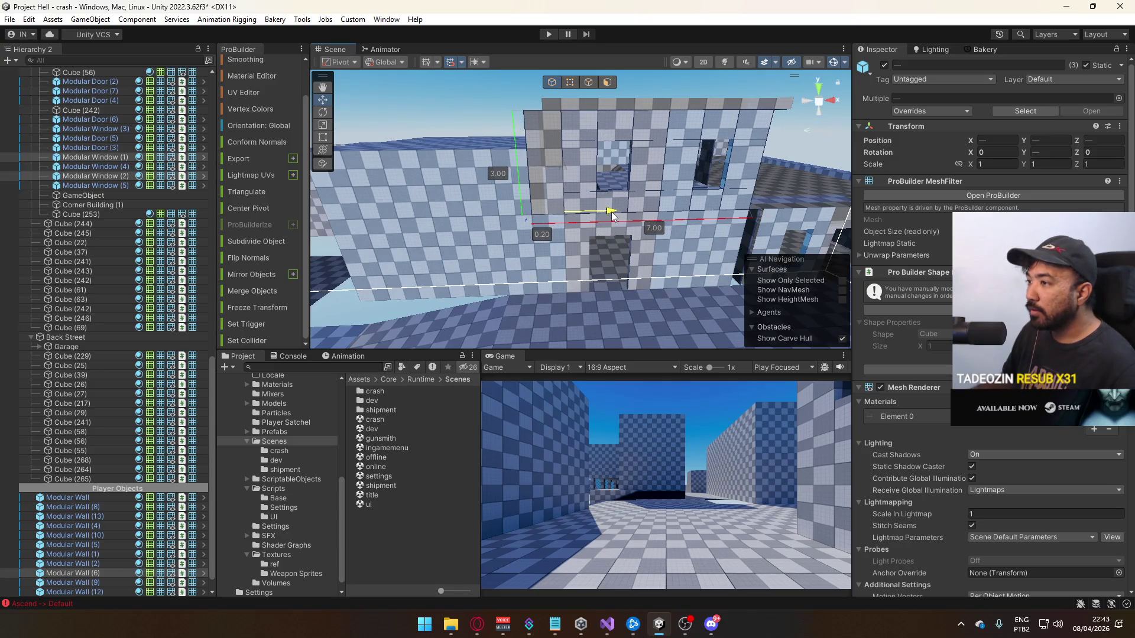
left_click_drag(612, 212, 615, 155)
Shift the top slab Cube (242) slightly along X
left_click(621, 137)
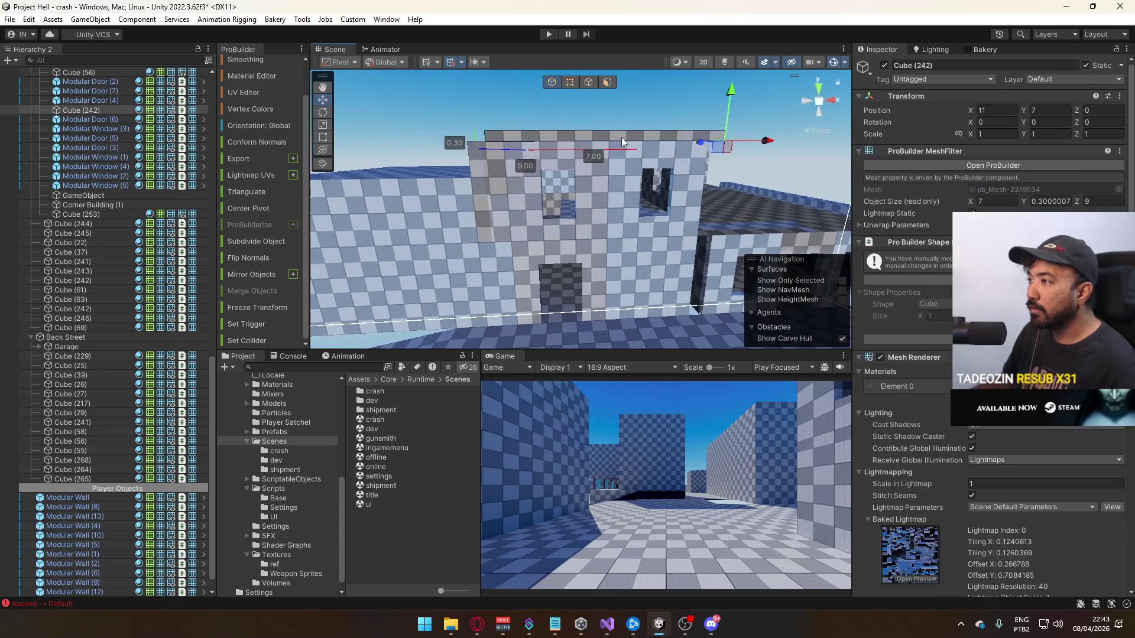
mouse_move(773, 145)
left_mouse_down()
mouse_move(673, 173)
mouse_move(678, 114)
mouse_move(727, 211)
mouse_move(709, 217)
left_mouse_up()
left_click(748, 151)
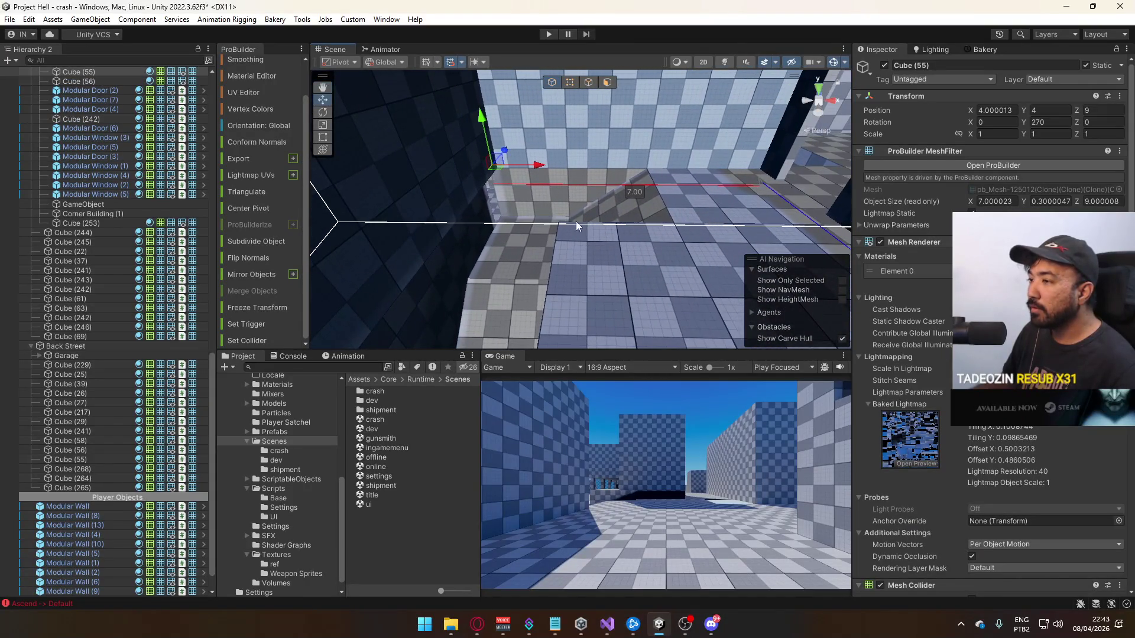
Slide the two selected modular walls to X -12 beside the checkered wall
left_click_drag(583, 228, 549, 195)
left_click(548, 195)
left_click_drag(589, 144, 615, 148)
mouse_move(753, 171)
left_mouse_down()
mouse_move(445, 232)
mouse_move(473, 213)
mouse_move(359, 166)
mouse_move(588, 221)
left_mouse_up()
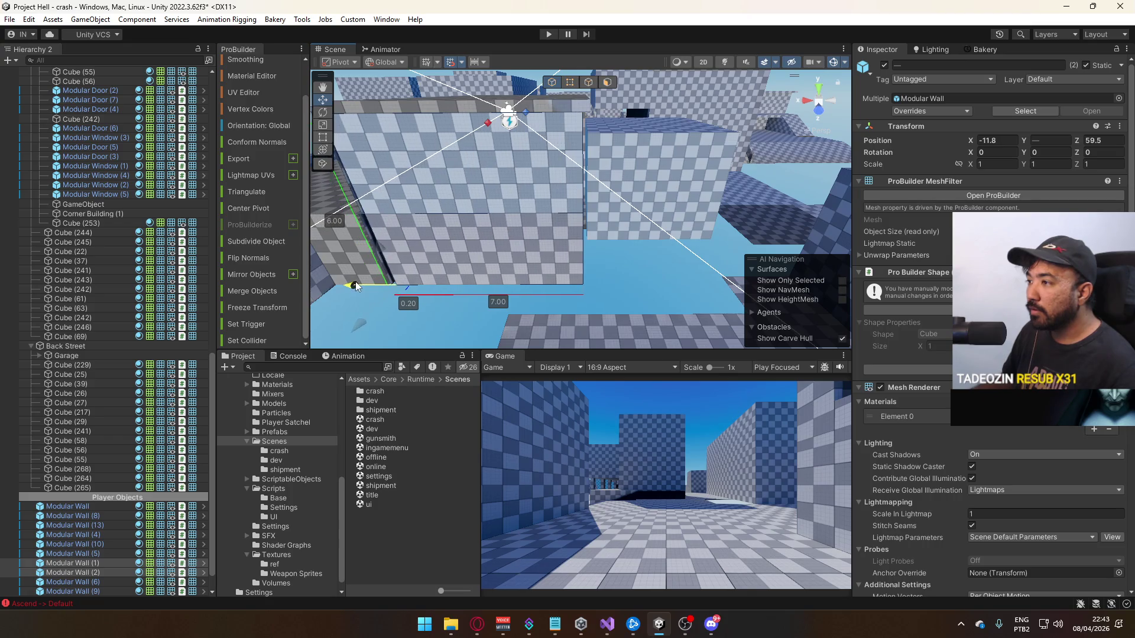
mouse_move(698, 273)
left_mouse_down()
mouse_move(632, 293)
mouse_move(546, 275)
left_mouse_up()
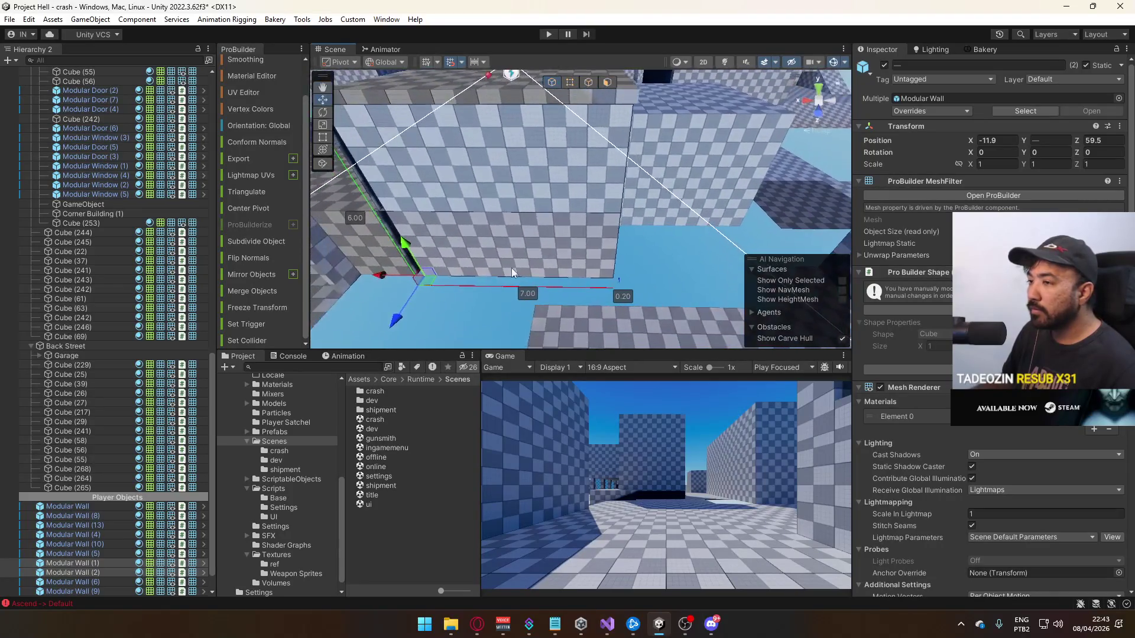
left_click_drag(383, 275, 593, 239)
mouse_move(545, 255)
left_mouse_down()
mouse_move(499, 246)
mouse_move(732, 206)
mouse_move(633, 147)
mouse_move(411, 234)
left_mouse_up()
left_click_drag(609, 241, 675, 199)
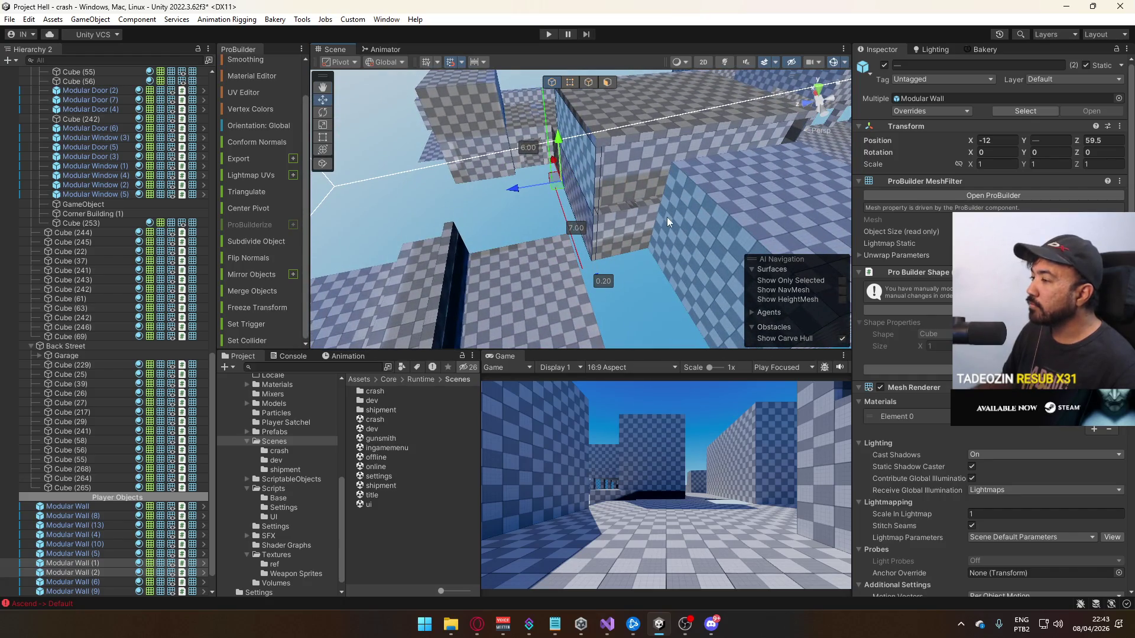
Frame block Cube (246) and switch to vertex editing
left_click(681, 222)
key("f")
mouse_move(665, 239)
left_mouse_down()
mouse_move(550, 240)
mouse_move(579, 80)
left_mouse_up()
left_click(576, 83)
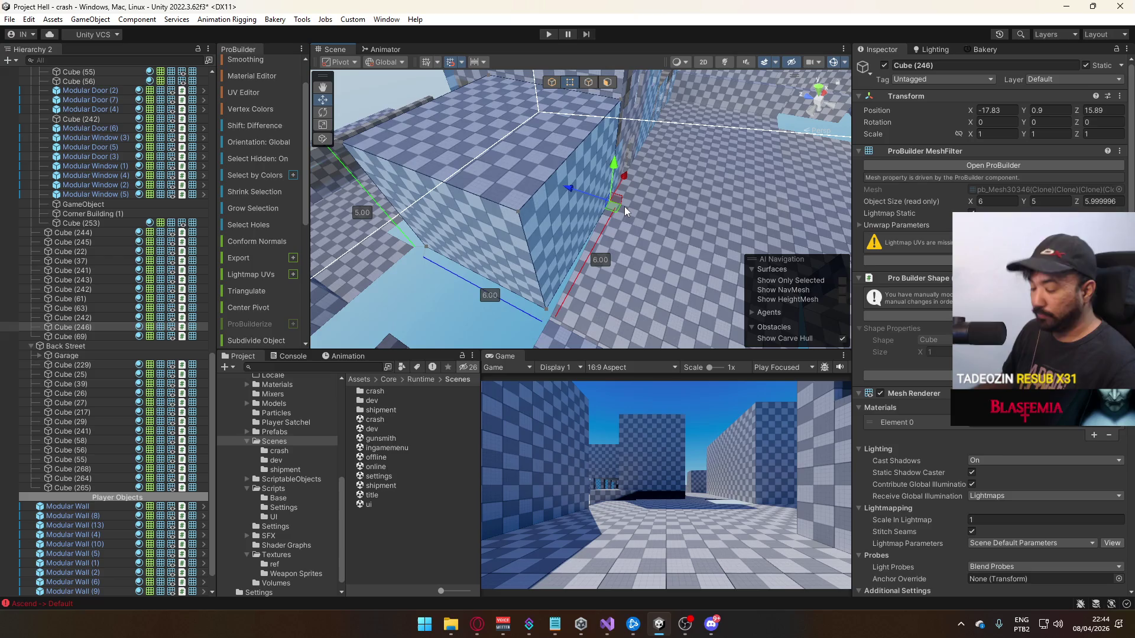
Reset Cube (246)'s pivot and set its Position Z to 16
key("ctrl+j")
left_click(1110, 111)
type("16")
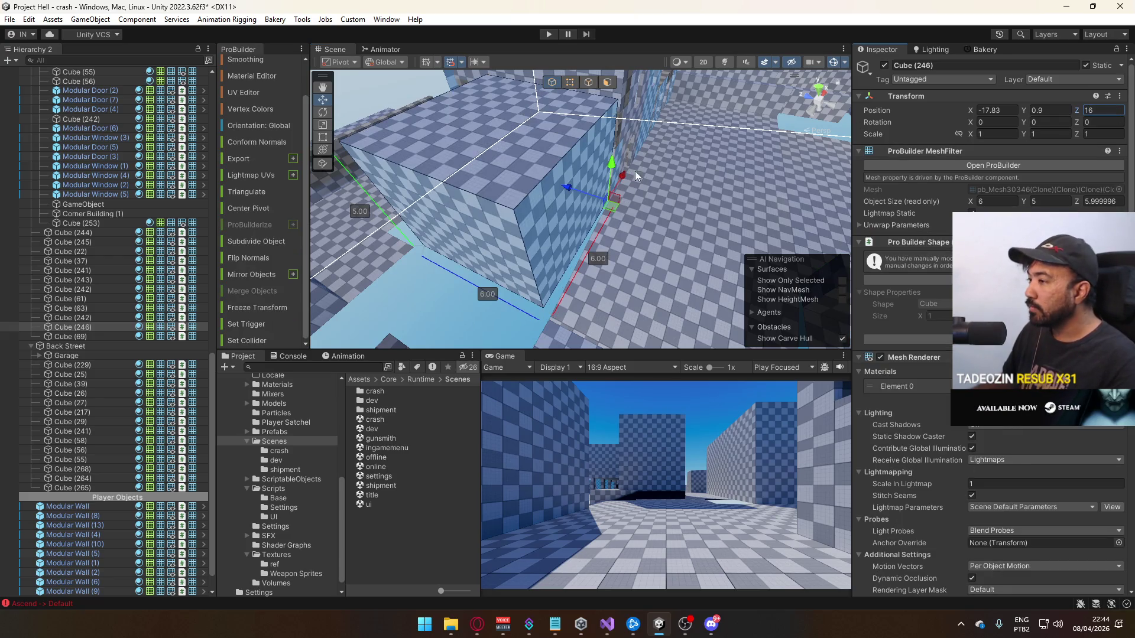
Reset the pivot of floor piece Cube (59) so it sits at X -10
left_click_drag(644, 197, 654, 188)
left_click(654, 188)
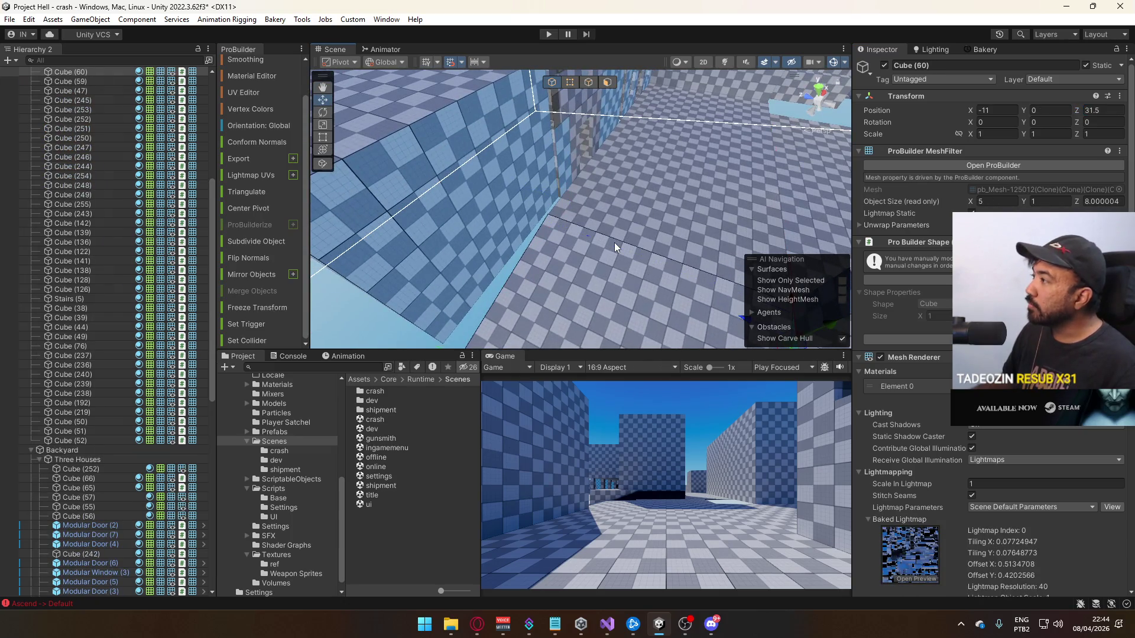
left_click(644, 211)
mouse_move(645, 210)
left_mouse_down()
mouse_move(613, 247)
mouse_move(722, 223)
mouse_move(636, 79)
left_mouse_up()
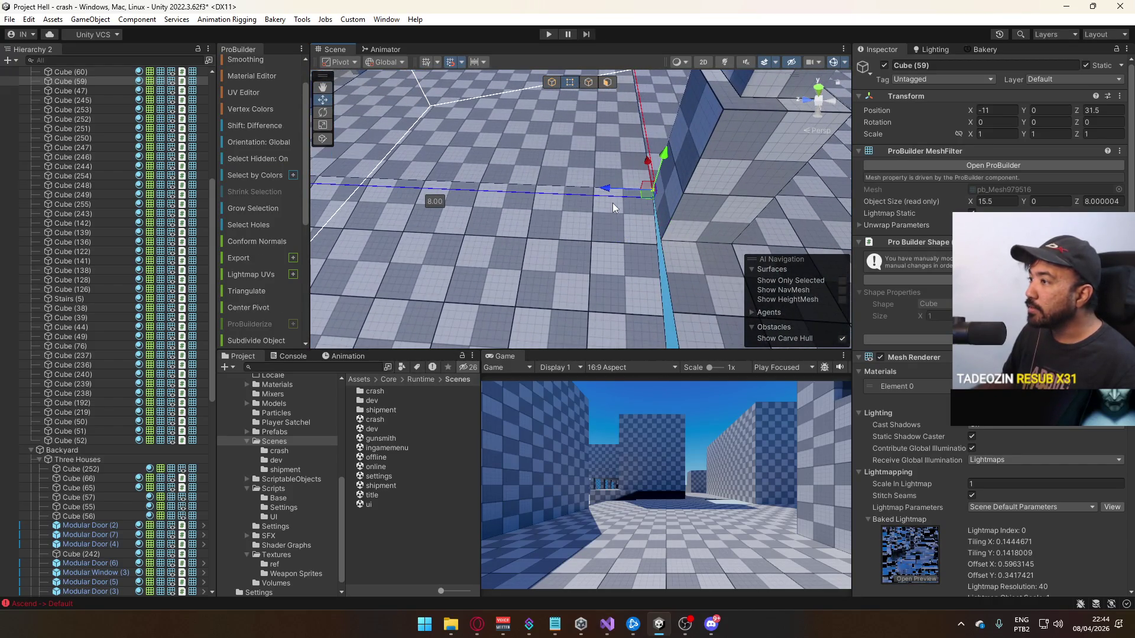
key("ctrl+j")
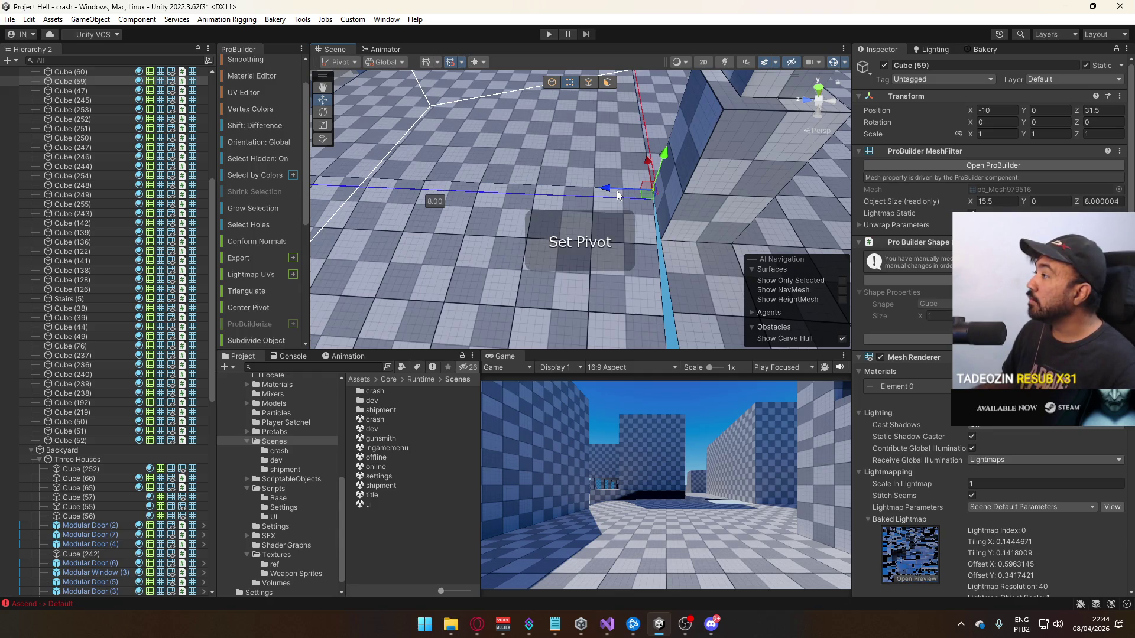
Check the neighbouring floor piece, then reselect Cube (59)
left_click(598, 212)
mouse_move(598, 212)
left_mouse_down()
mouse_move(566, 228)
mouse_move(599, 81)
left_mouse_up()
left_click(554, 97)
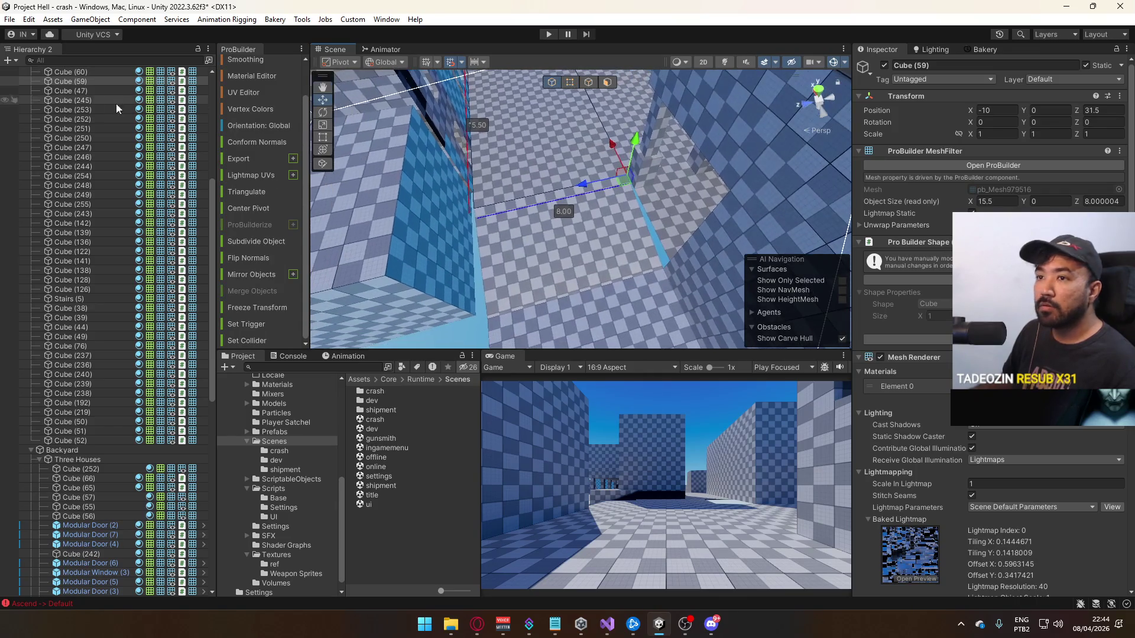
scroll(77, 112, "up", 3)
left_click_drag(471, 146, 540, 192)
Review Cube (246), Modular Door (7), Cube (252) and Modular Wall (4), ending on Cube (59)
left_click(560, 216)
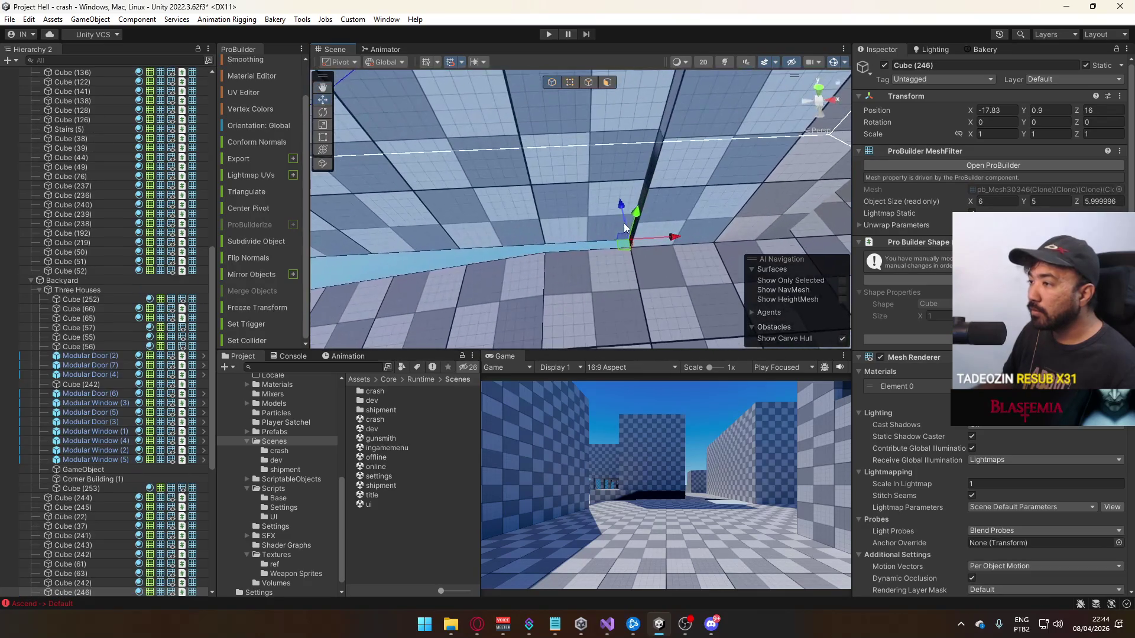
mouse_move(626, 221)
left_mouse_down()
mouse_move(561, 215)
mouse_move(455, 116)
mouse_move(683, 204)
mouse_move(646, 207)
mouse_move(689, 201)
mouse_move(373, 235)
left_mouse_up()
left_click(561, 211)
left_click(627, 181)
left_click(520, 223)
mouse_move(520, 223)
left_mouse_down()
mouse_move(585, 216)
mouse_move(511, 204)
mouse_move(811, 195)
mouse_move(685, 223)
mouse_move(757, 194)
mouse_move(656, 207)
mouse_move(735, 252)
mouse_move(581, 242)
left_mouse_up()
left_click(613, 240)
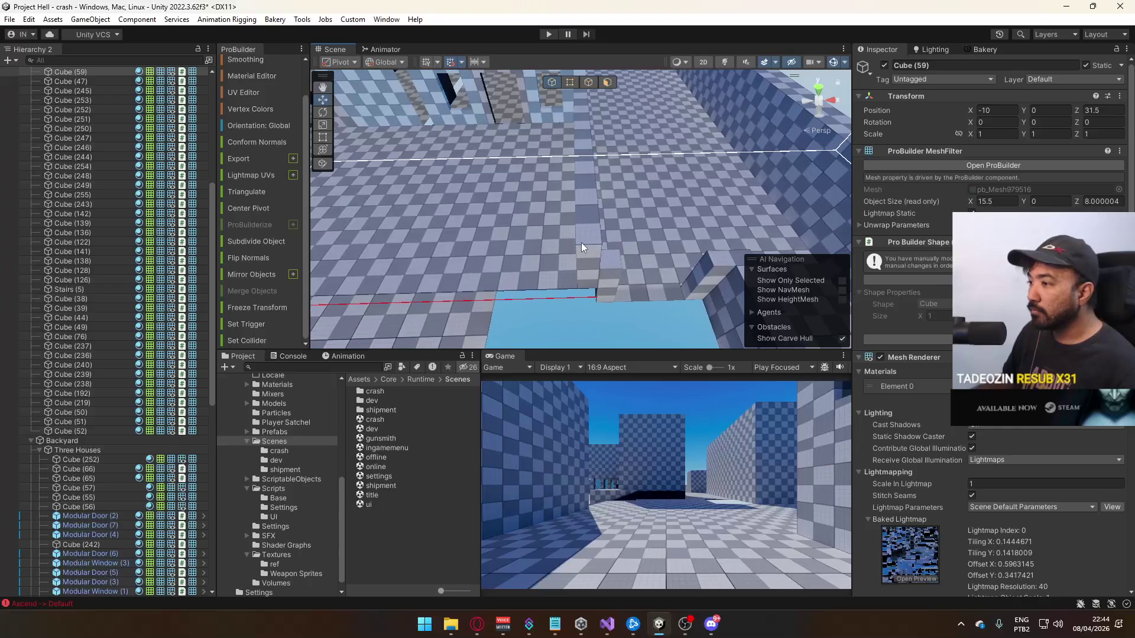
Inspect low wall Cube (244) and Cube (66) along the wall with door openings
left_click(581, 243)
left_click_drag(611, 127, 649, 176)
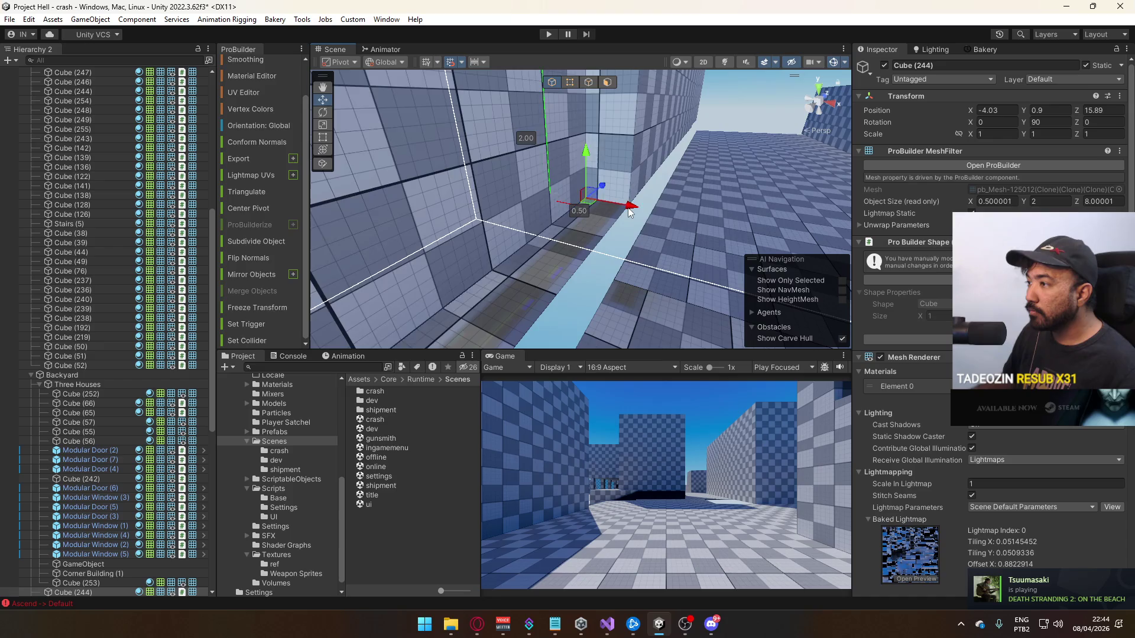
left_click_drag(674, 219, 587, 214)
left_click(507, 185)
mouse_move(507, 185)
left_mouse_down()
mouse_move(534, 172)
mouse_move(679, 266)
mouse_move(639, 287)
left_mouse_up()
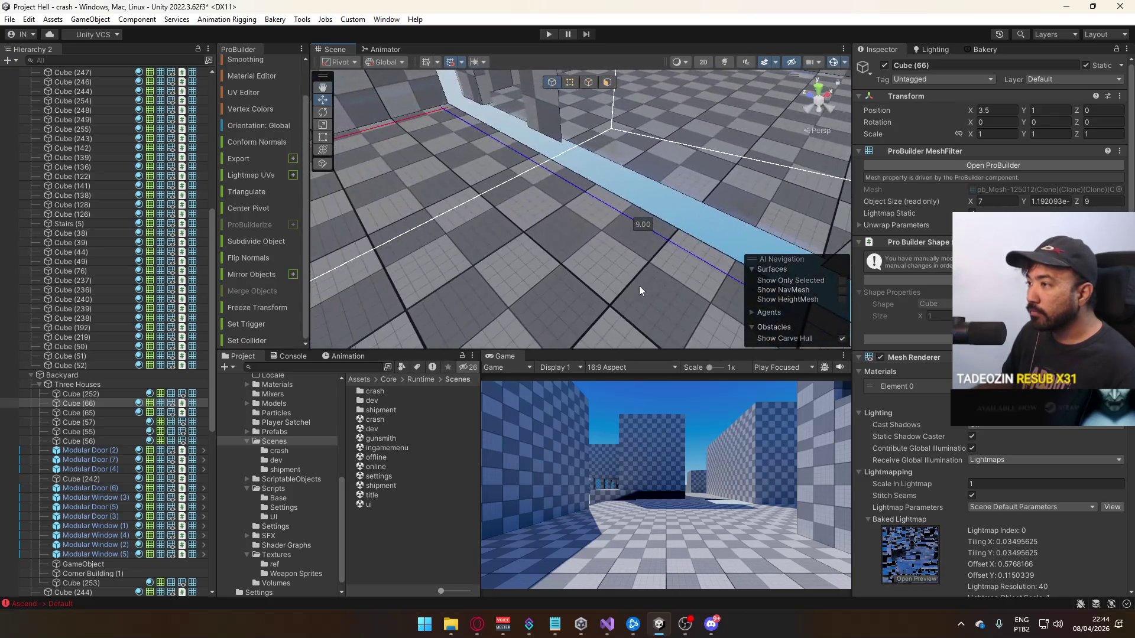
mouse_move(647, 152)
left_mouse_down()
mouse_move(924, 107)
mouse_move(690, 162)
mouse_move(674, 153)
mouse_move(830, 90)
mouse_move(697, 175)
mouse_move(465, 177)
left_mouse_up()
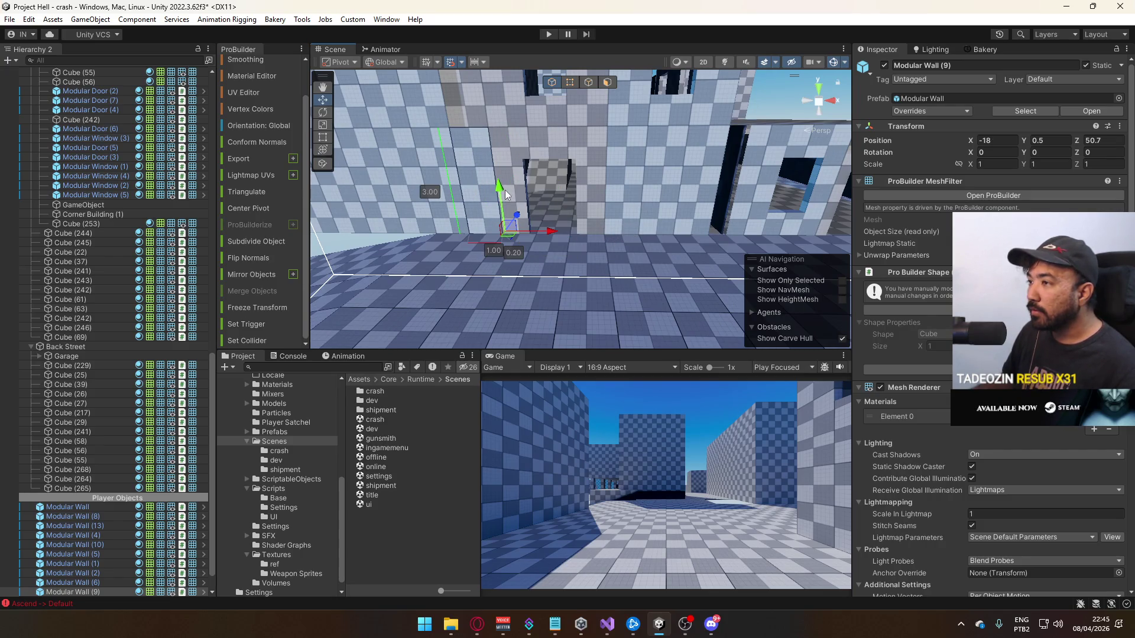
mouse_move(539, 157)
left_mouse_down()
mouse_move(603, 175)
mouse_move(655, 223)
mouse_move(643, 216)
left_mouse_up()
Frame Modular Wall (12) and Modular Window (4) to check the wall openings
left_click(661, 216)
left_click(690, 222, "shift")
key("f")
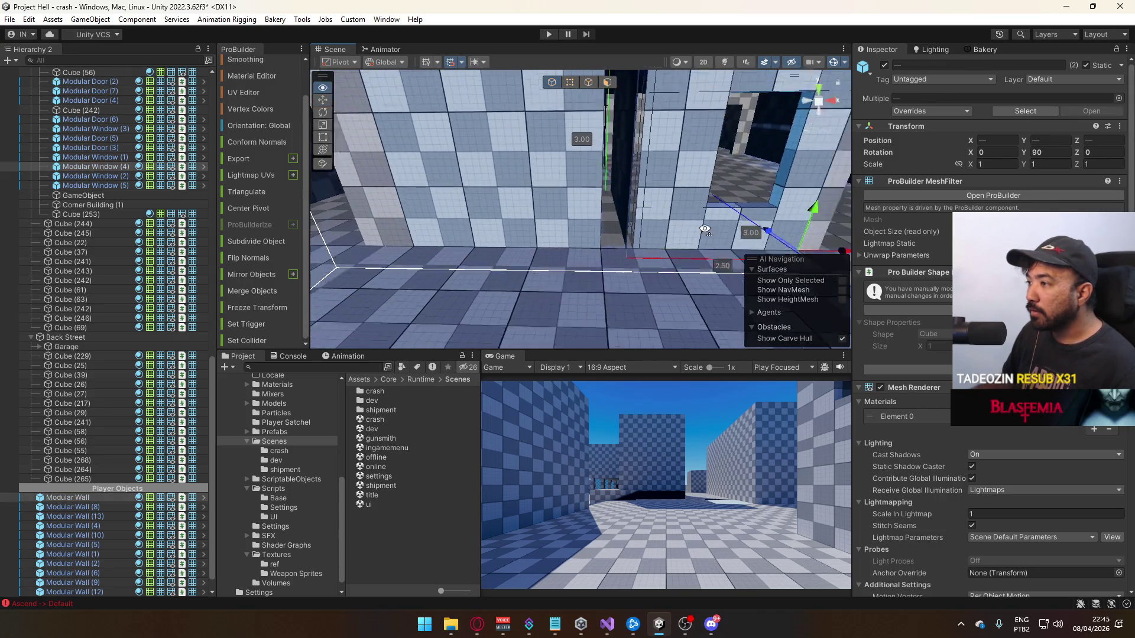
left_click_drag(664, 146, 685, 195)
mouse_move(775, 212)
left_mouse_down()
mouse_move(821, 202)
mouse_move(582, 199)
mouse_move(607, 184)
mouse_move(522, 175)
mouse_move(615, 191)
left_mouse_up()
Check Modular Wall (12), Modular Door (7), Cube (246) and Modular Wall (5)
left_click(615, 201)
left_click(598, 189)
left_click(522, 176)
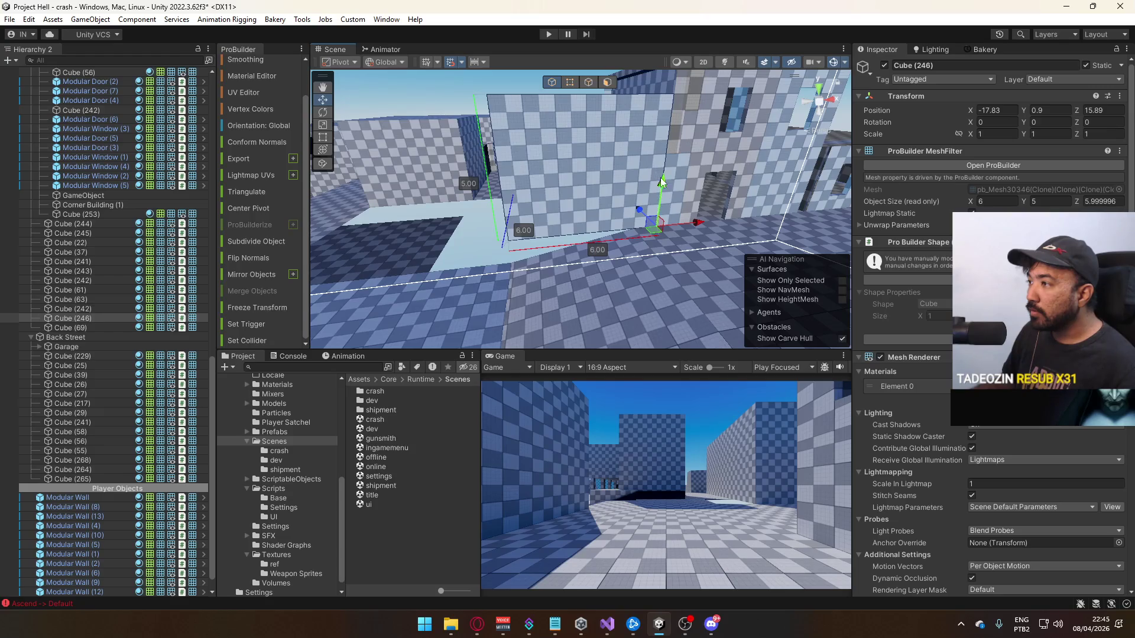
mouse_move(659, 257)
left_mouse_down()
mouse_move(659, 268)
mouse_move(616, 169)
mouse_move(576, 177)
left_mouse_up()
left_click(576, 177)
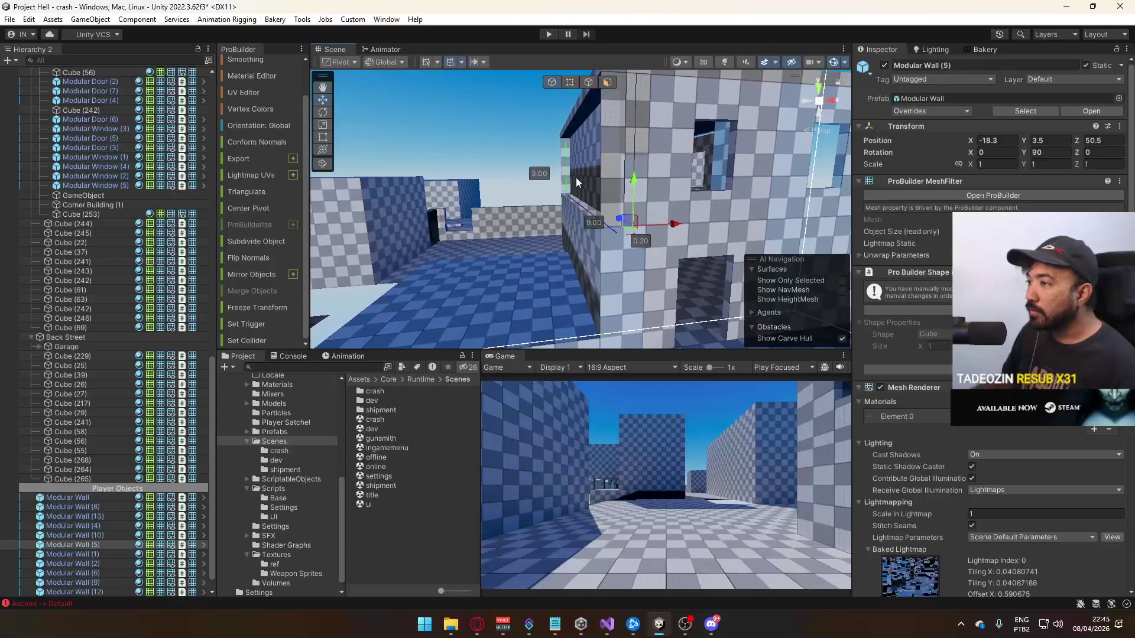
left_click_drag(649, 236, 643, 218)
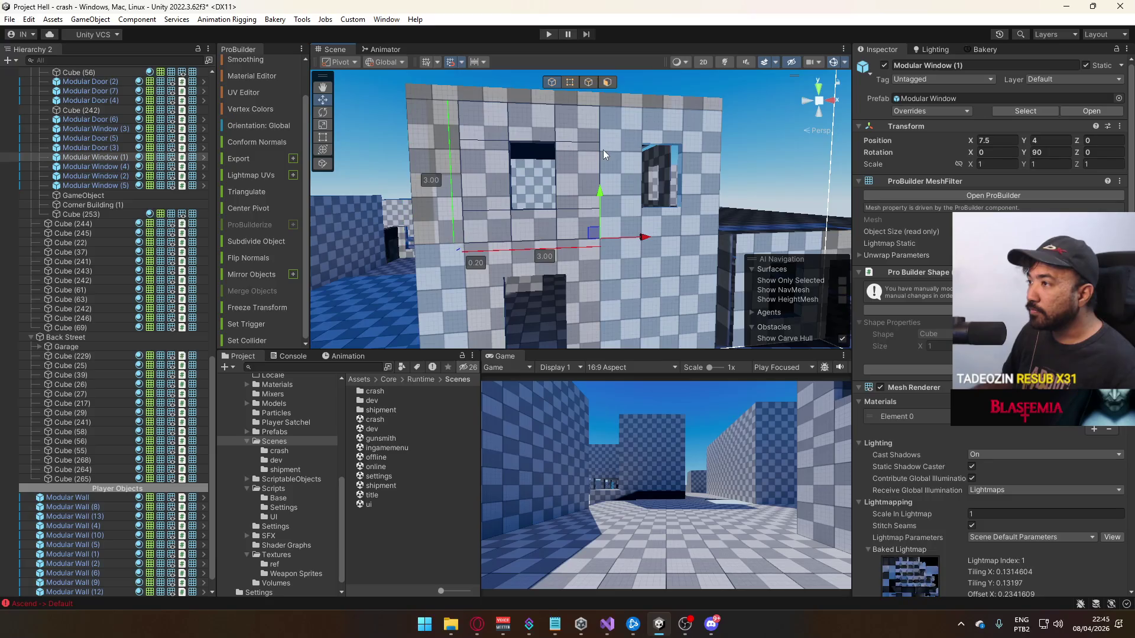
left_click_drag(603, 154, 588, 170)
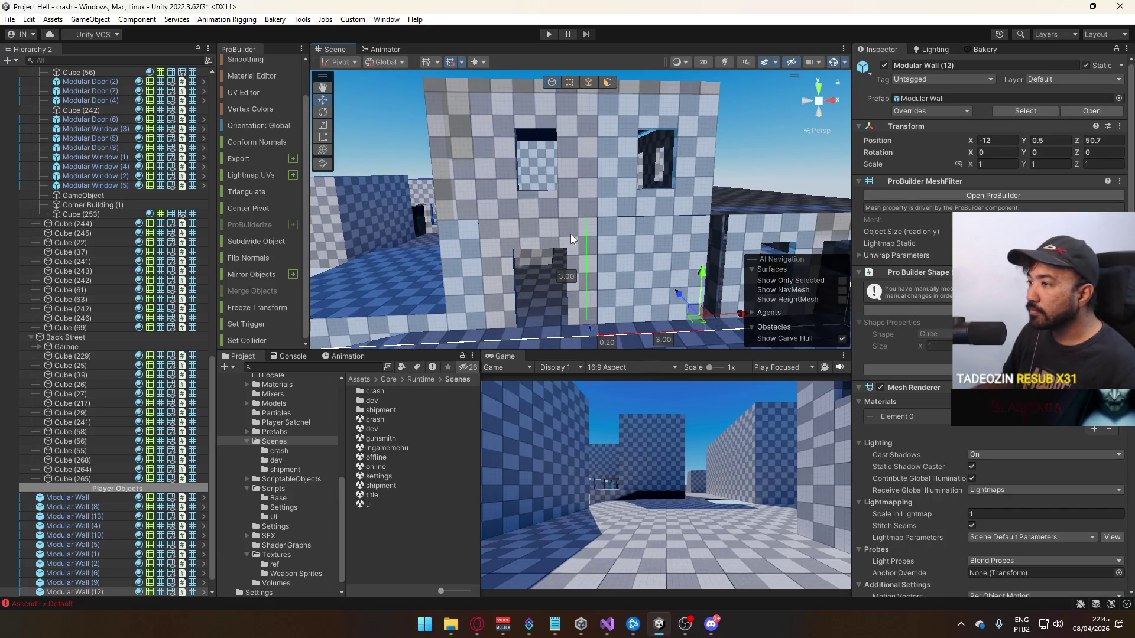
Slide the modular wall beside the doorway left along X to about -11.8
left_click(463, 200)
mouse_move(463, 200)
left_mouse_down()
mouse_move(534, 234)
mouse_move(677, 123)
mouse_move(625, 126)
mouse_move(627, 214)
left_mouse_up()
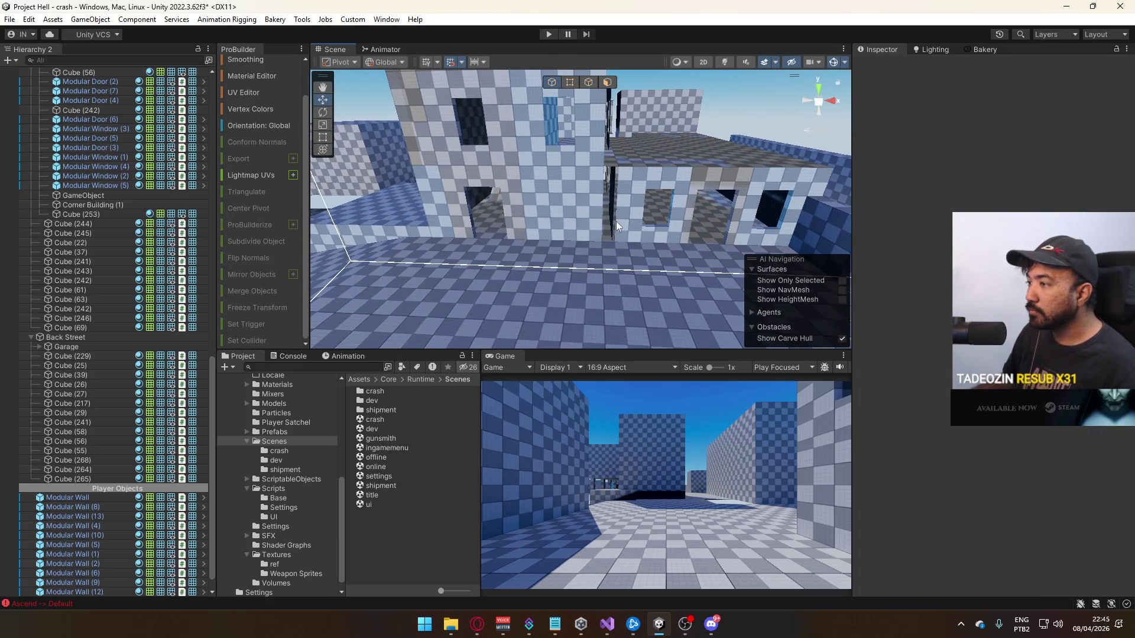
left_click(605, 240)
mouse_move(605, 235)
left_mouse_down()
mouse_move(588, 232)
mouse_move(583, 214)
mouse_move(615, 228)
mouse_move(591, 263)
left_mouse_up()
key("ctrl+d")
left_click(630, 209)
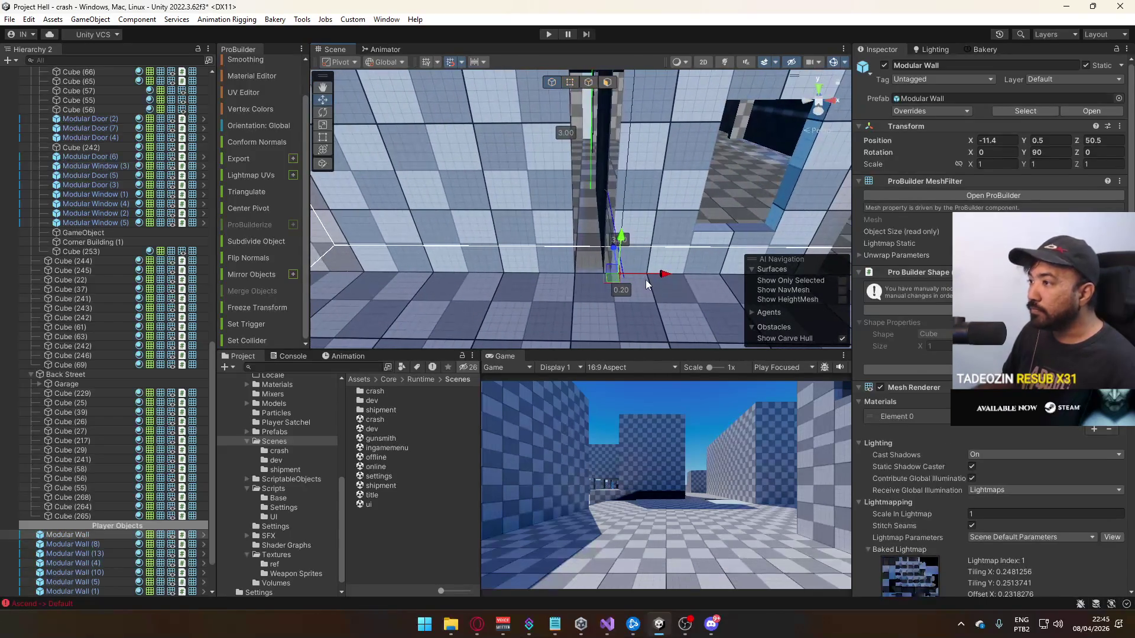
left_click_drag(663, 277, 626, 272)
Frame Modular Window (4), Modular Window (5) and Modular Door (2), flying through the doorway
left_click(629, 268)
key("f")
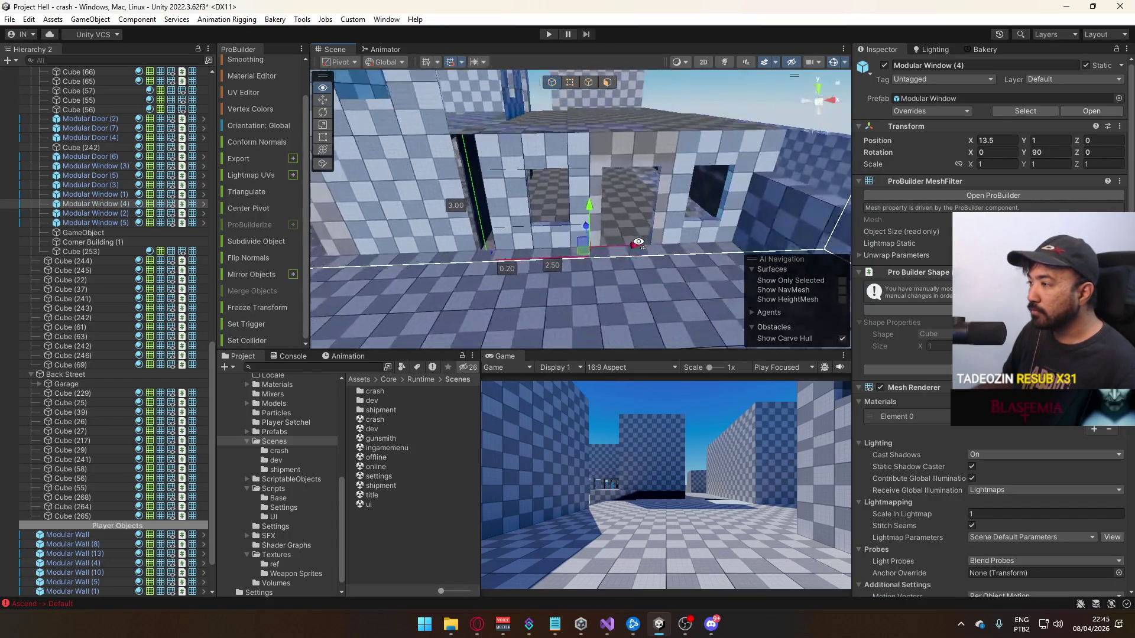
left_click(633, 214, "shift")
left_click(612, 179, "shift")
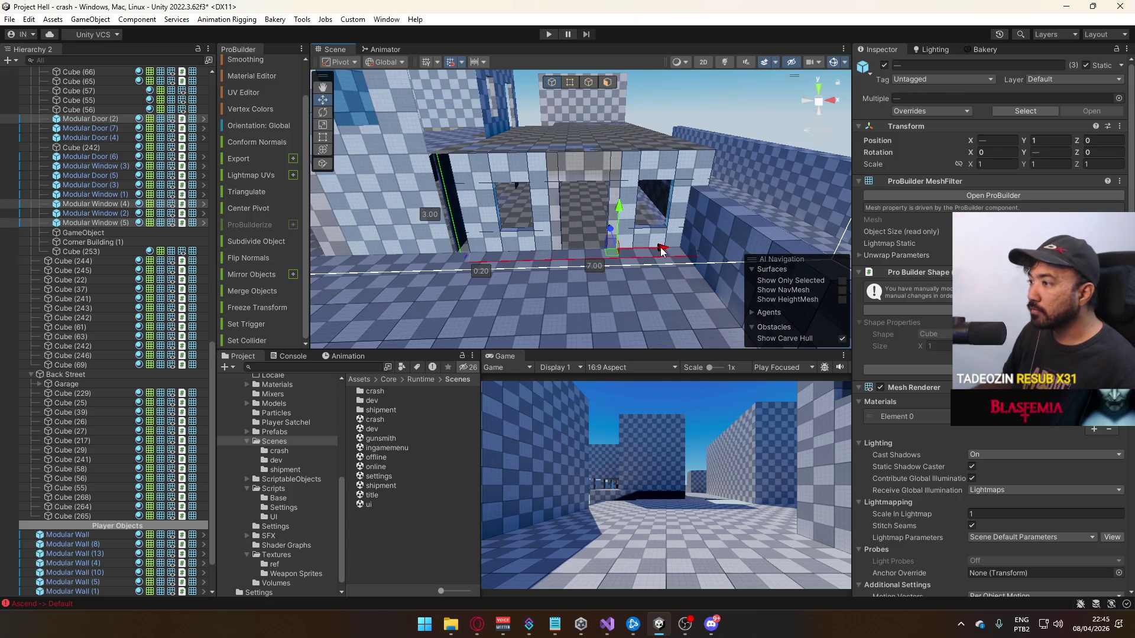
scroll(646, 252, "up", 5)
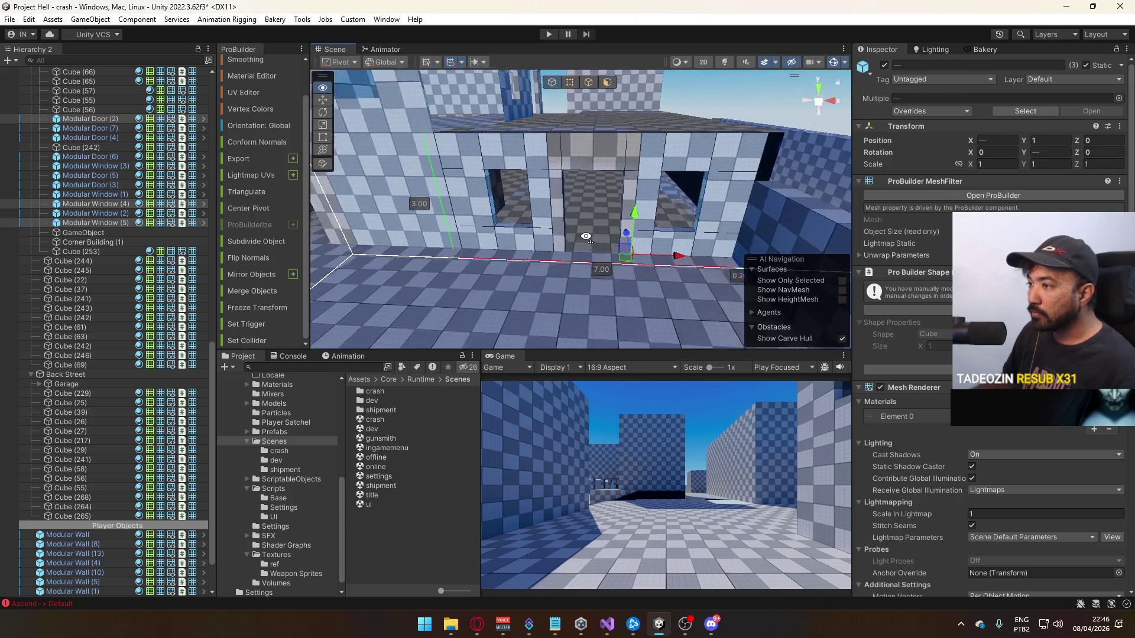
key("w")
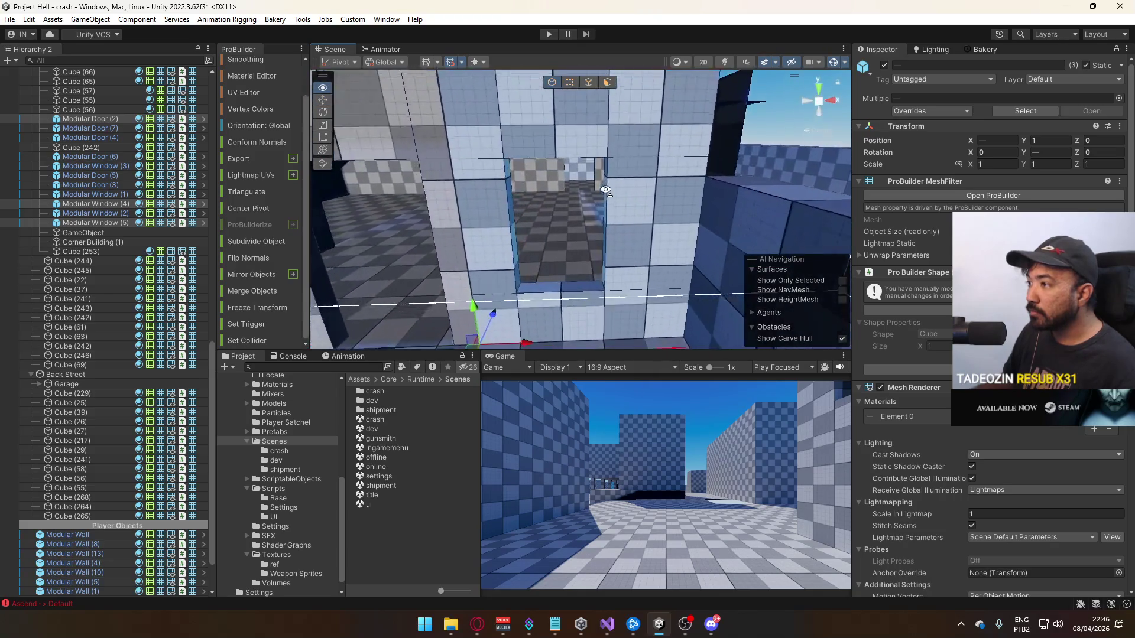
Check Modular Wall (8), Modular Wall (7) and Cube (65) from several viewpoints
left_click(632, 211)
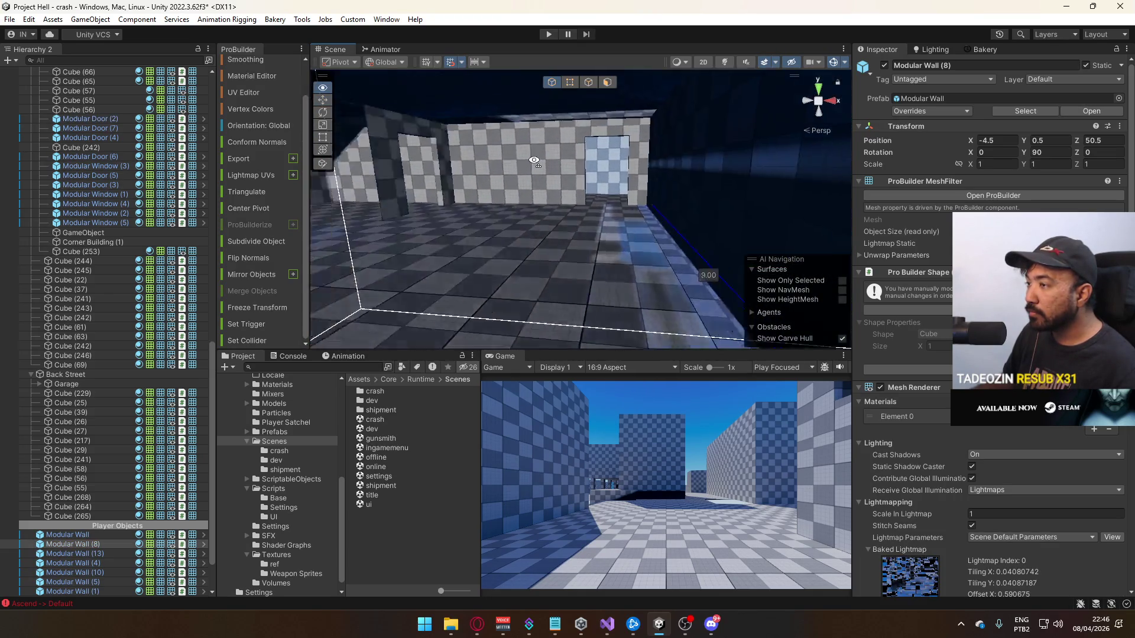
left_click(714, 195)
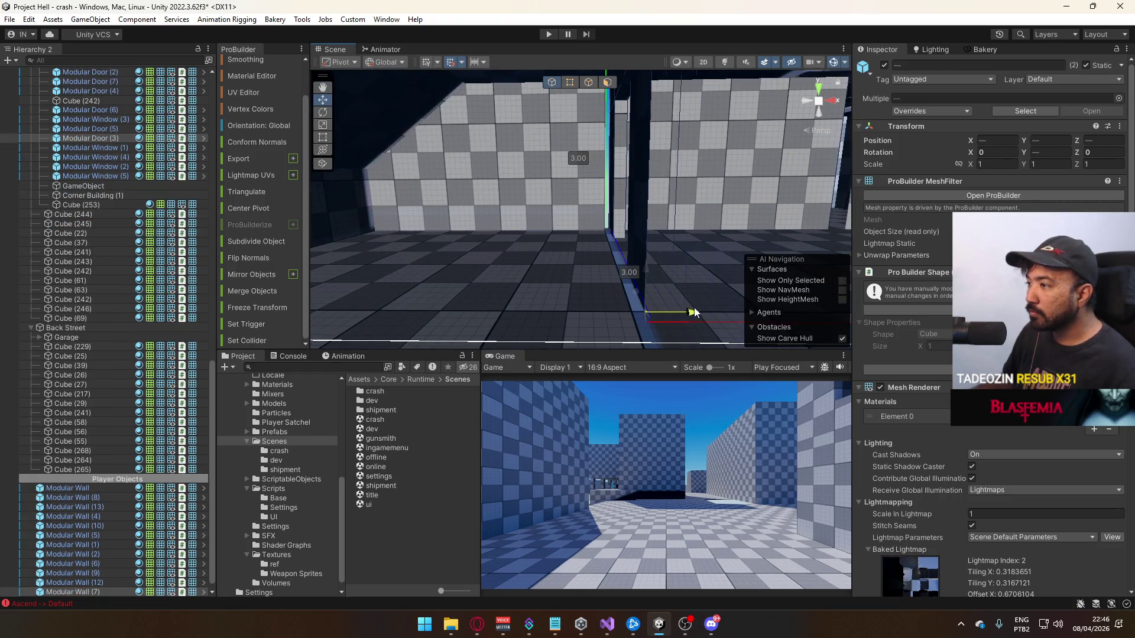
left_click_drag(597, 270, 688, 208)
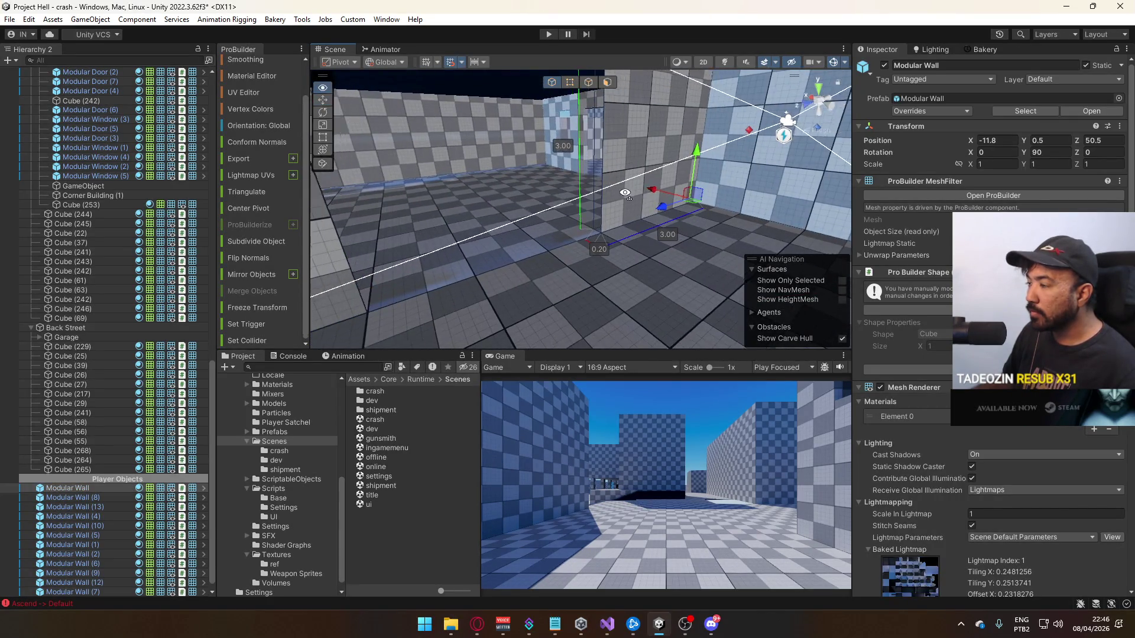
left_click(621, 238)
left_click_drag(621, 238, 337, 223)
left_click_drag(541, 219, 589, 275)
Select the two floor pieces, then frame low wall Cube (244)
left_click(633, 219, "shift")
mouse_move(633, 218)
left_mouse_down()
mouse_move(600, 267)
mouse_move(481, 223)
mouse_move(478, 207)
left_mouse_up()
left_click(481, 193)
key("f")
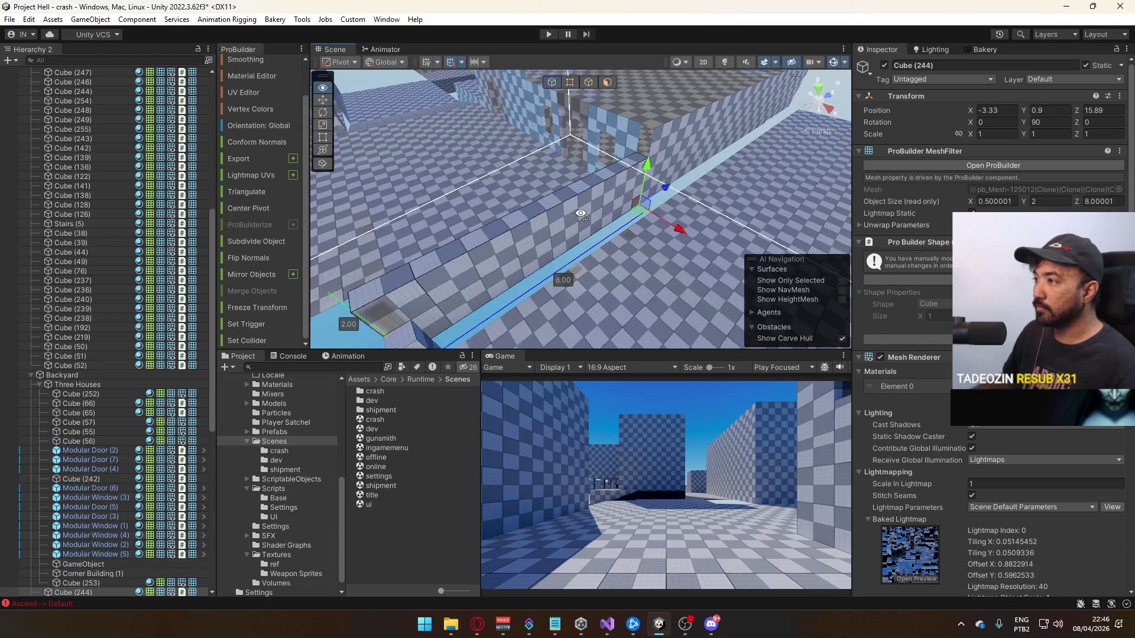
left_click(725, 193)
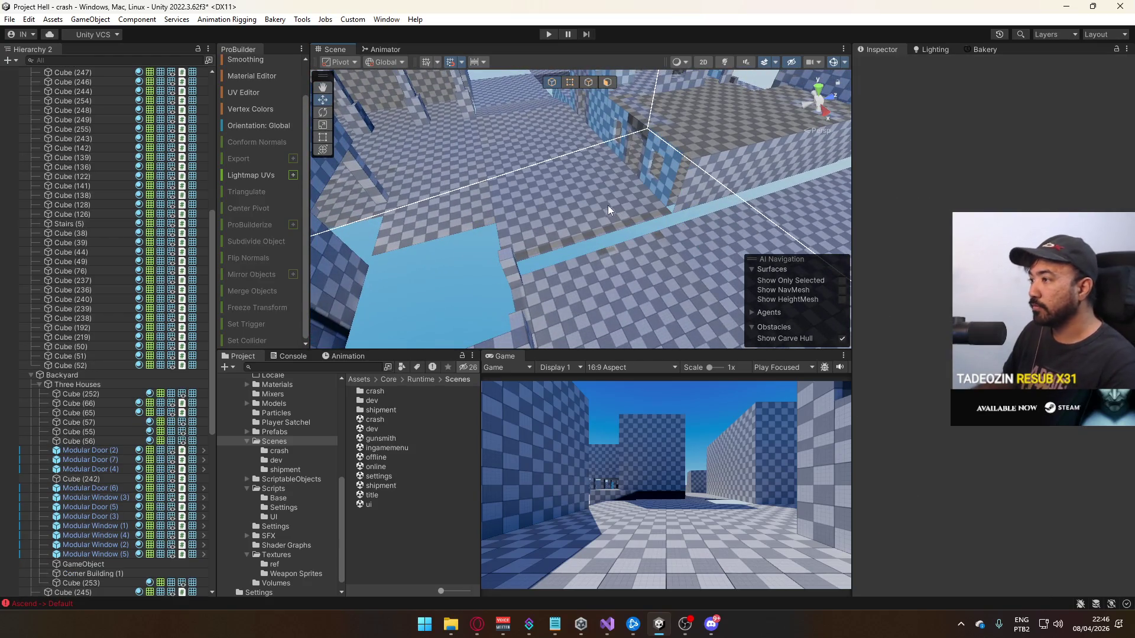
mouse_move(598, 208)
left_mouse_down()
mouse_move(739, 197)
mouse_move(758, 168)
left_mouse_up()
mouse_move(511, 160)
left_mouse_down()
mouse_move(489, 254)
mouse_move(521, 262)
mouse_move(504, 250)
mouse_move(487, 269)
mouse_move(511, 198)
left_mouse_up()
left_click_drag(643, 221, 615, 239)
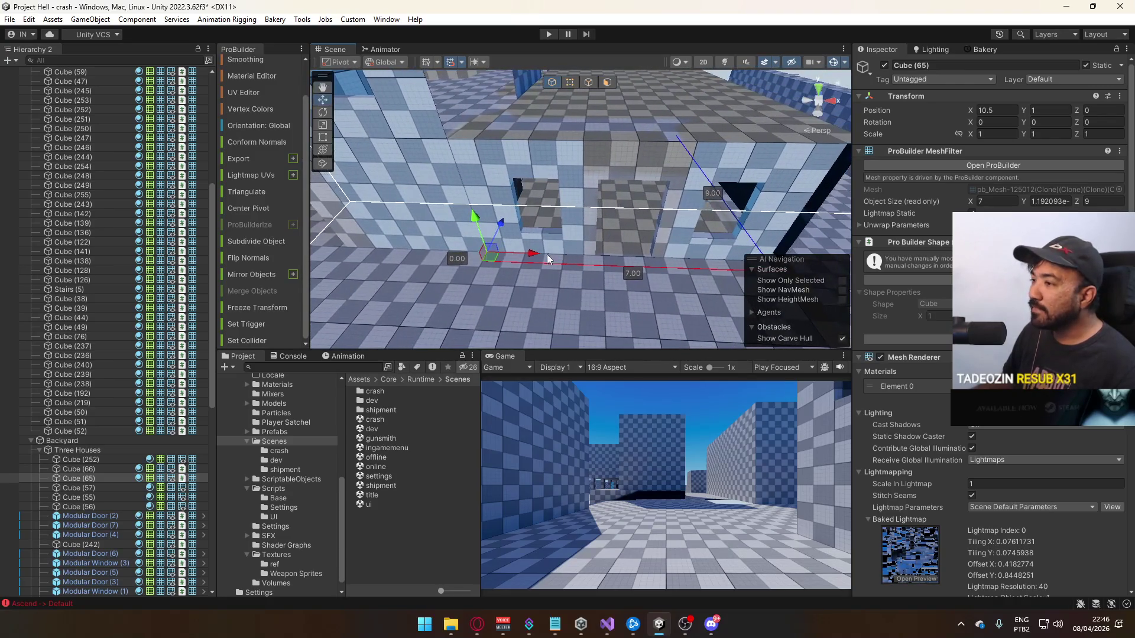
left_click_drag(534, 257, 631, 253)
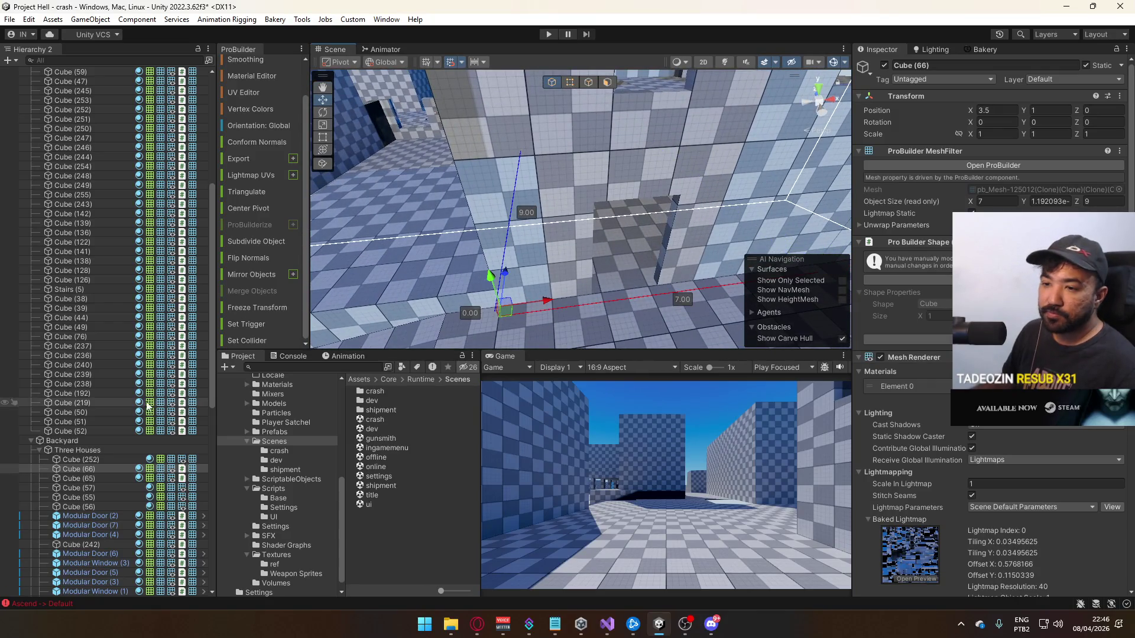
scroll(125, 413, "down", 2)
Move the Three Houses group below Back Street in the Hierarchy
left_click(48, 415)
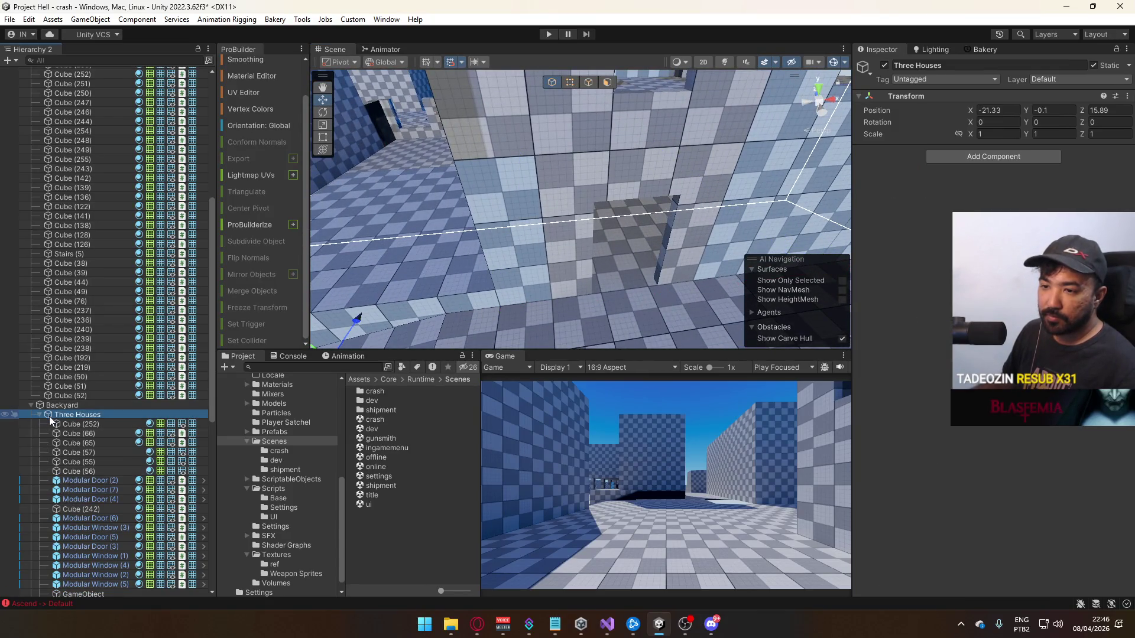
mouse_move(52, 418)
left_mouse_down()
mouse_move(64, 416)
mouse_move(30, 400)
left_mouse_up()
scroll(105, 340, "up", 7)
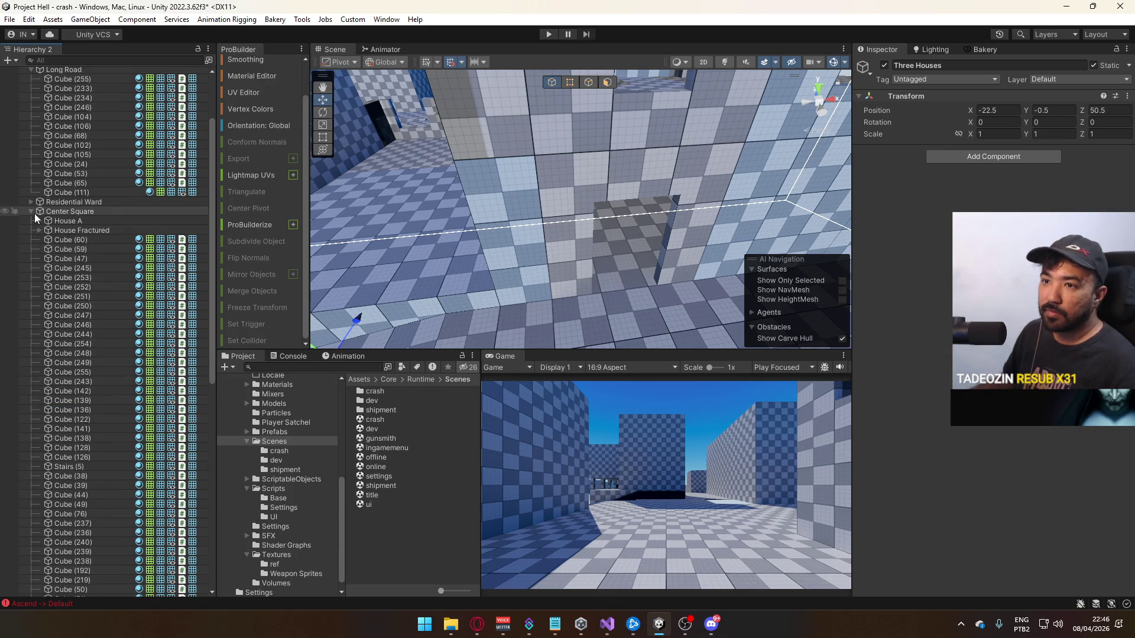
left_click(30, 69)
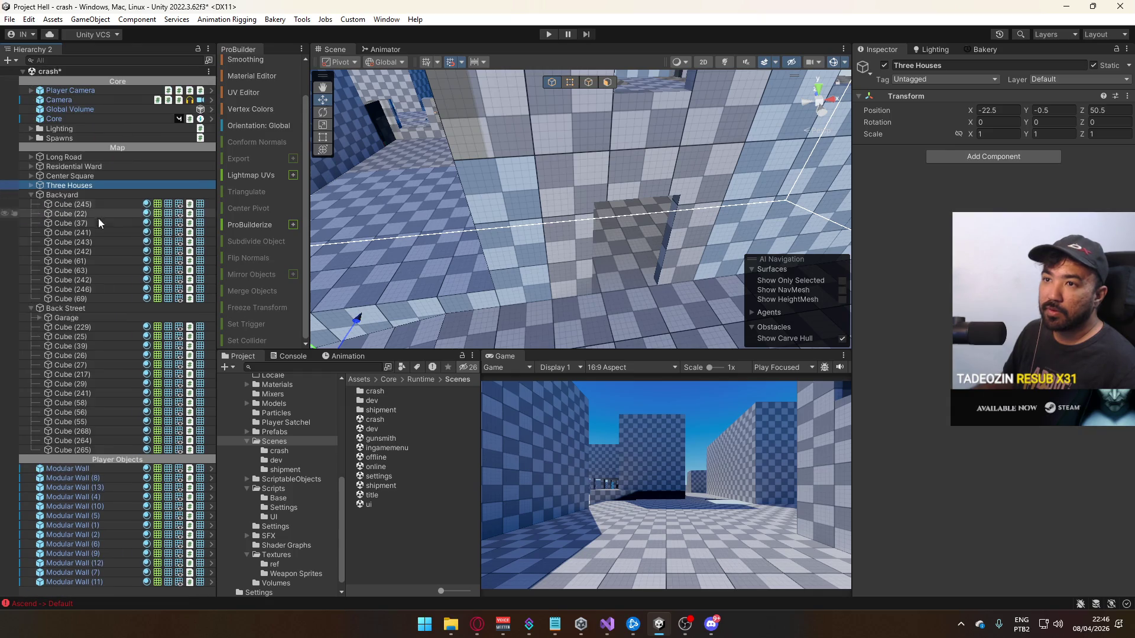
left_click(31, 308)
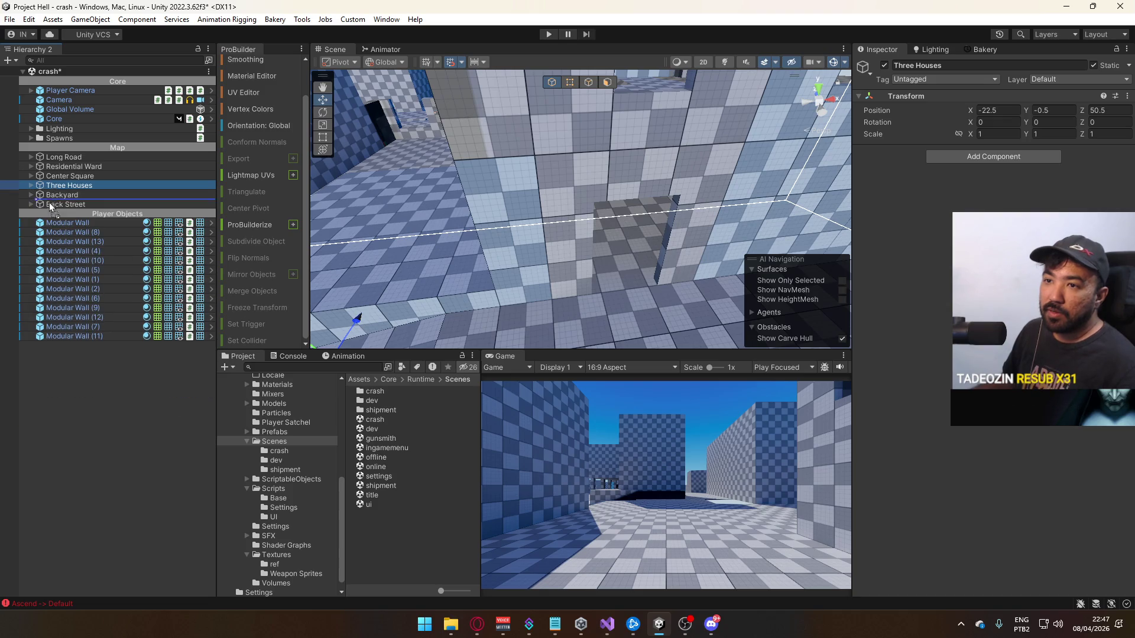
left_click_drag(48, 207, 45, 207)
Move every child of Three Houses, from Cube (252) down, out to root level
left_click(31, 205)
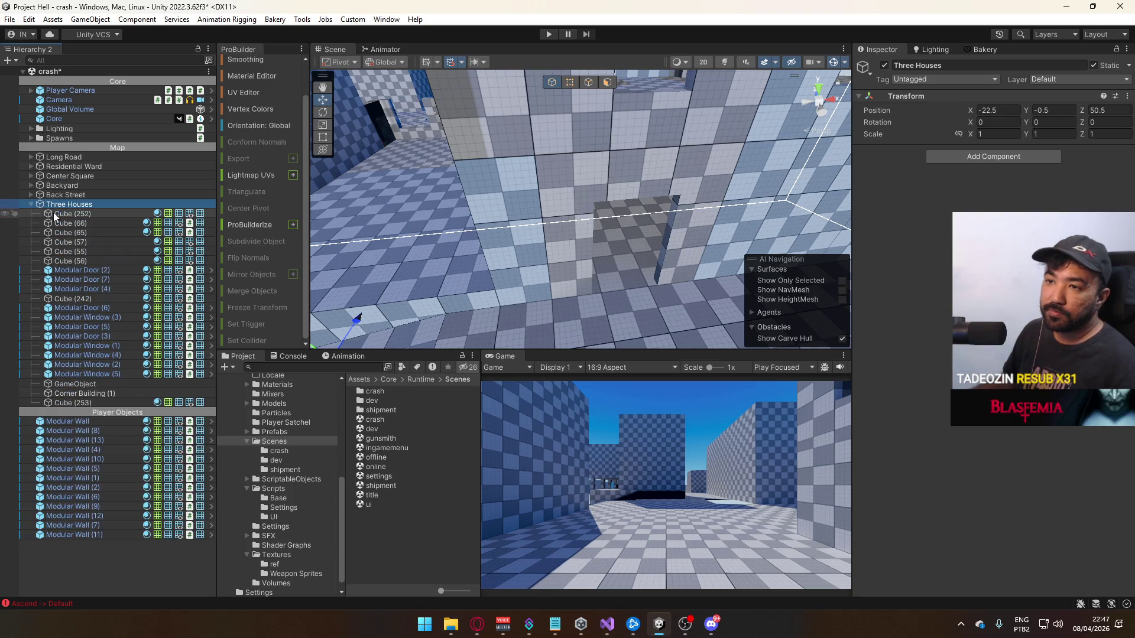
left_click(51, 211)
left_click(74, 402, "shift")
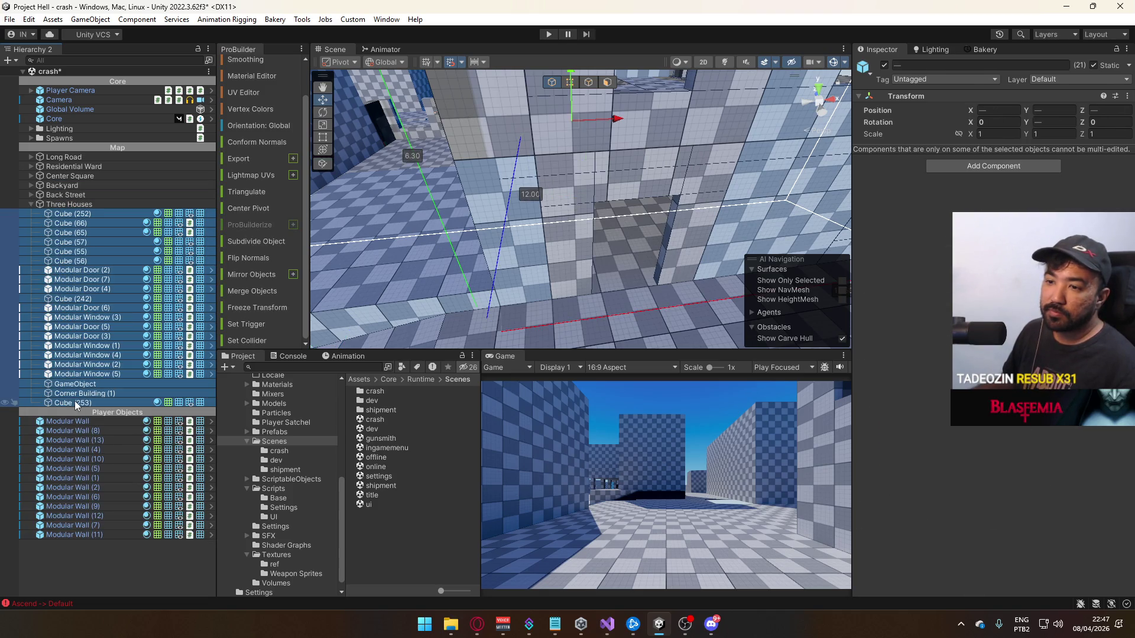
left_click_drag(39, 213, 27, 209)
Frame Cube (252) in the scene, then select floor slab Cube (59)
left_click(59, 214)
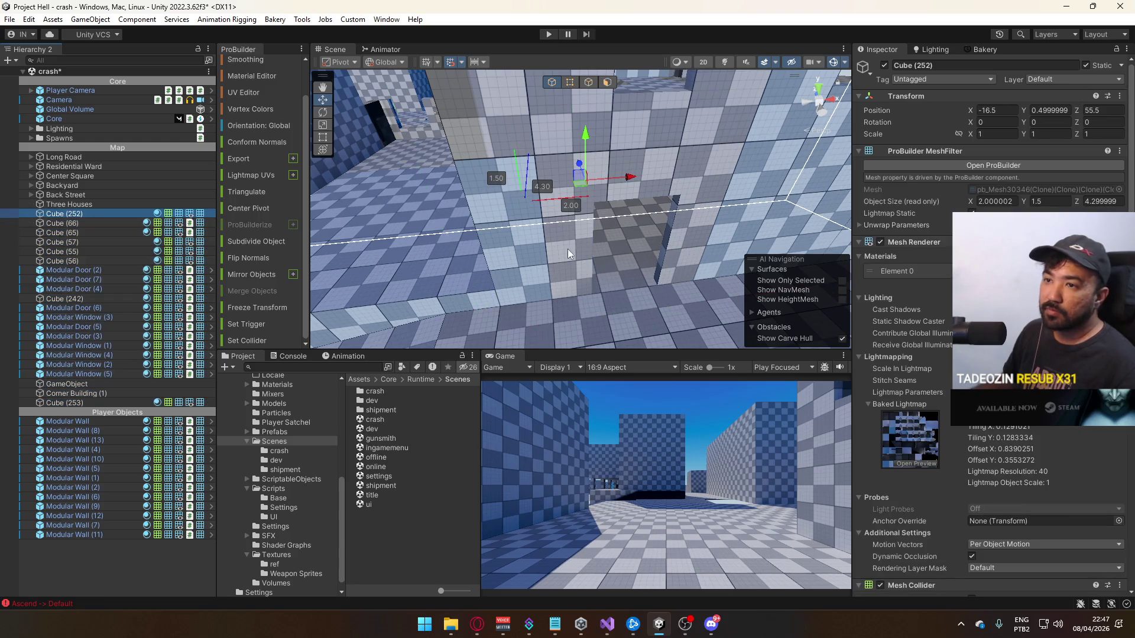
key("f")
mouse_move(582, 255)
left_mouse_down()
mouse_move(644, 287)
mouse_move(535, 257)
mouse_move(521, 283)
mouse_move(473, 312)
mouse_move(578, 270)
left_mouse_up()
left_click(559, 258)
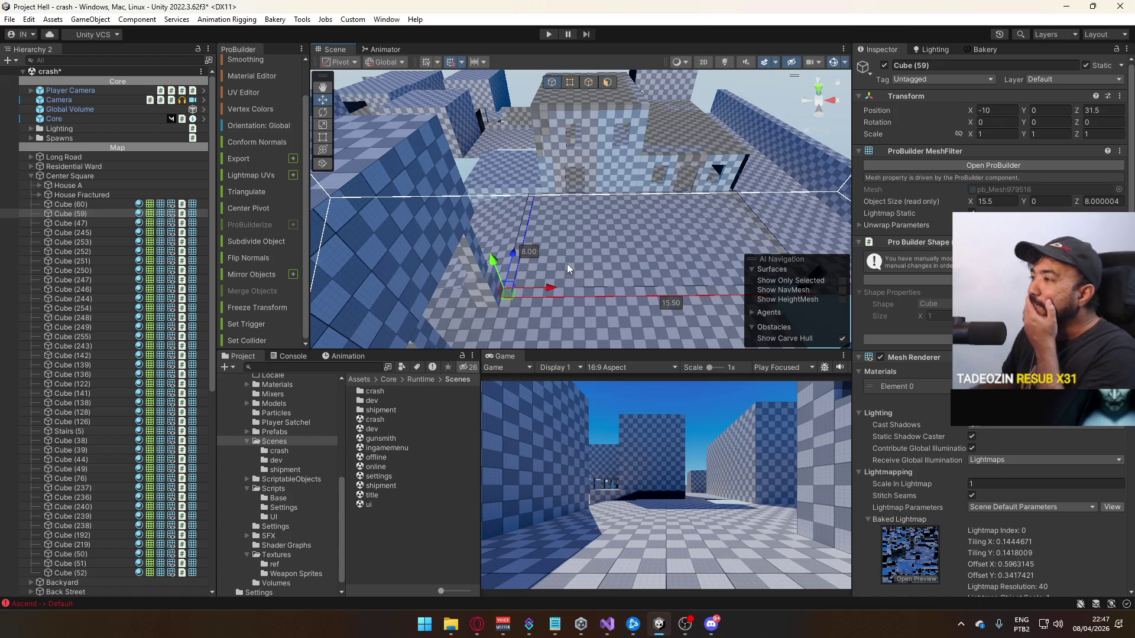
Raise the street slab Cube (68) one unit higher
mouse_move(686, 200)
left_mouse_down()
mouse_move(633, 195)
mouse_move(662, 260)
left_mouse_up()
left_click(664, 264)
key("f")
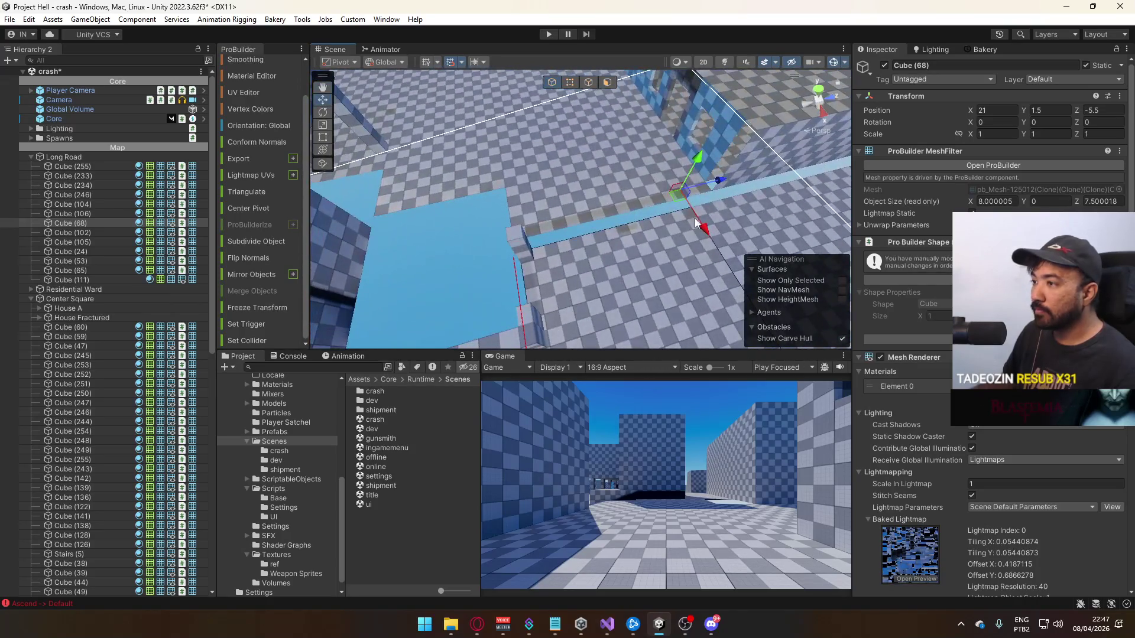
mouse_move(696, 184)
left_mouse_down()
mouse_move(692, 155)
mouse_move(574, 165)
left_mouse_up()
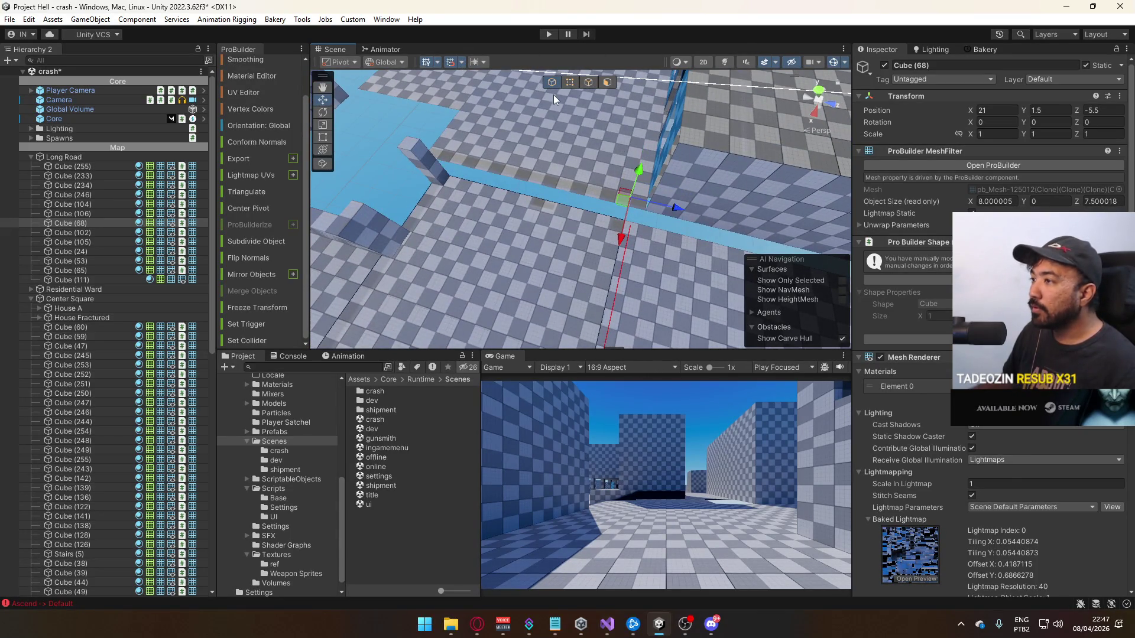
Switch to vertex editing, open the grid display options and mute scene audio
left_click(571, 82)
left_click(437, 62)
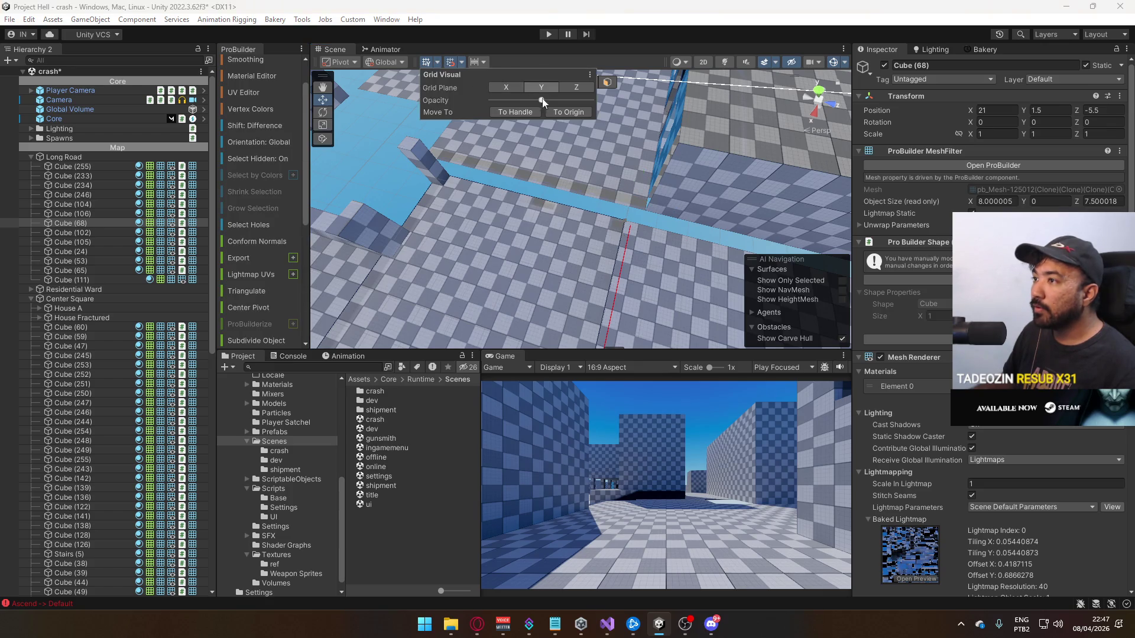
mouse_move(680, 154)
left_mouse_down()
mouse_move(597, 214)
mouse_move(549, 194)
left_mouse_up()
left_click(747, 62)
mouse_move(632, 165)
left_mouse_down()
mouse_move(573, 165)
mouse_move(503, 605)
mouse_move(604, 33)
mouse_move(655, 29)
mouse_move(565, 22)
left_mouse_up()
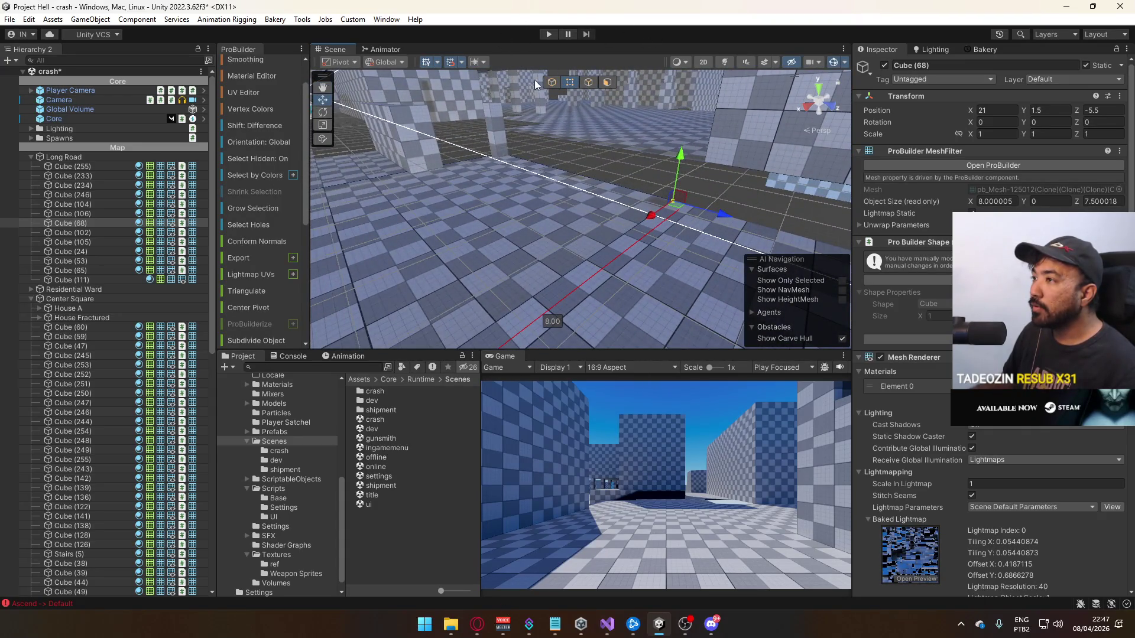
Lower floor slab Cube (59) to Y -0.8, then select neighbouring slab Cube (56)
left_click(601, 123)
key("f")
mouse_move(662, 99)
left_mouse_down()
mouse_move(663, 109)
mouse_move(752, 111)
mouse_move(770, 138)
mouse_move(665, 217)
mouse_move(640, 208)
left_mouse_up()
left_click(672, 202)
scroll(623, 126, "up", 2)
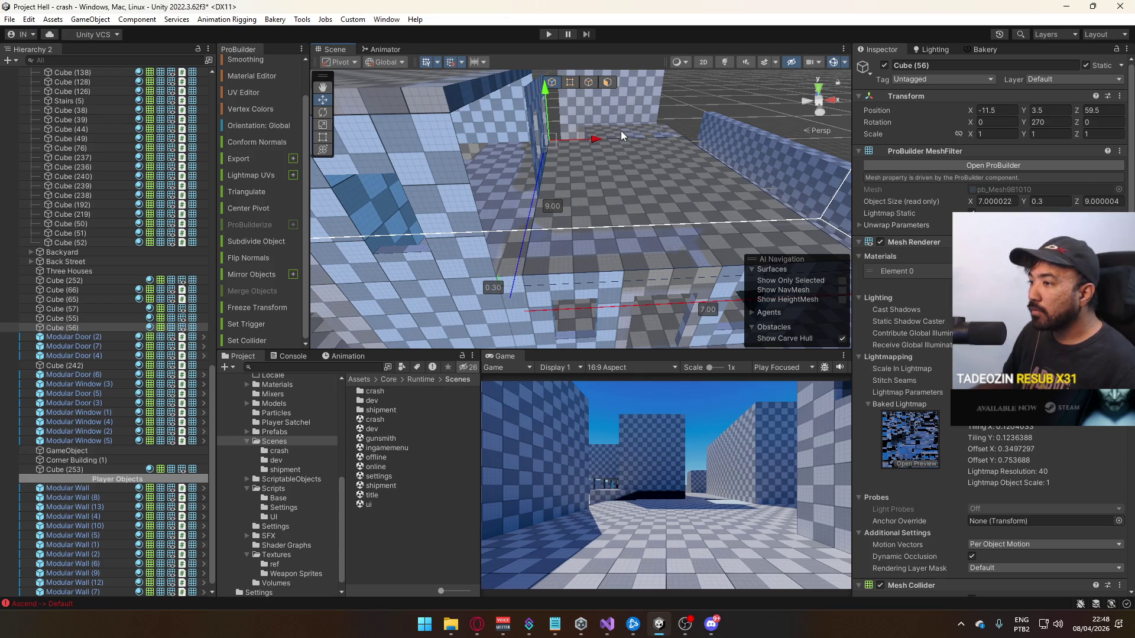
Reset the top-face UVs of slabs Cube (56) and Cube (57) in the UV Editor
mouse_move(621, 130)
left_mouse_down()
mouse_move(622, 185)
mouse_move(594, 196)
left_mouse_up()
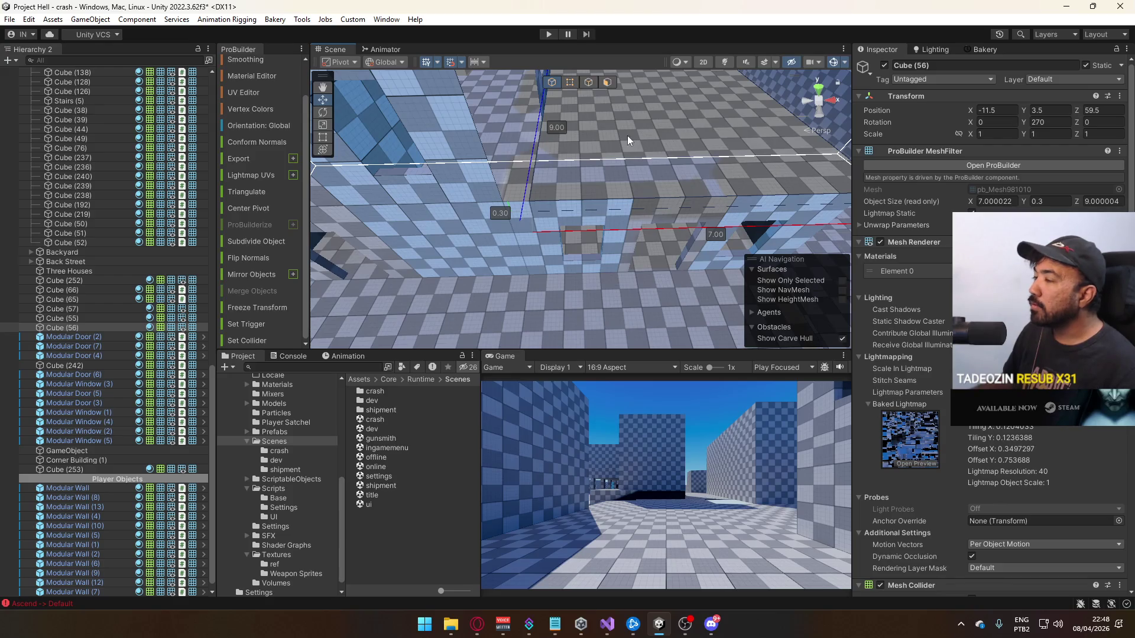
left_click_drag(537, 167, 508, 148)
left_click(607, 82)
left_click(602, 176)
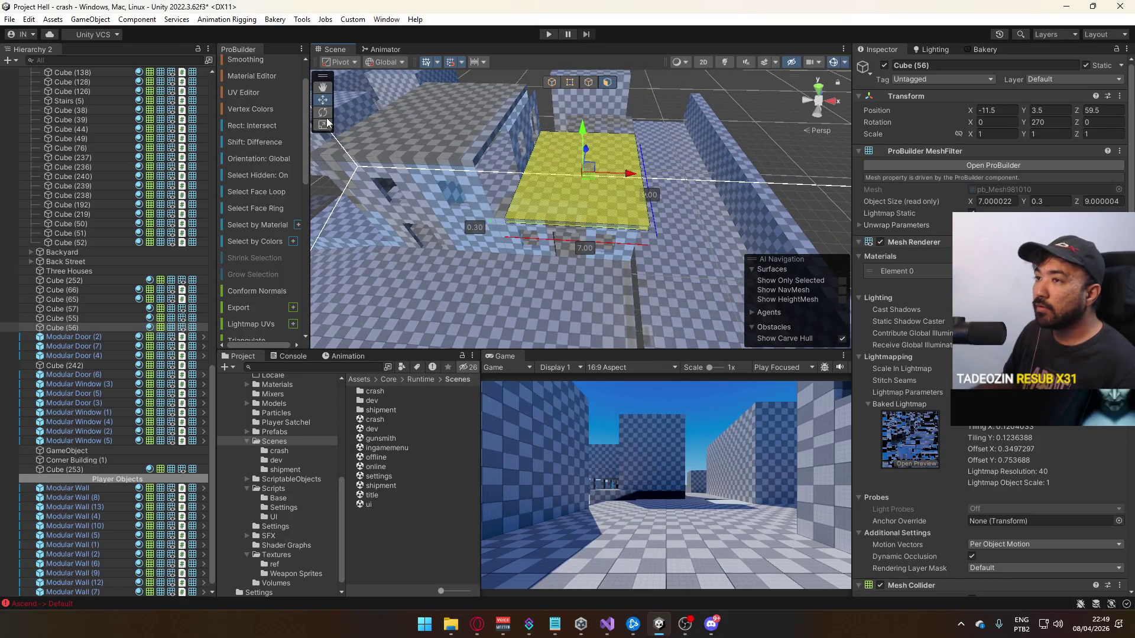
left_click(260, 96)
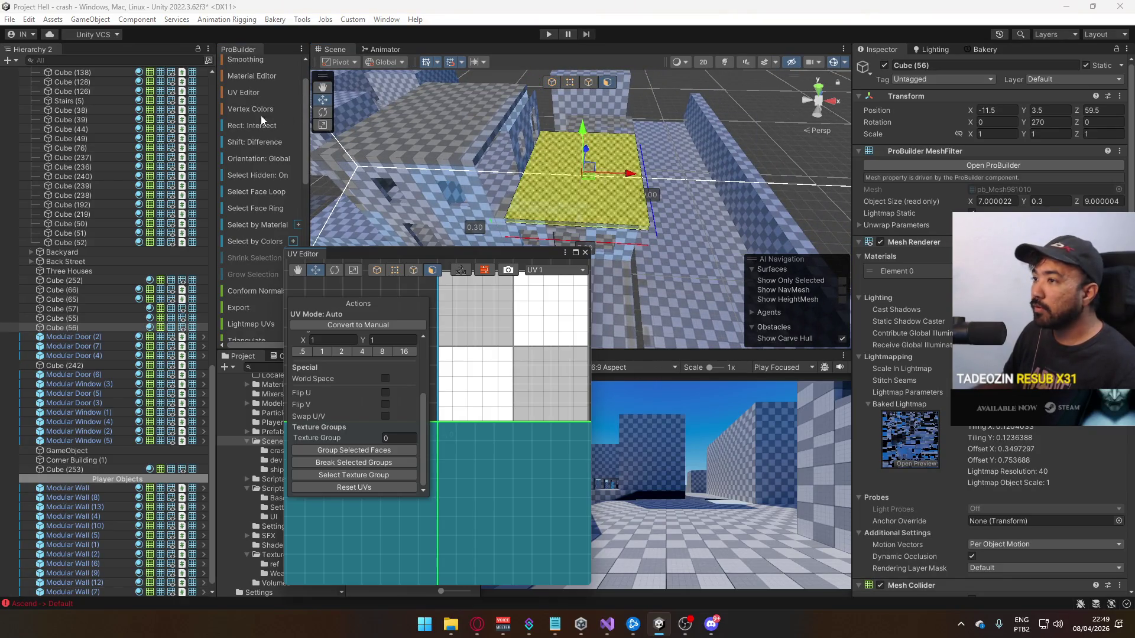
left_click(367, 484)
left_click_drag(586, 184, 609, 152)
left_click(615, 151)
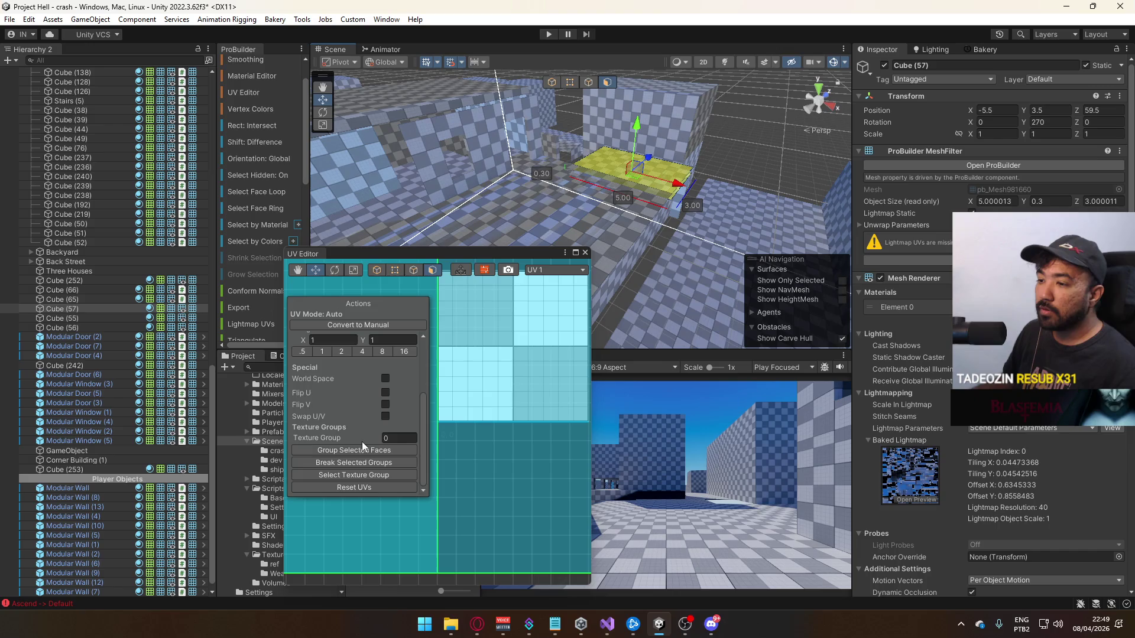
left_click(373, 487)
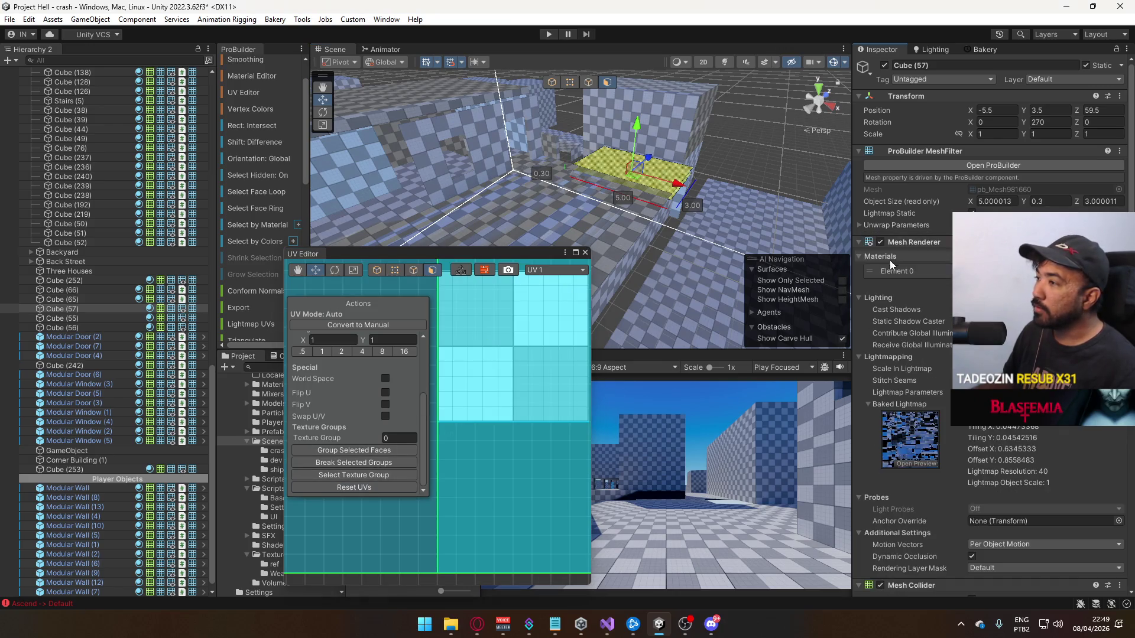
Close the UV Editor and slide Cube (56) along X to -12.5
left_click(552, 83)
left_click(668, 223)
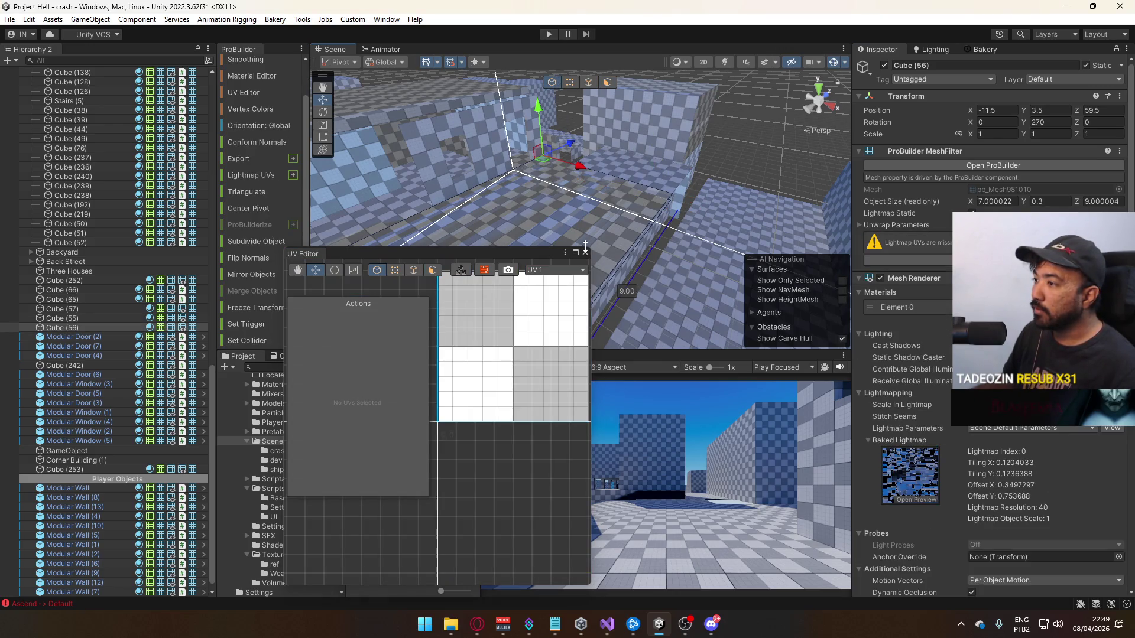
left_click(585, 252)
mouse_move(633, 169)
left_mouse_down()
mouse_move(722, 216)
mouse_move(566, 139)
left_mouse_up()
mouse_move(572, 96)
left_mouse_down()
mouse_move(544, 103)
mouse_move(594, 202)
mouse_move(573, 210)
left_mouse_up()
Reset Modular Window (4)'s pivot in vertex mode with Ctrl+J
left_click(566, 210)
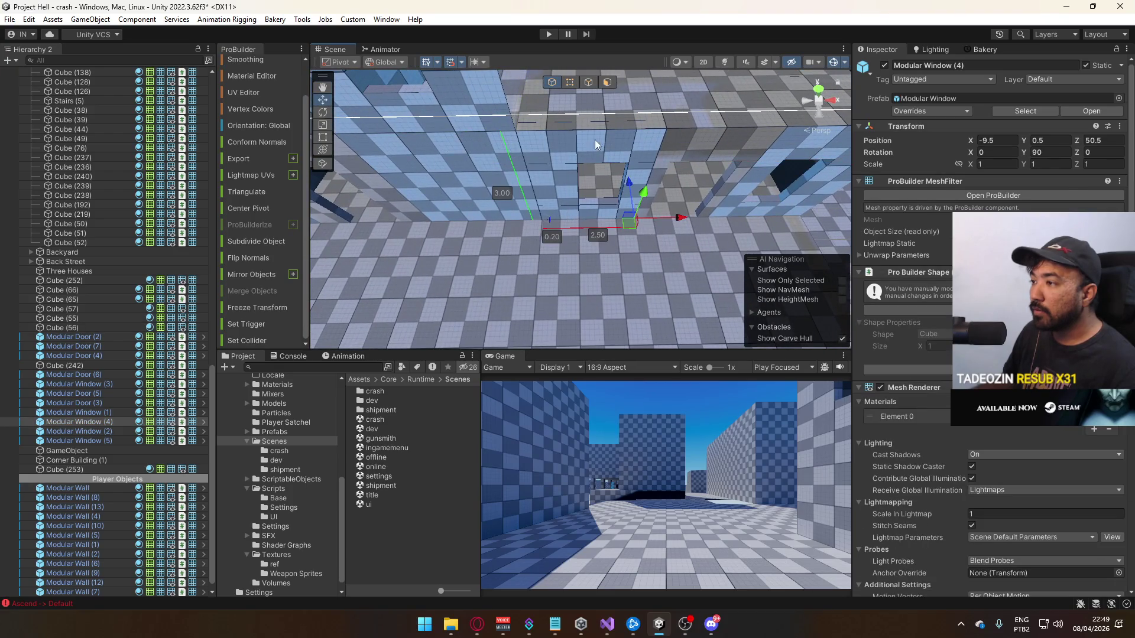
left_click(573, 82)
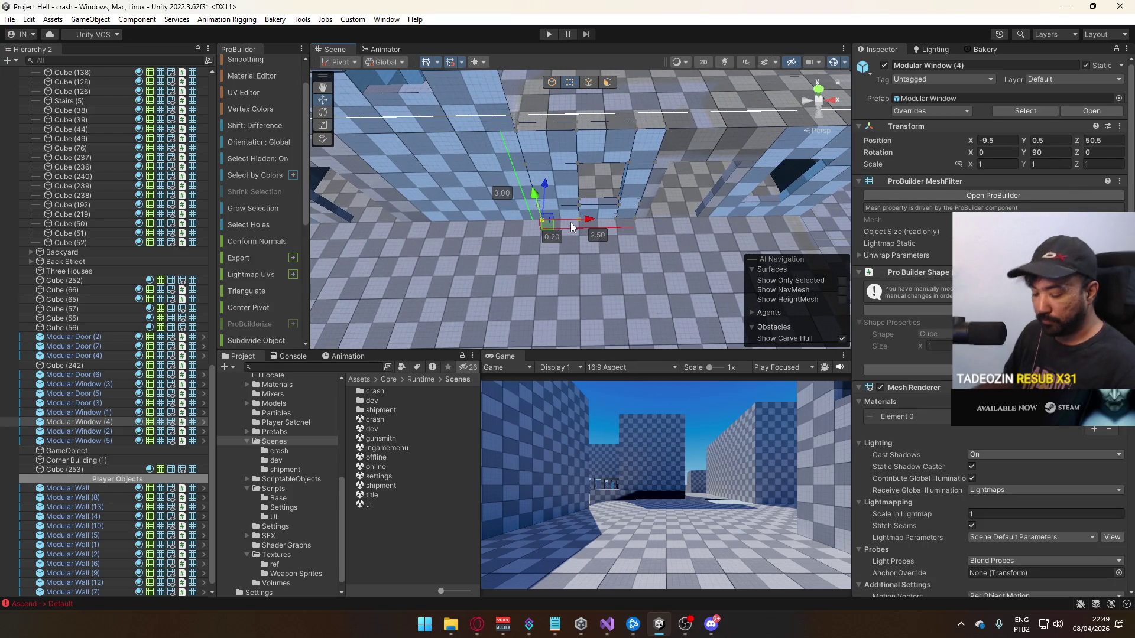
key("ctrl+j")
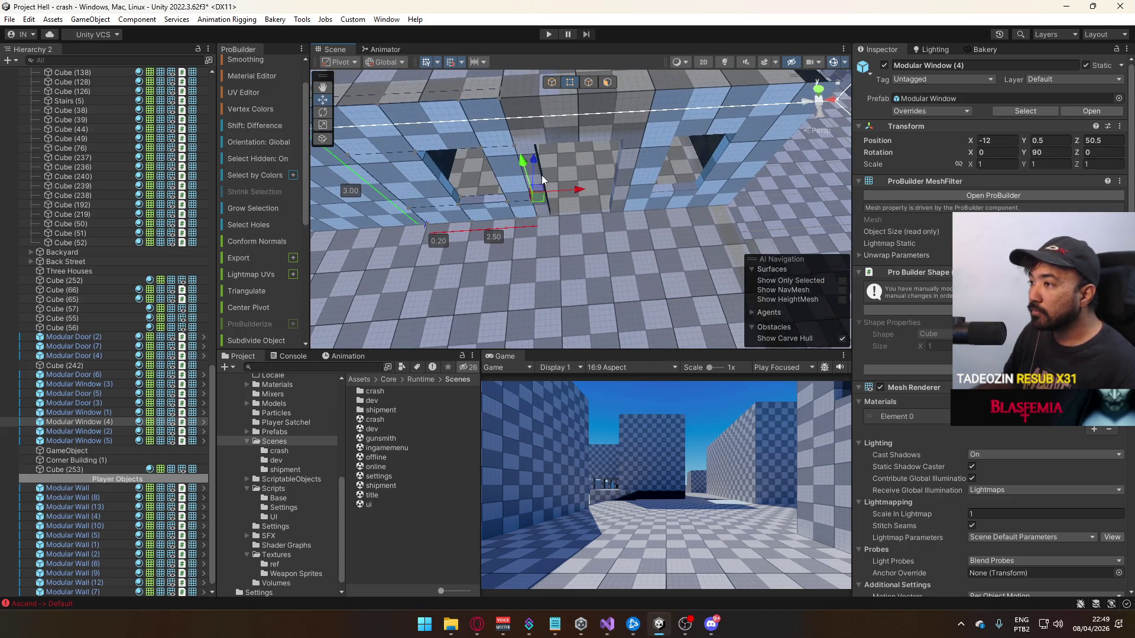
key("f")
Widen Modular Door (2) to 2.50 and reset its pivot
left_click(522, 124)
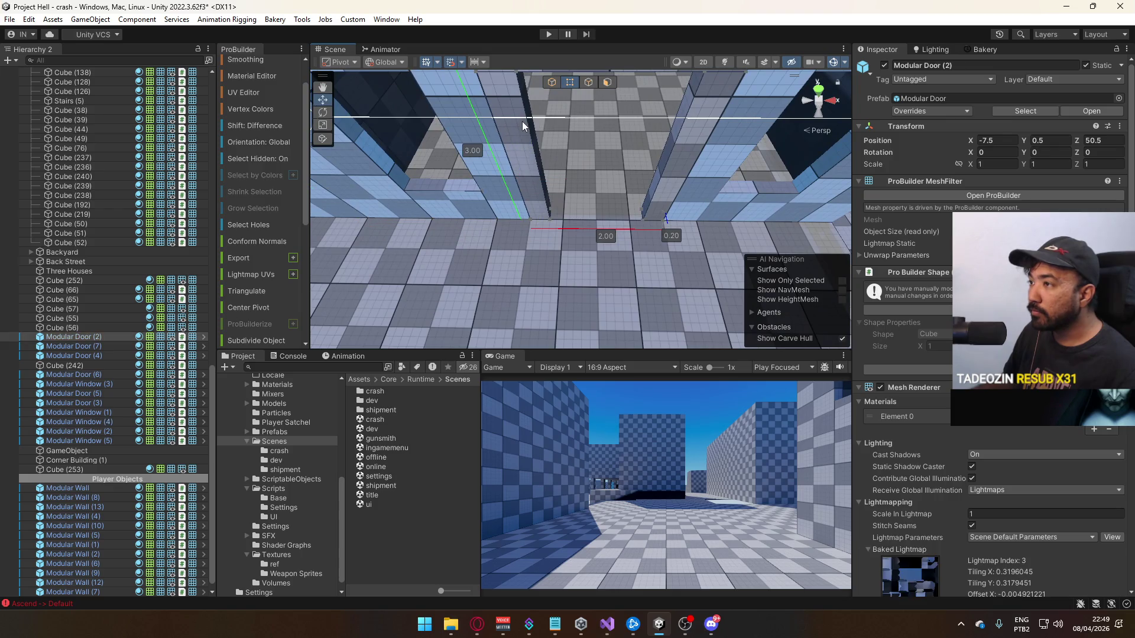
left_click(537, 217)
mouse_move(570, 224)
left_mouse_down()
mouse_move(545, 227)
mouse_move(580, 216)
left_mouse_up()
key("ctrl+j")
Reset Modular Window (5)'s pivot on its opposite edge
left_click(580, 214)
key("f")
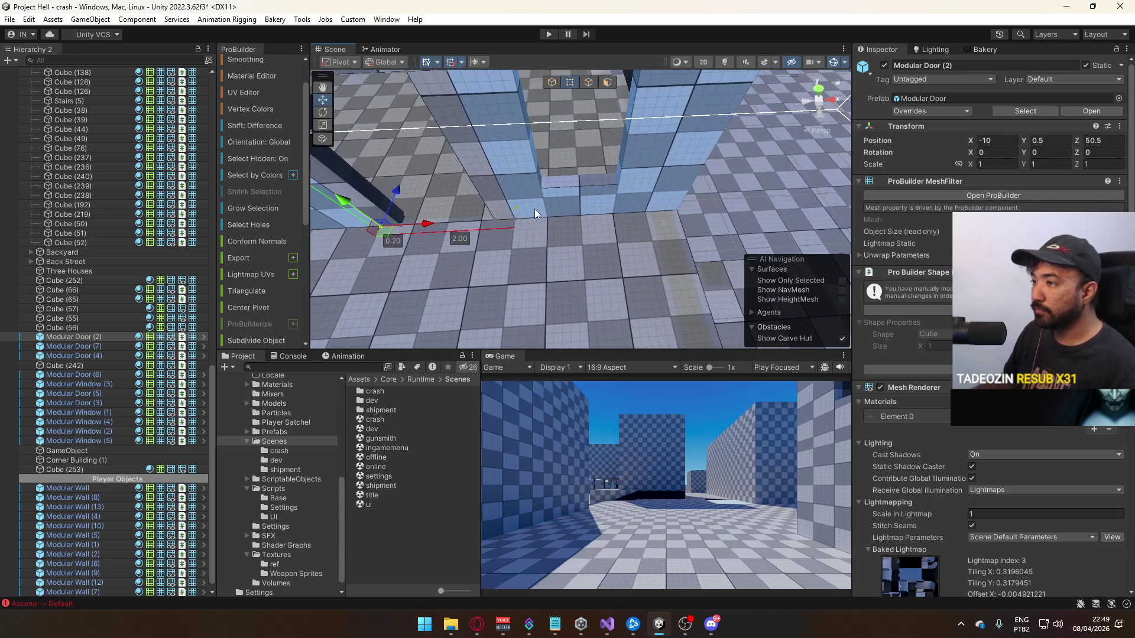
left_click(679, 219)
key("ctrl+j")
Stretch floor slab Cube (56) to 7.30 wide by dragging a corner vertex
left_click_drag(639, 223, 596, 137)
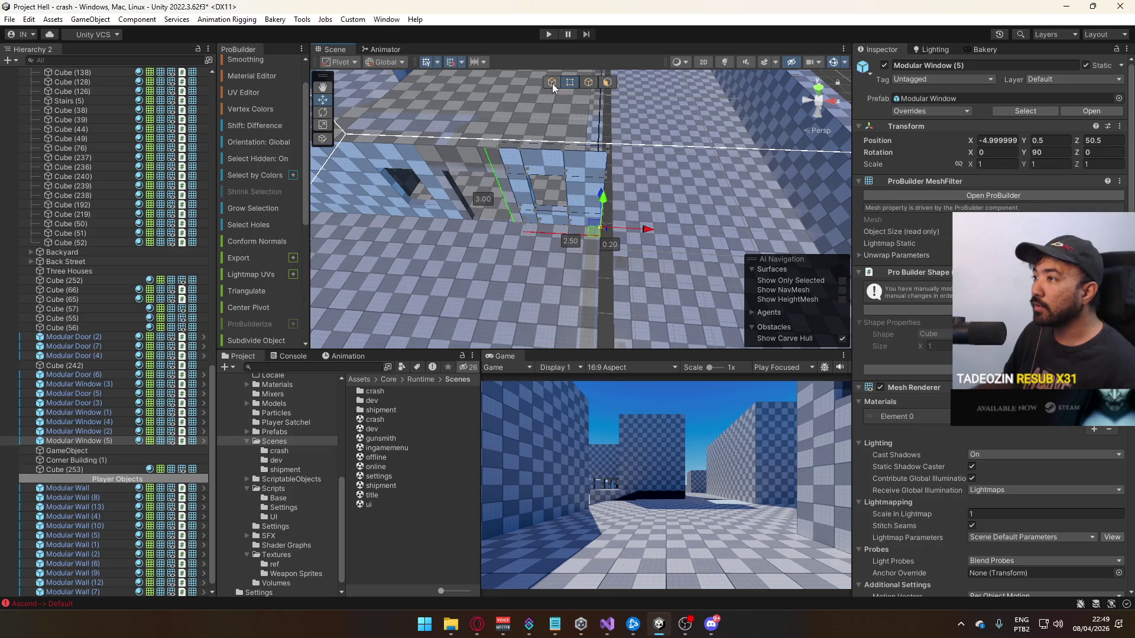
left_click(552, 83)
left_click(642, 137)
mouse_move(642, 137)
left_mouse_down()
mouse_move(436, 203)
mouse_move(455, 199)
left_mouse_up()
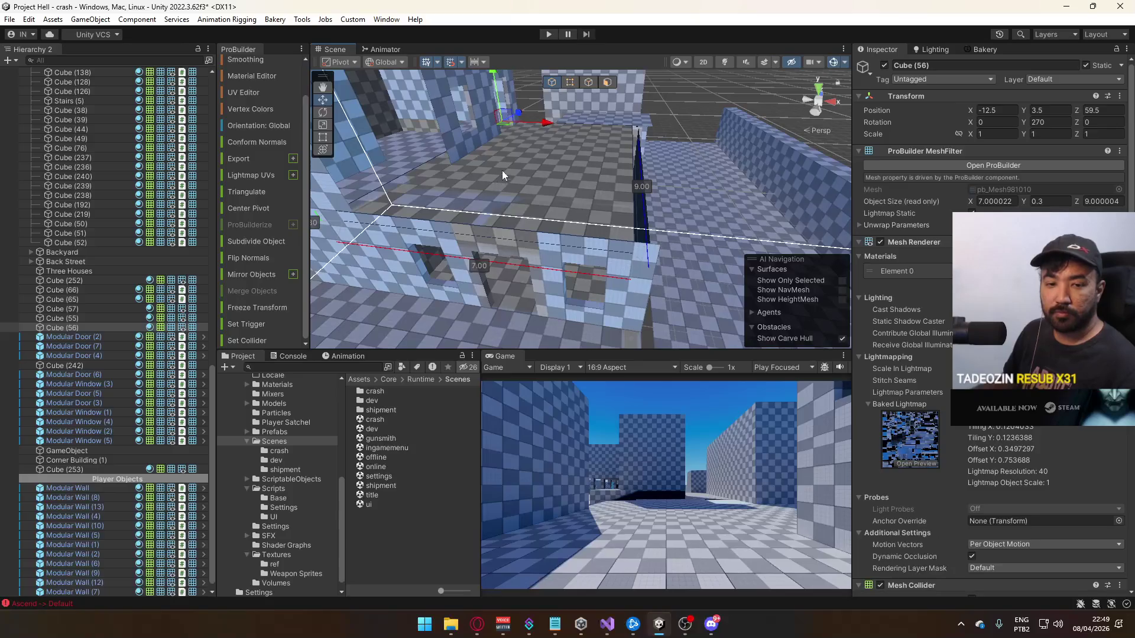
left_click(570, 83)
left_click(634, 239)
mouse_move(667, 264)
left_mouse_down()
mouse_move(695, 247)
mouse_move(700, 195)
left_mouse_up()
Test the map in play mode, then frame slabs Cube (57) and Cube (56)
left_click(547, 33)
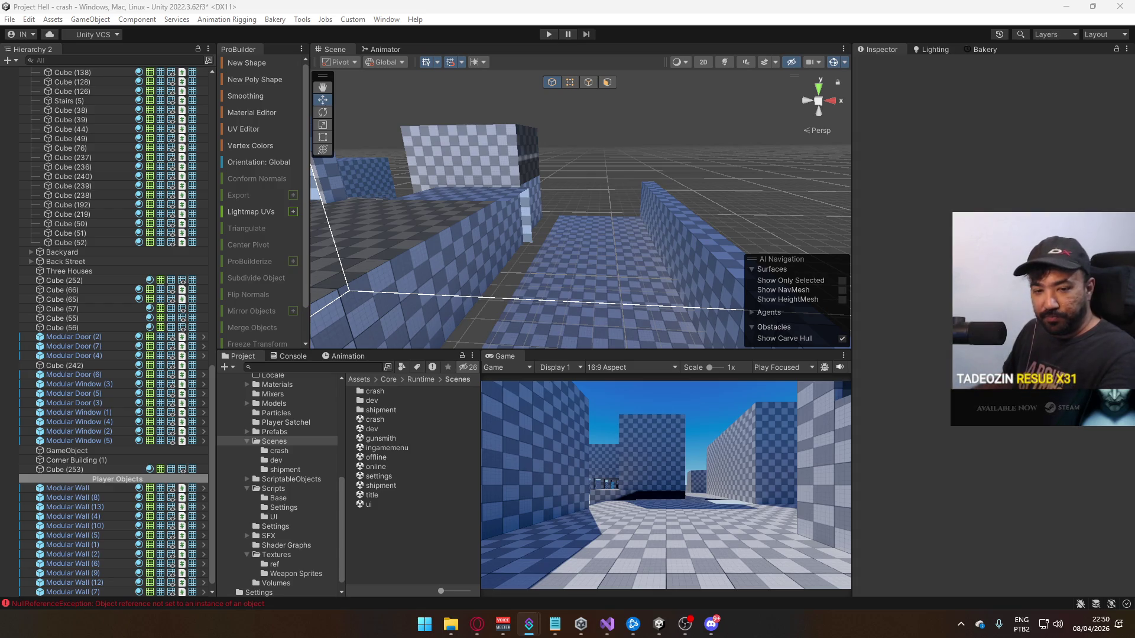
left_click(388, 230)
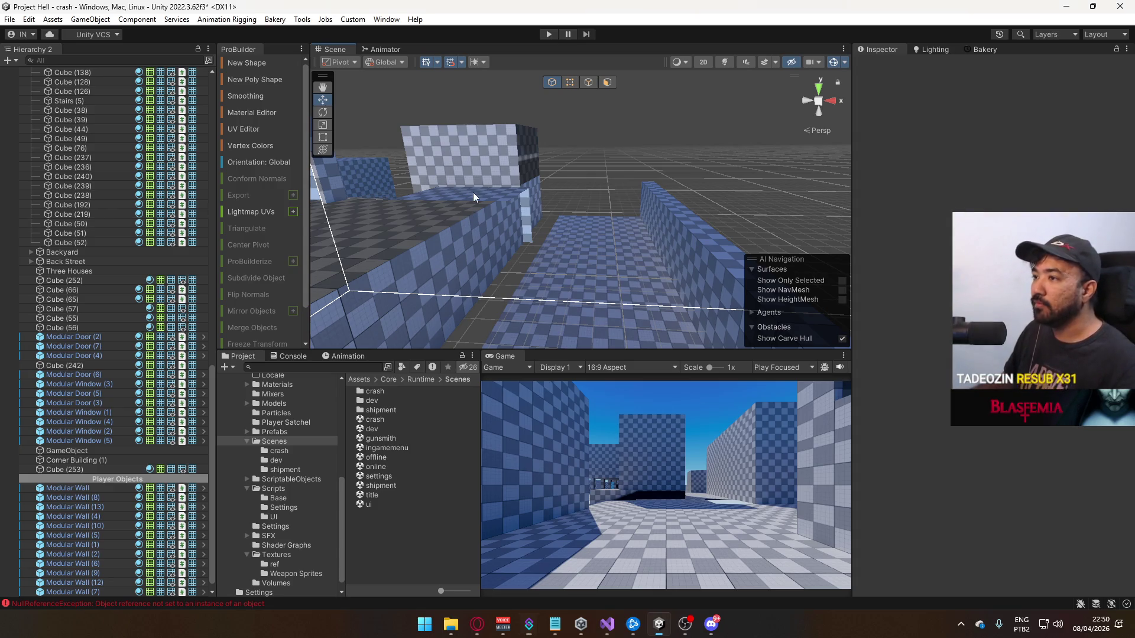
key("f")
left_click_drag(502, 182, 514, 282)
left_click(541, 268)
key("f")
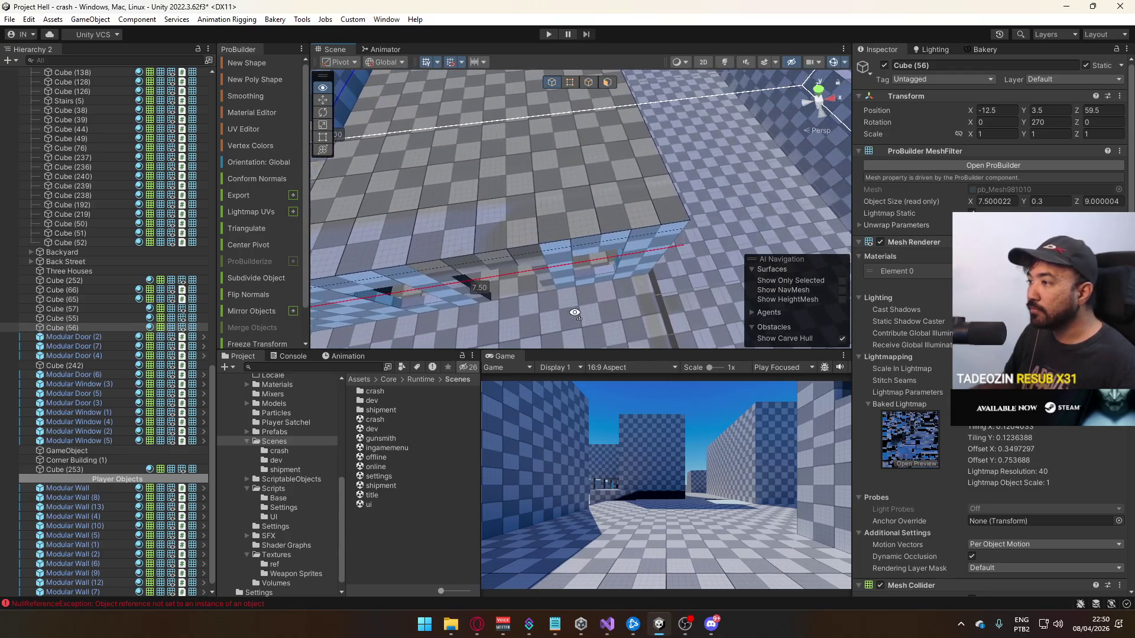
mouse_move(573, 314)
left_mouse_down()
mouse_move(558, 302)
mouse_move(553, 254)
left_mouse_up()
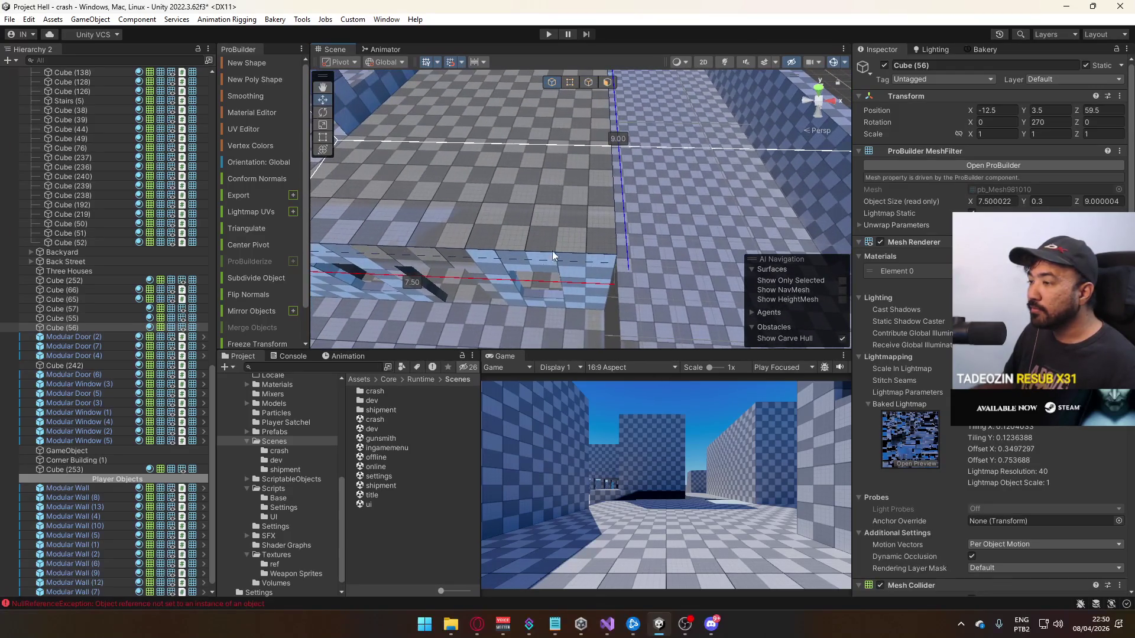
Move the pivots of Cube (56) and Cube (57) to their corner vertices
left_click(571, 84)
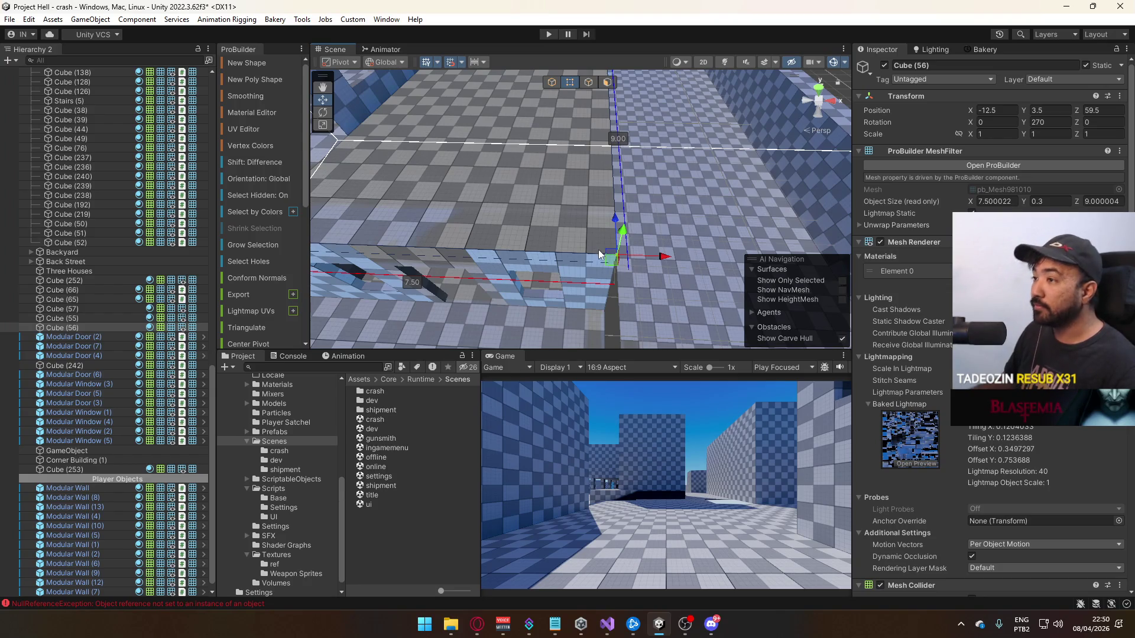
key("ctrl+j")
mouse_move(597, 250)
left_mouse_down()
mouse_move(669, 234)
mouse_move(537, 213)
mouse_move(657, 185)
left_mouse_up()
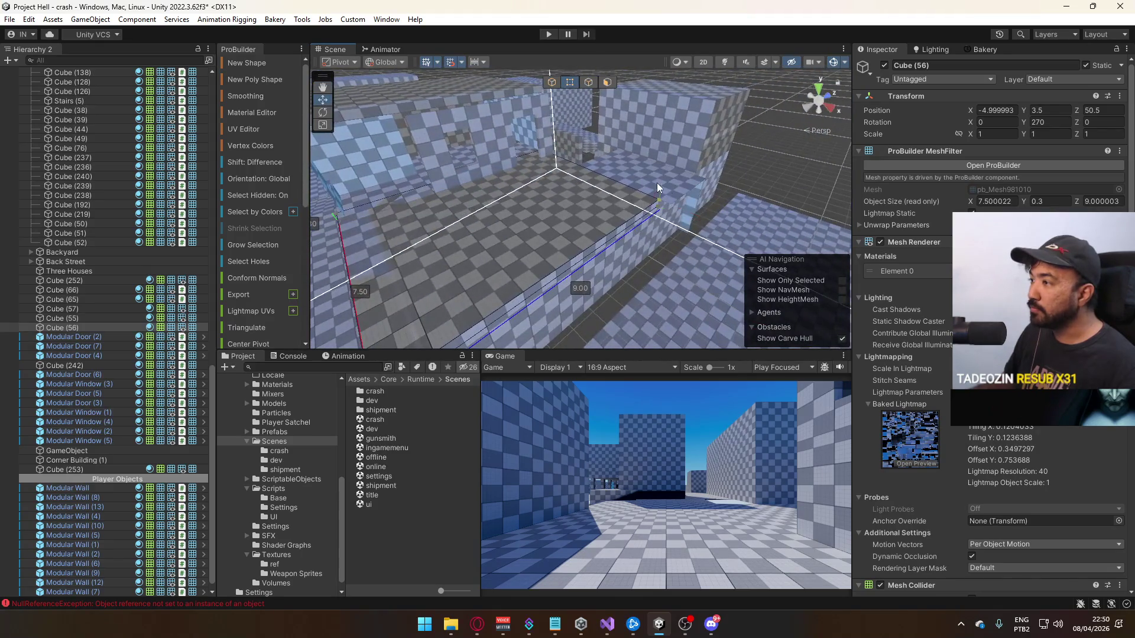
left_click(703, 189)
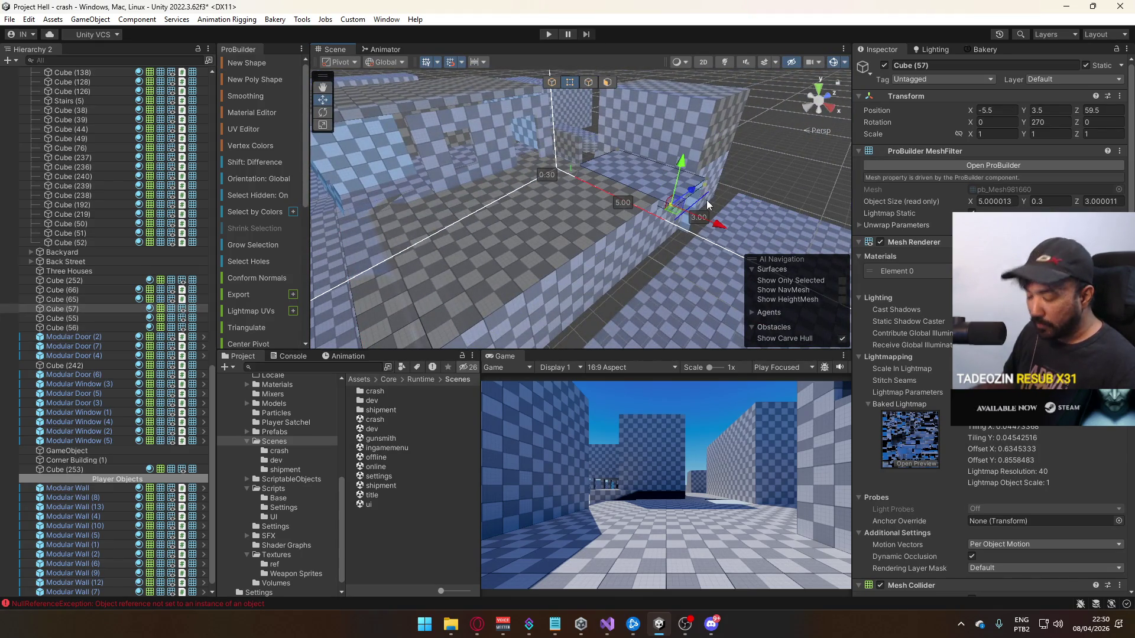
key("ctrl+j")
left_click(599, 81)
Shorten slab Cube (56) from 7.5 to 7 units
mouse_move(615, 147)
left_mouse_down()
mouse_move(658, 244)
mouse_move(647, 284)
mouse_move(592, 266)
mouse_move(471, 281)
mouse_move(540, 223)
mouse_move(587, 275)
mouse_move(579, 242)
left_mouse_up()
left_click(539, 223)
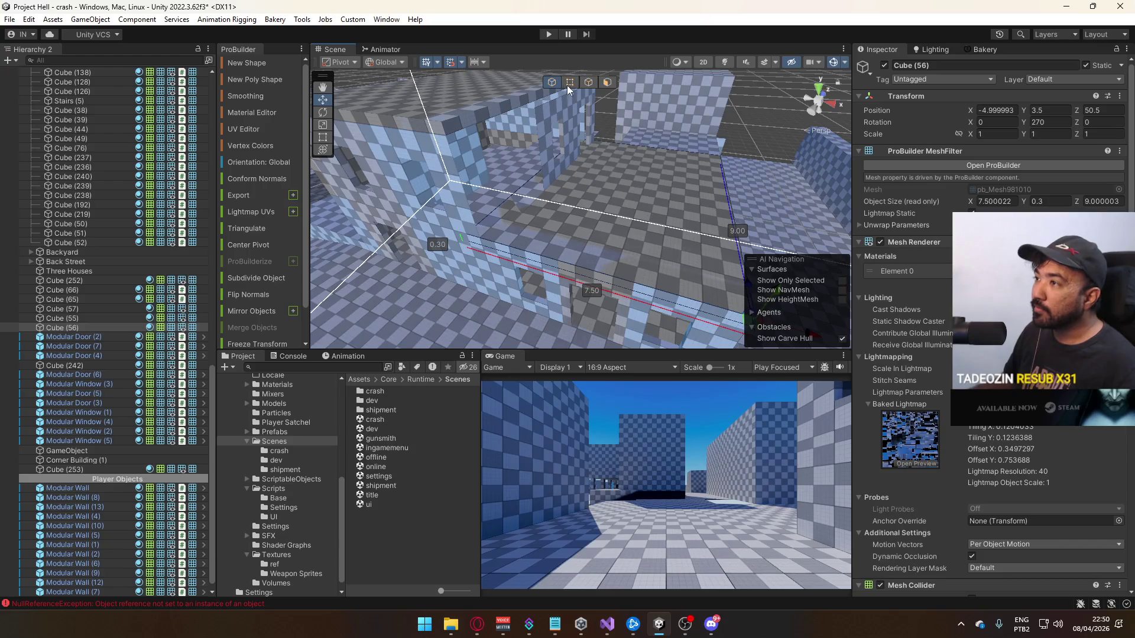
mouse_move(571, 87)
left_mouse_down()
mouse_move(618, 181)
mouse_move(601, 152)
left_mouse_up()
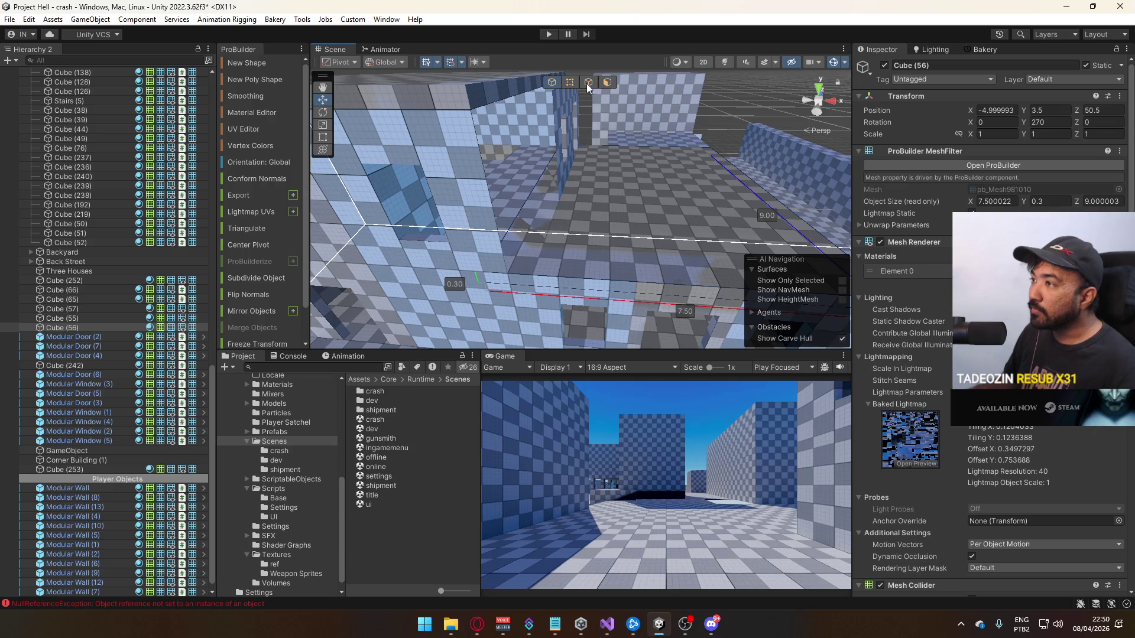
left_click(511, 281)
left_click_drag(600, 158, 611, 156)
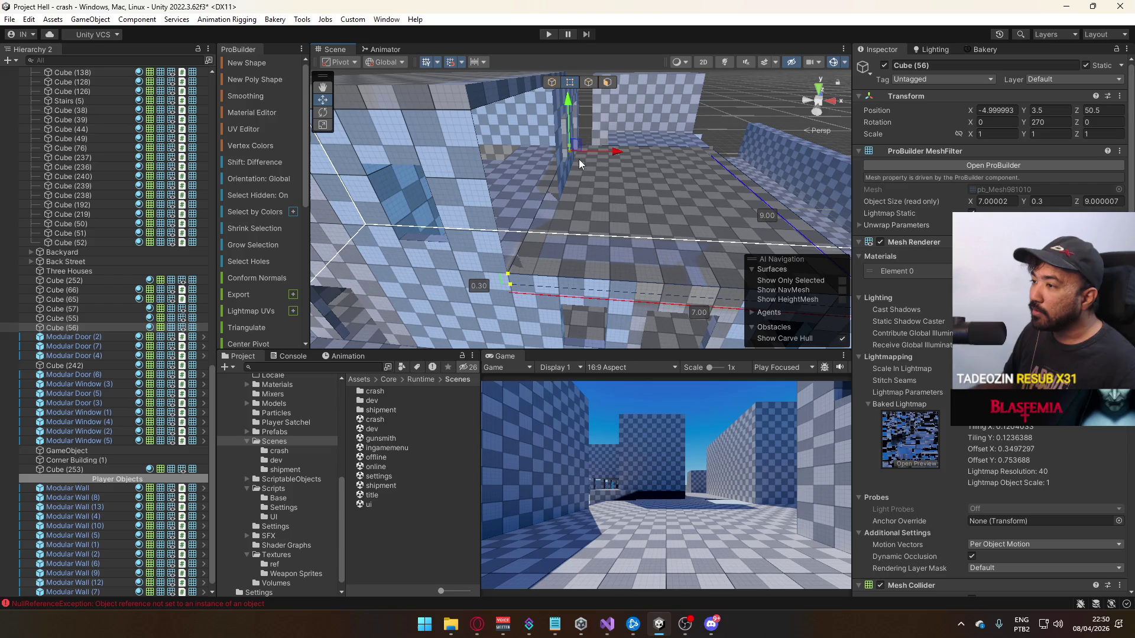
left_click(551, 82)
Inspect slabs Cube (55) and Cube (56) and Modular Door (6) from several angles
mouse_move(550, 106)
left_mouse_down()
mouse_move(534, 203)
mouse_move(688, 201)
mouse_move(672, 219)
mouse_move(625, 229)
mouse_move(309, 202)
mouse_move(174, 229)
left_mouse_up()
left_click(534, 203)
left_click(673, 218)
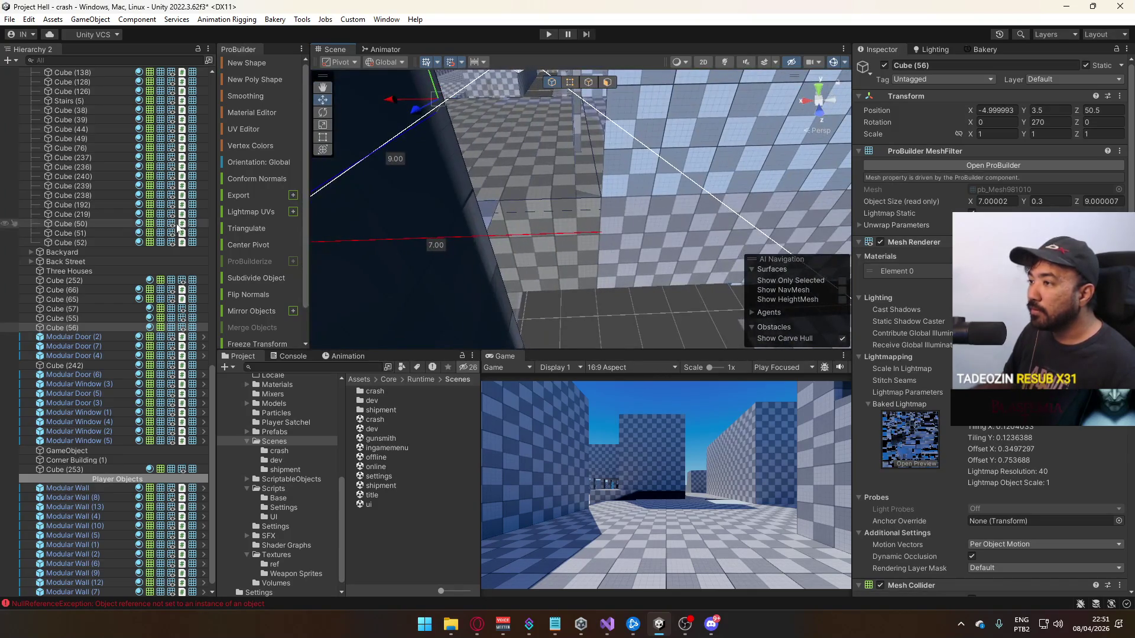
left_click_drag(598, 186, 600, 164)
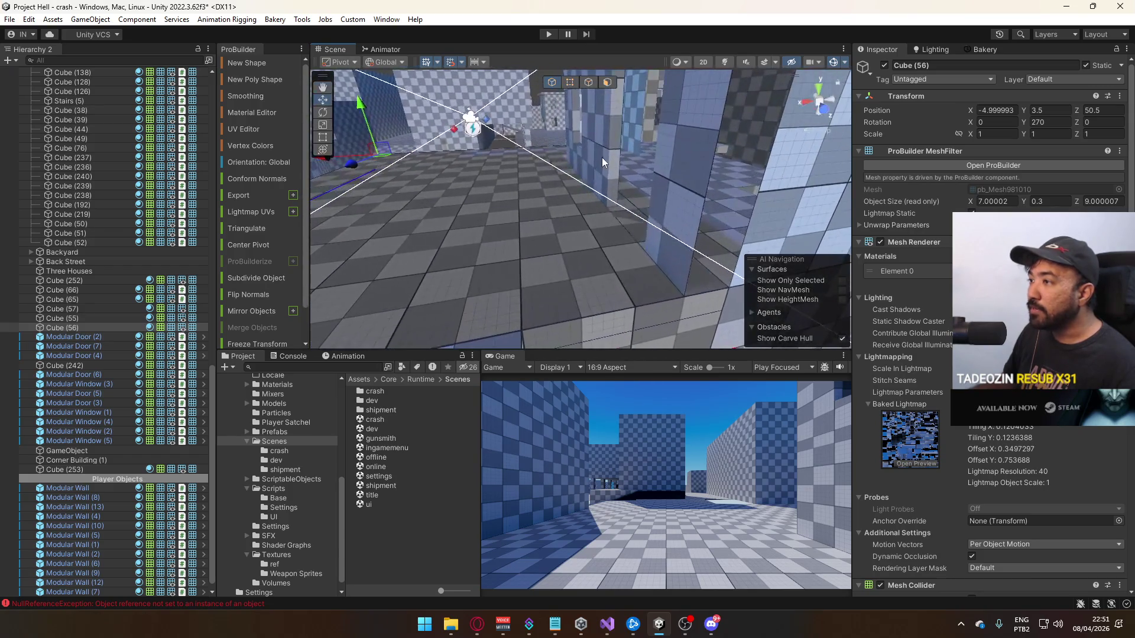
left_click(601, 164)
left_click(691, 219)
mouse_move(691, 219)
left_mouse_down()
mouse_move(649, 189)
mouse_move(565, 344)
mouse_move(579, 347)
left_mouse_up()
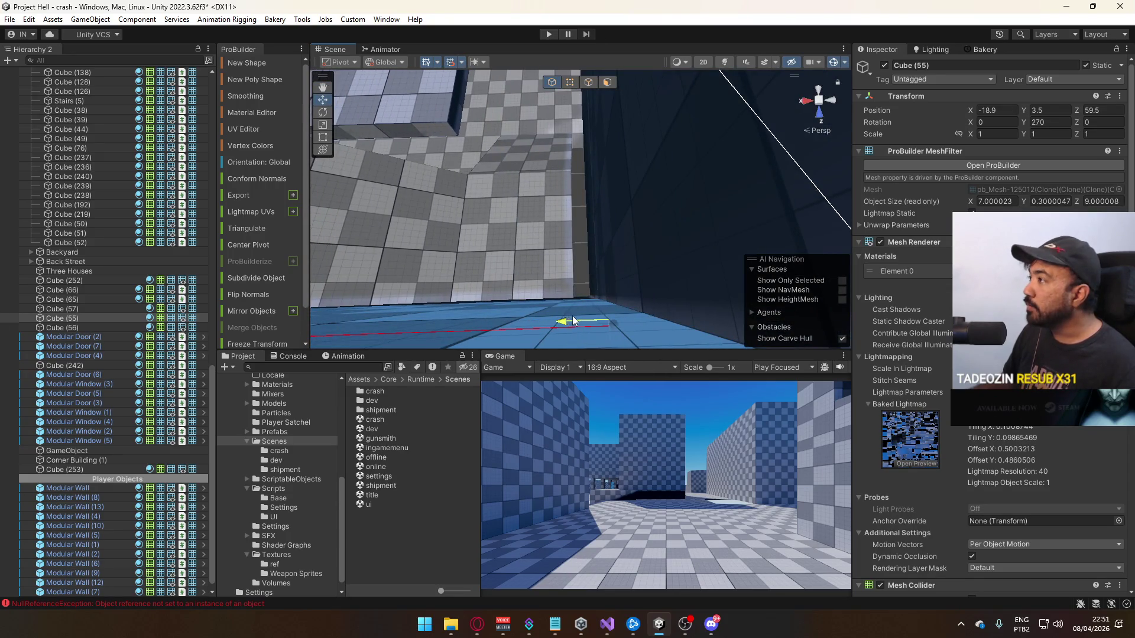
mouse_move(579, 319)
left_mouse_down()
mouse_move(600, 203)
mouse_move(572, 209)
mouse_move(582, 199)
left_mouse_up()
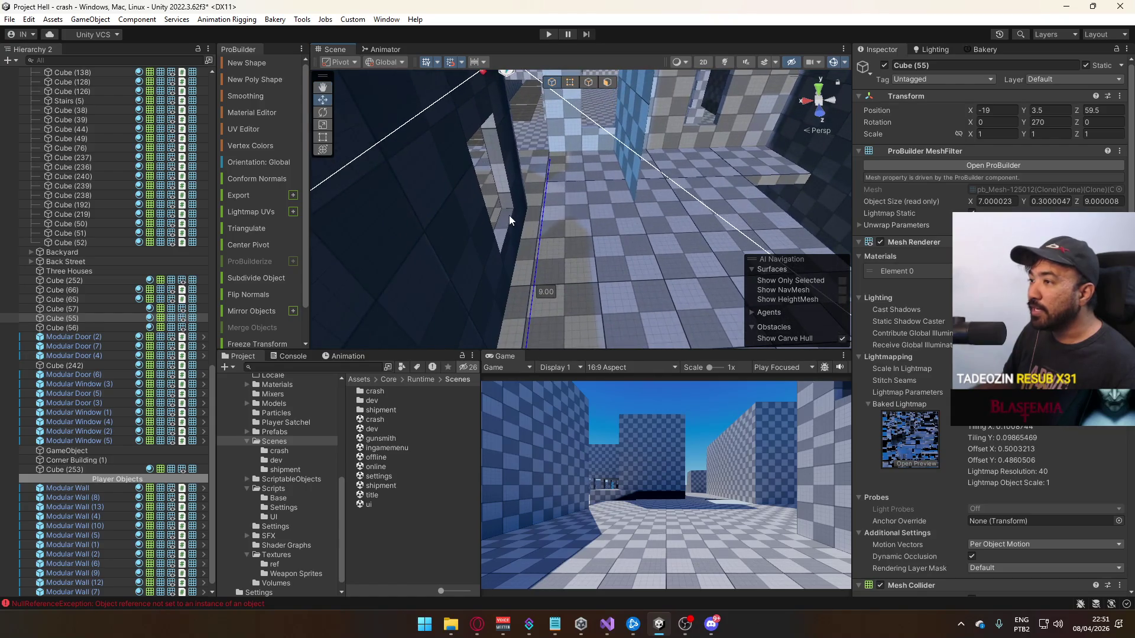
Select Modular Window (3) with a second object and frame both
left_click(509, 215)
key("f")
left_click_drag(707, 216, 674, 144)
left_click(576, 189, "shift")
key("f")
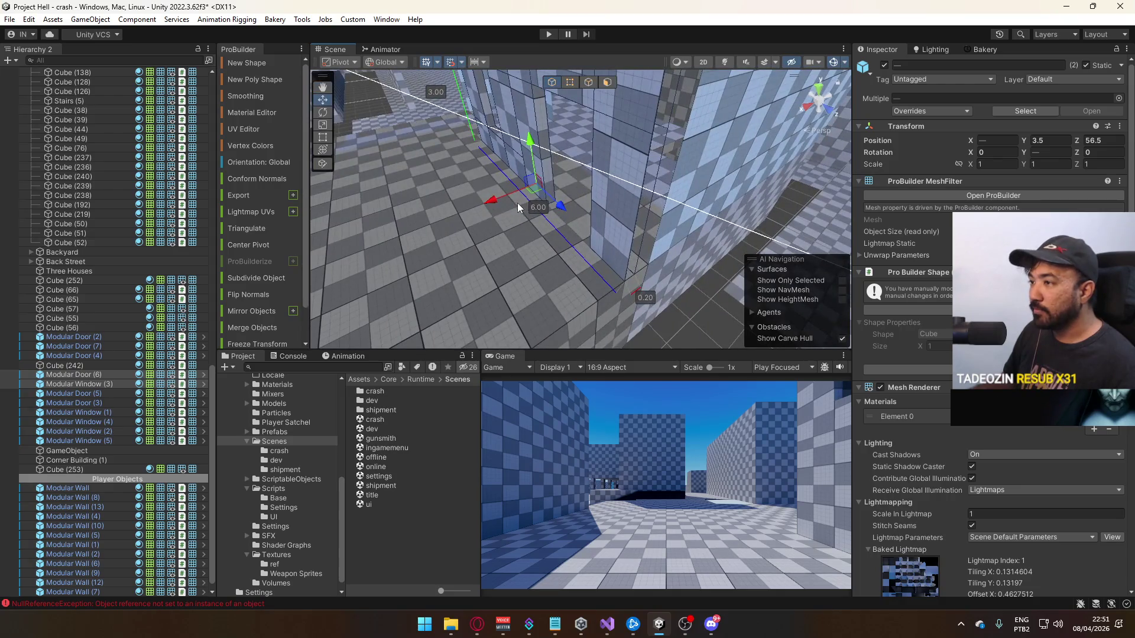
mouse_move(520, 200)
left_mouse_down()
mouse_move(733, 182)
mouse_move(573, 218)
left_mouse_up()
left_click(575, 195)
key("f")
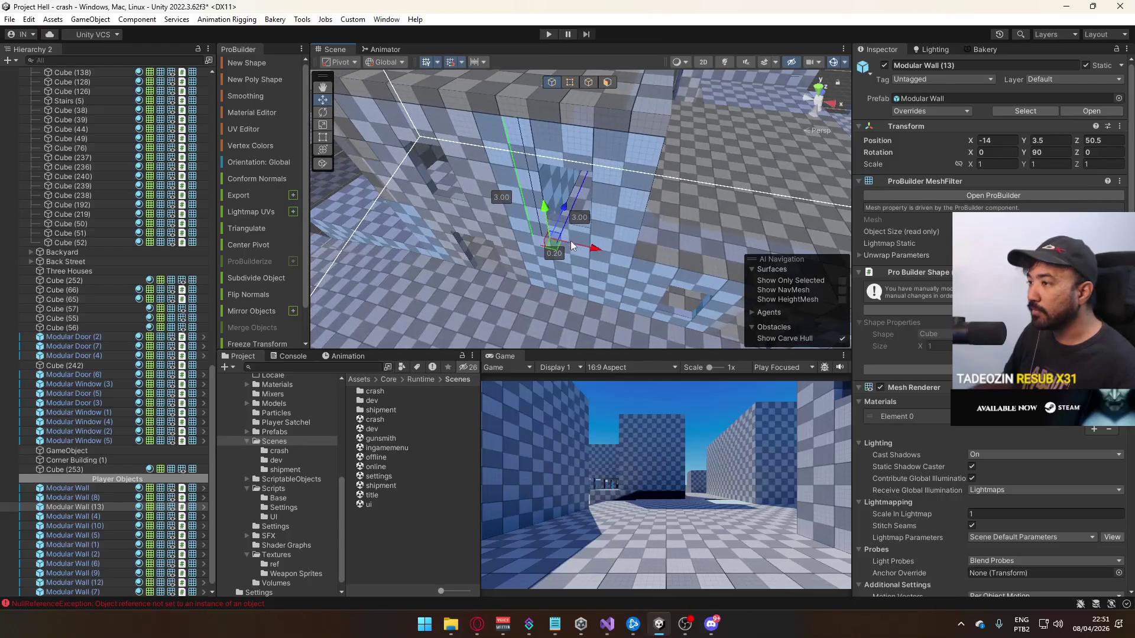
mouse_move(675, 254)
left_mouse_down()
mouse_move(654, 158)
mouse_move(588, 193)
mouse_move(427, 174)
mouse_move(564, 218)
left_mouse_up()
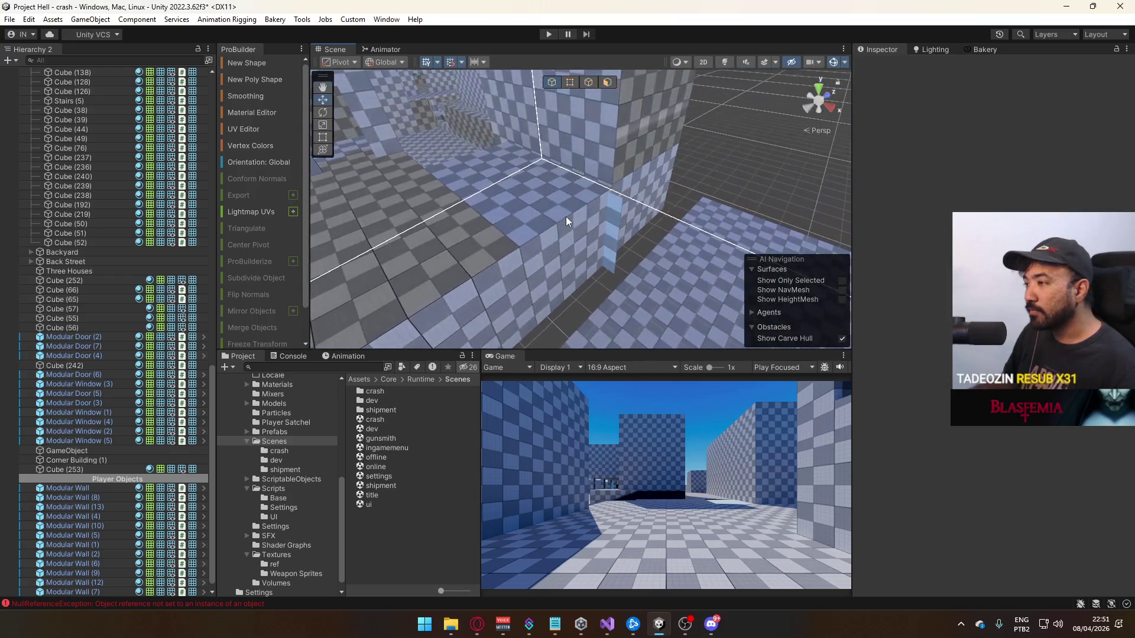
left_click(619, 214)
key("f")
left_click_drag(762, 195, 786, 190)
left_click(651, 267)
key("f")
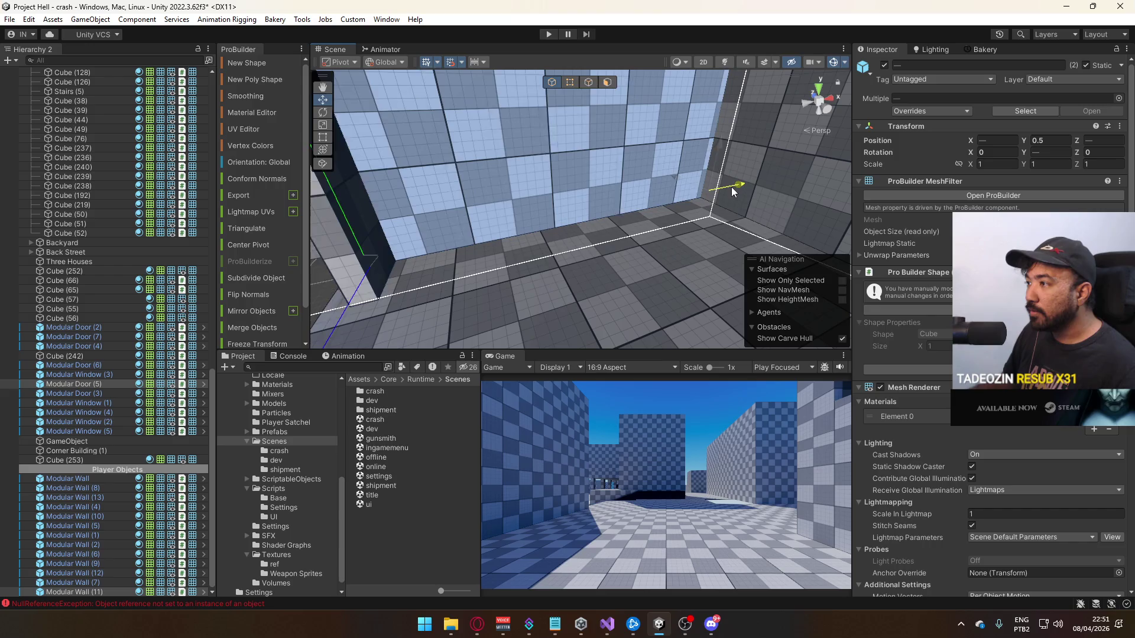
mouse_move(718, 194)
left_mouse_down()
mouse_move(619, 275)
mouse_move(678, 233)
mouse_move(552, 276)
mouse_move(597, 259)
mouse_move(691, 276)
mouse_move(650, 248)
mouse_move(624, 266)
left_mouse_up()
Raise backyard block Cube (246) from below ground to Y 0.9
left_click(620, 260)
left_click(612, 207)
left_click(575, 264)
left_click(622, 225)
left_click(623, 225)
left_click_drag(622, 225, 551, 305)
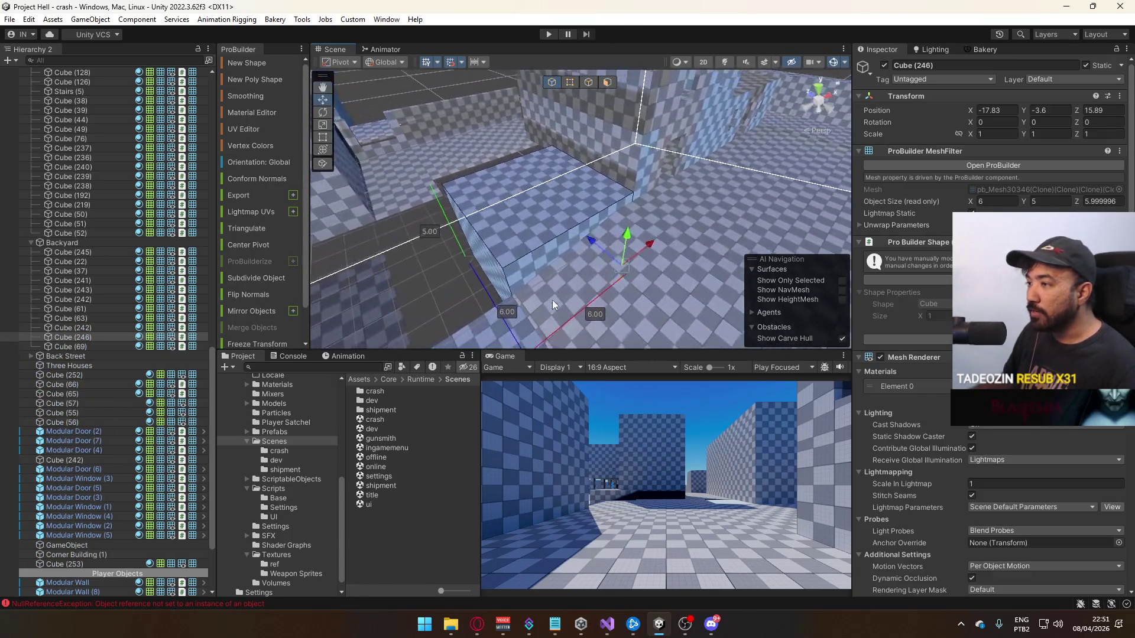
mouse_move(626, 236)
left_mouse_down()
mouse_move(619, 159)
mouse_move(749, 89)
mouse_move(675, 133)
left_mouse_up()
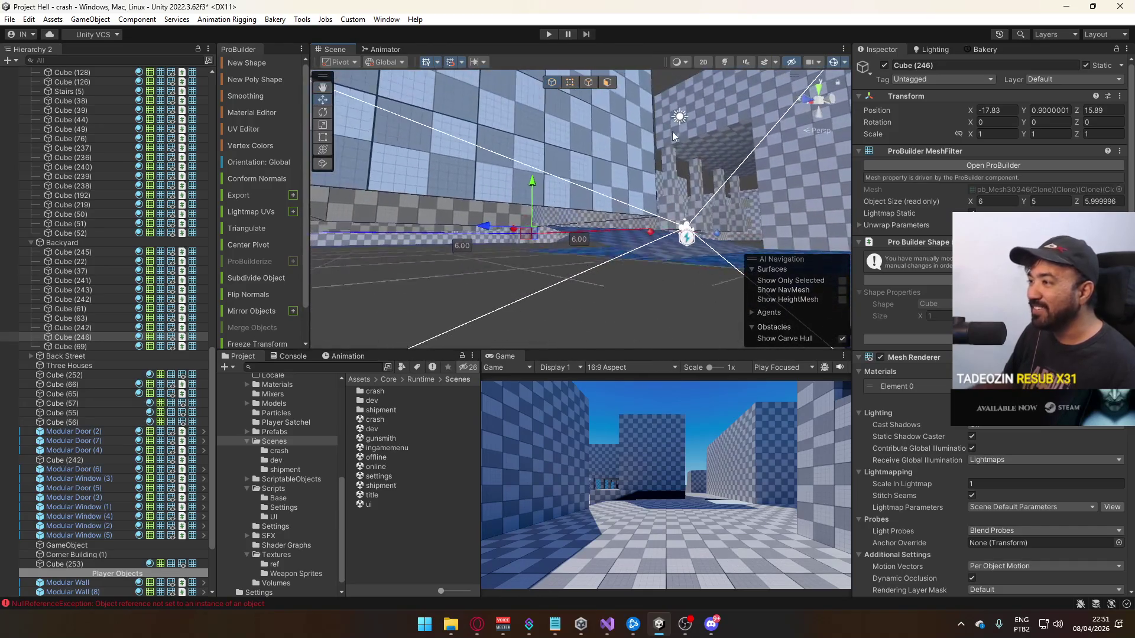
Extrude Cube (246)'s top face to make it 6 units tall, then select floor slab Cube (58)
left_click(609, 83)
left_click_drag(552, 219, 569, 113)
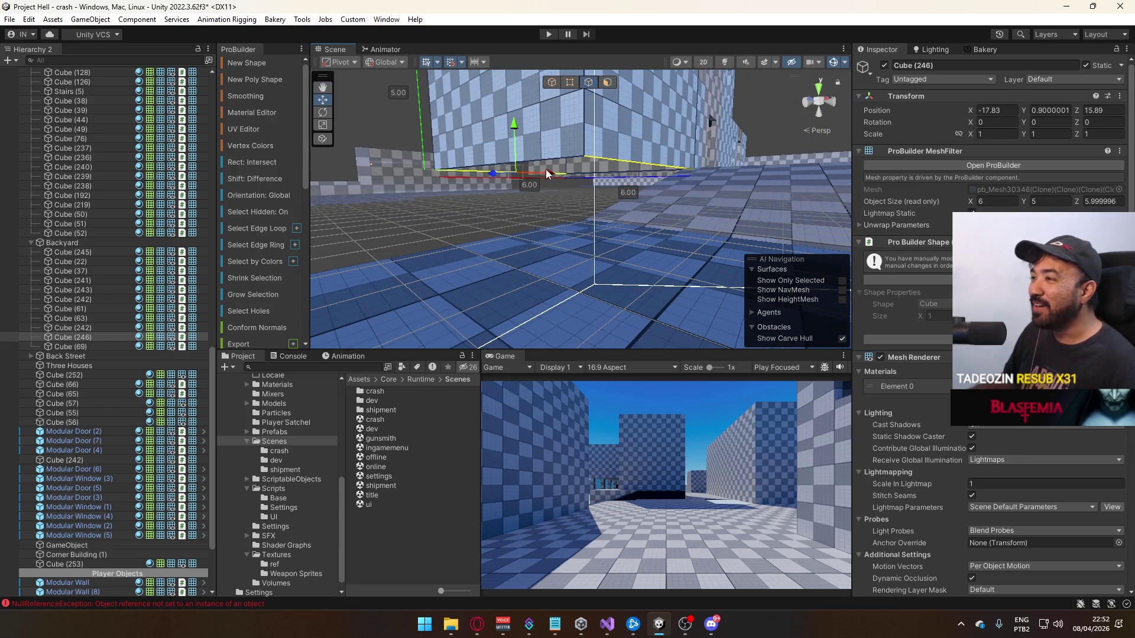
left_click(487, 125, "shift")
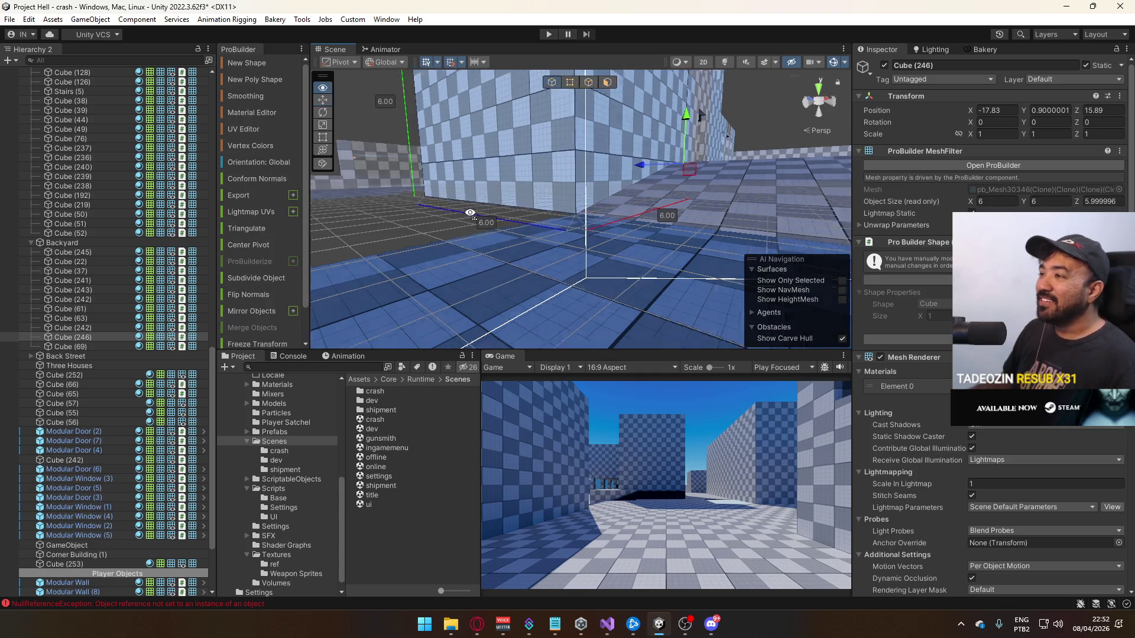
left_click(654, 222)
mouse_move(654, 222)
left_mouse_down()
mouse_move(656, 262)
mouse_move(537, 187)
mouse_move(596, 241)
mouse_move(545, 292)
mouse_move(680, 263)
mouse_move(719, 279)
mouse_move(729, 265)
mouse_move(706, 230)
mouse_move(665, 229)
mouse_move(678, 255)
mouse_move(641, 247)
mouse_move(639, 212)
left_mouse_up()
left_click(572, 228)
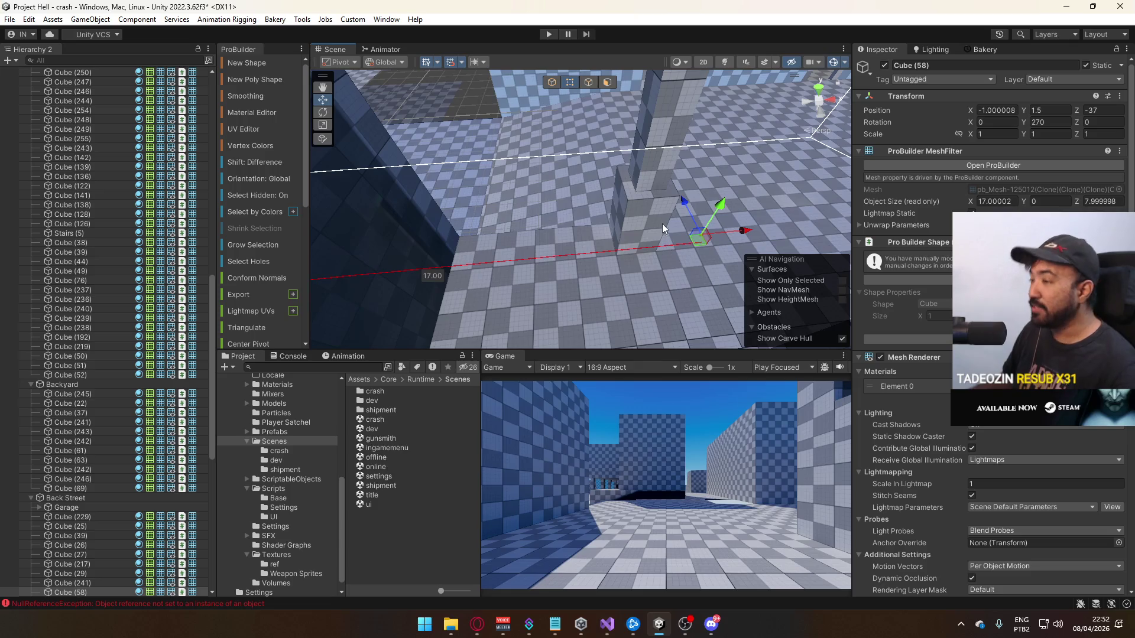
Move Cube (58)'s pivot to a corner and check the resized 20-unit slab
key("ctrl+j")
mouse_move(565, 94)
left_mouse_down()
mouse_move(779, 144)
mouse_move(761, 155)
mouse_move(761, 191)
mouse_move(605, 208)
mouse_move(543, 178)
mouse_move(582, 222)
mouse_move(608, 225)
left_mouse_up()
key("f")
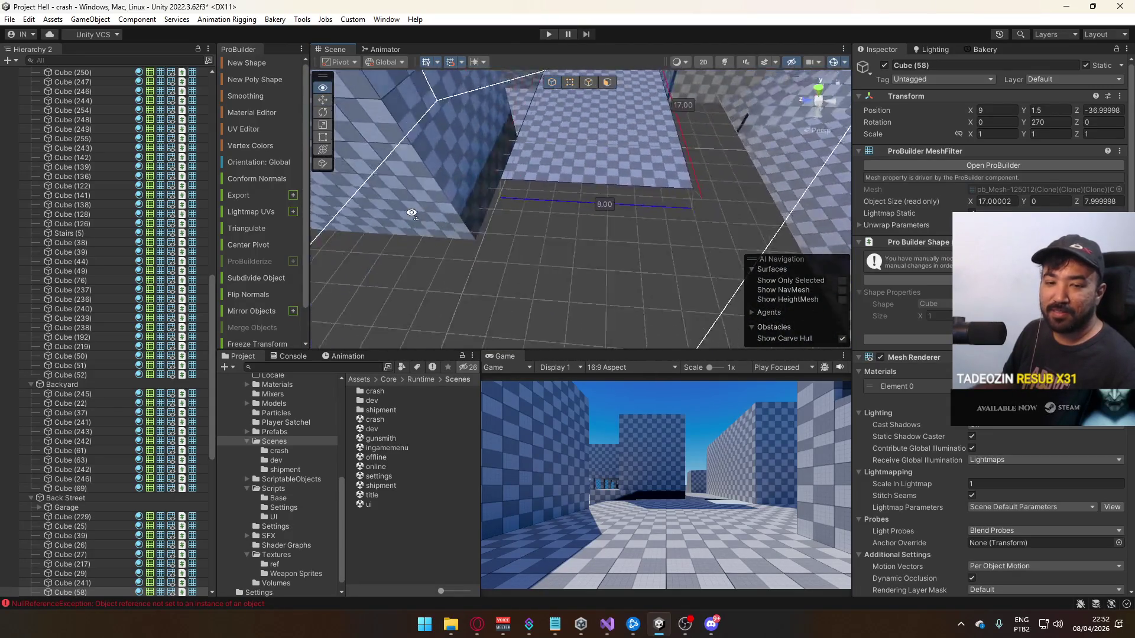
left_click(583, 176)
key("f")
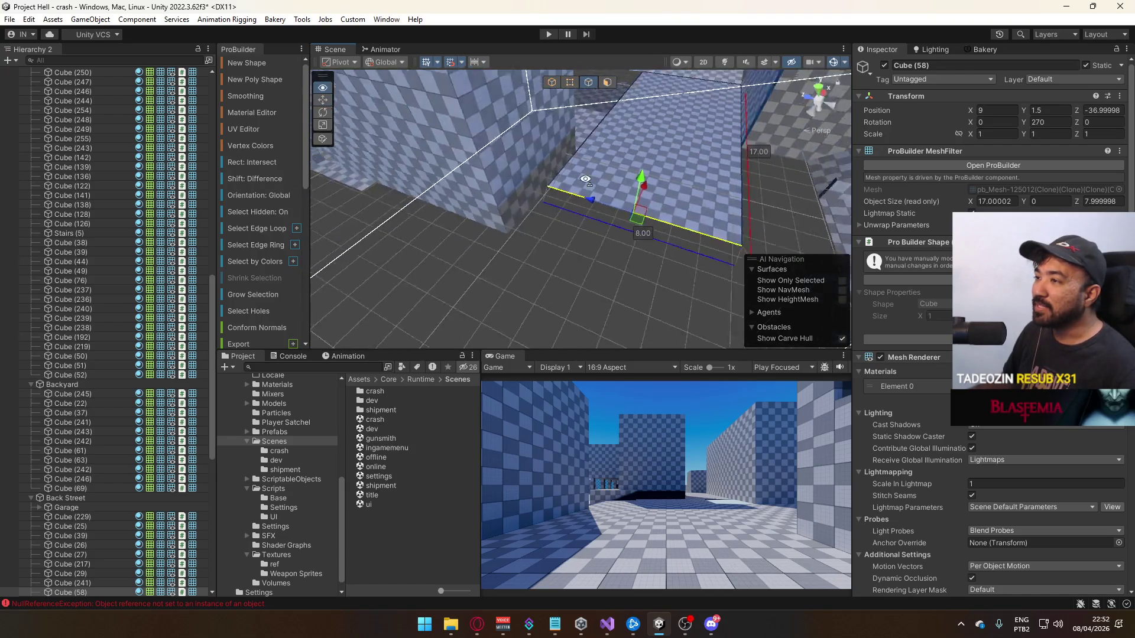
left_click(551, 251)
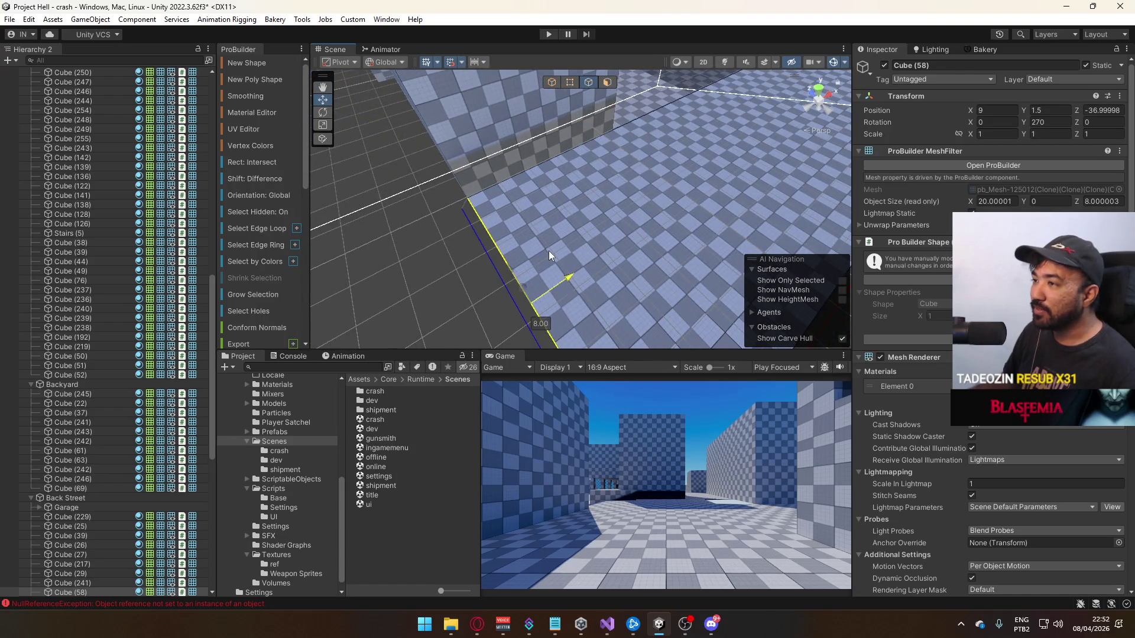
key("f")
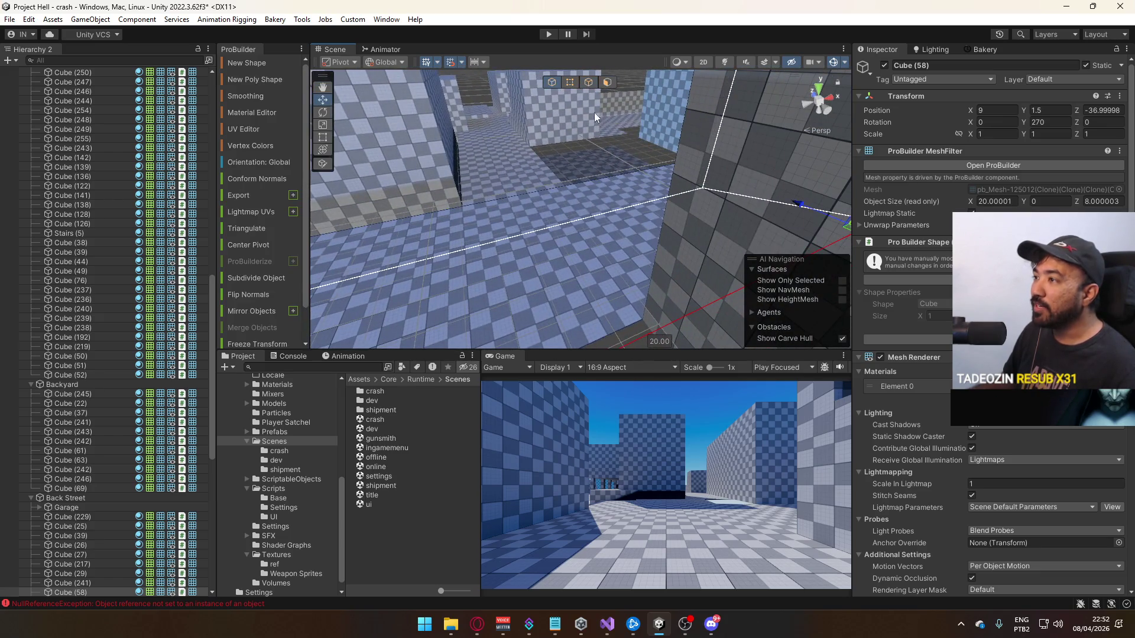
left_click(639, 157)
mouse_move(639, 158)
left_mouse_down()
mouse_move(889, 182)
mouse_move(613, 157)
mouse_move(607, 182)
mouse_move(665, 228)
mouse_move(651, 324)
mouse_move(677, 328)
mouse_move(569, 235)
left_mouse_up()
Drag an edge of backyard floor Cube (69) inward to make it 6 units wide
left_click(618, 267)
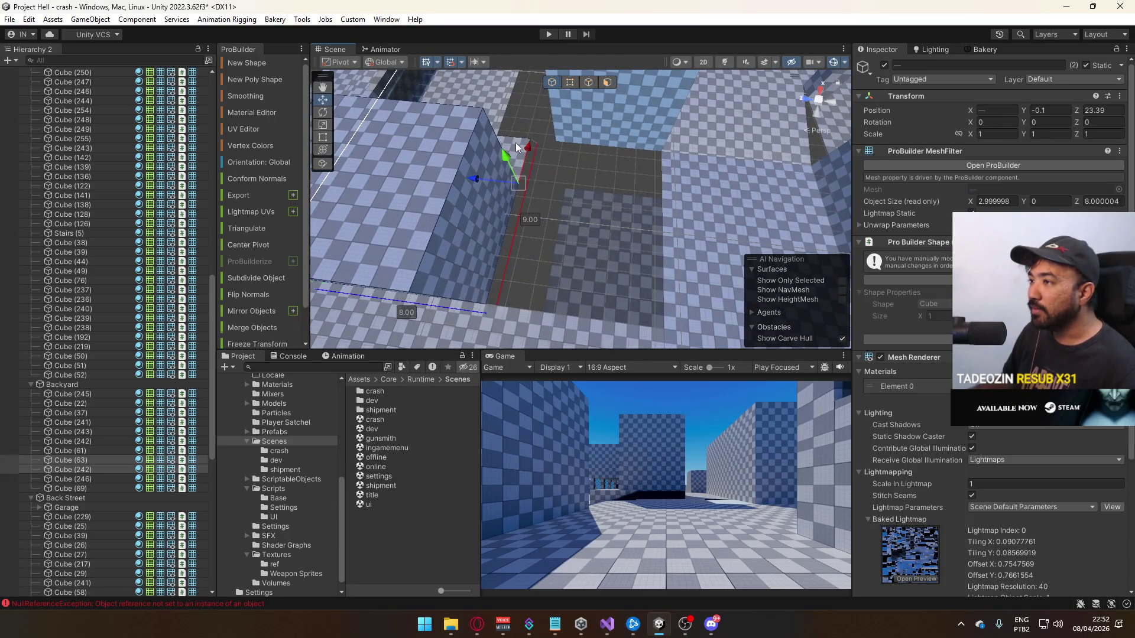
left_click(482, 117, "shift")
left_click(511, 132, "shift")
mouse_move(511, 132)
left_mouse_down()
mouse_move(496, 201)
mouse_move(476, 197)
mouse_move(627, 191)
mouse_move(617, 230)
mouse_move(600, 240)
mouse_move(697, 202)
mouse_move(680, 194)
left_mouse_up()
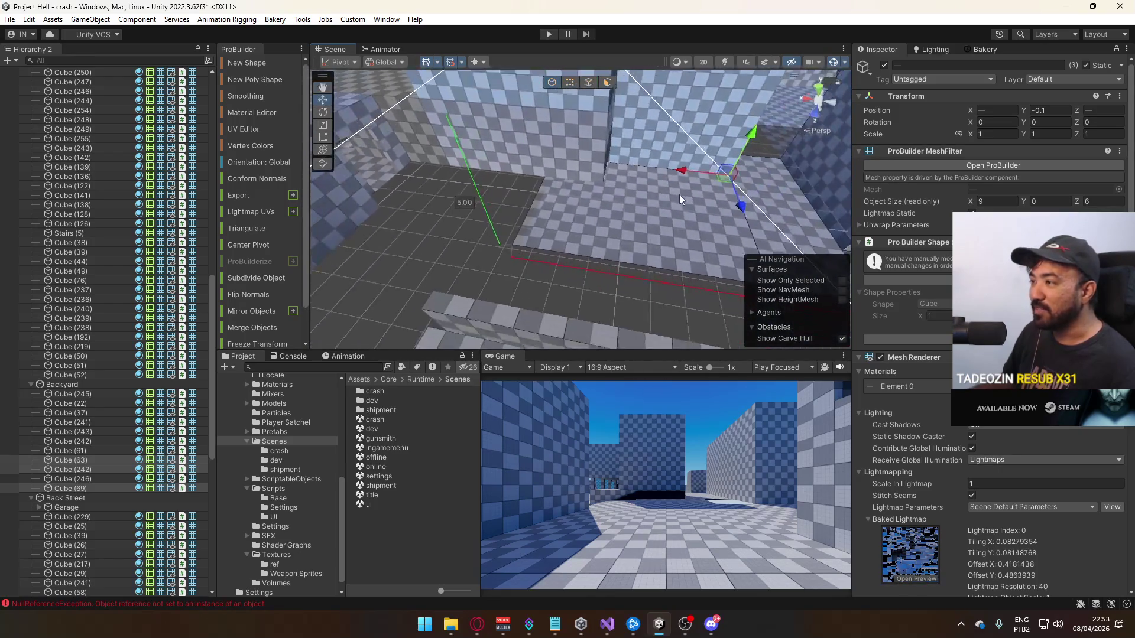
left_click(594, 190)
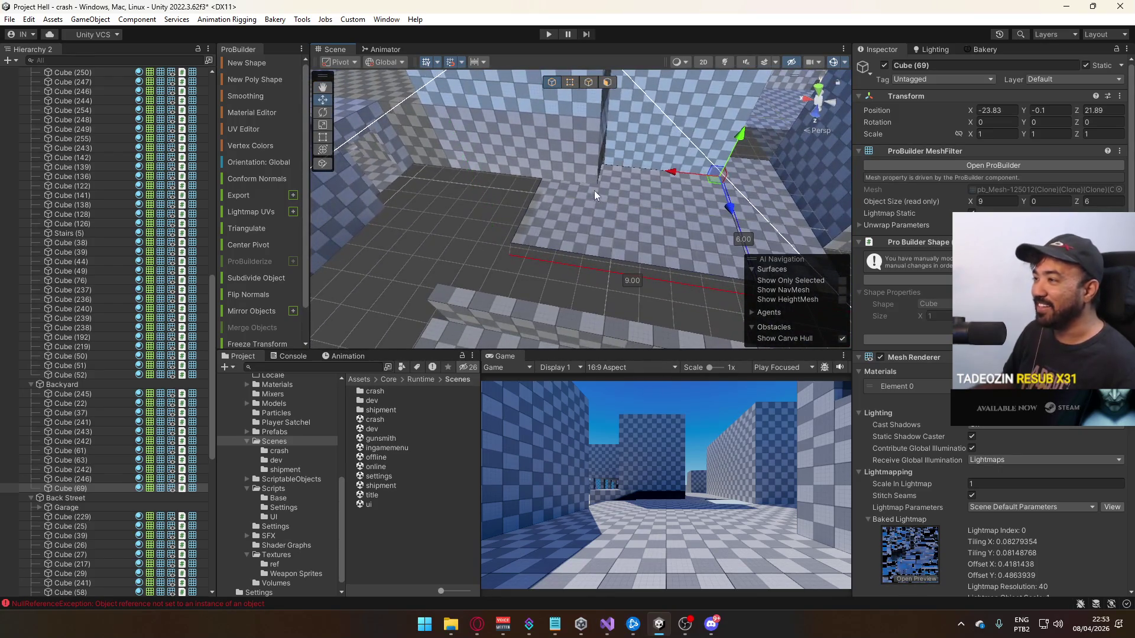
left_click(589, 82)
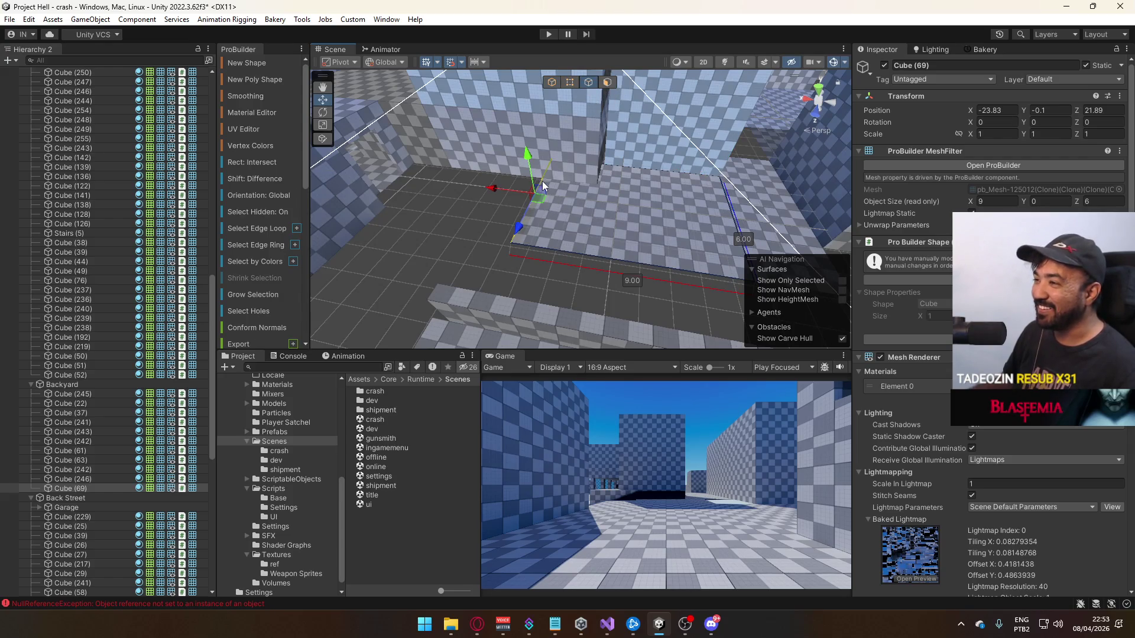
mouse_move(550, 198)
left_mouse_down()
mouse_move(520, 204)
mouse_move(697, 172)
mouse_move(468, 246)
left_mouse_up()
left_click(483, 211)
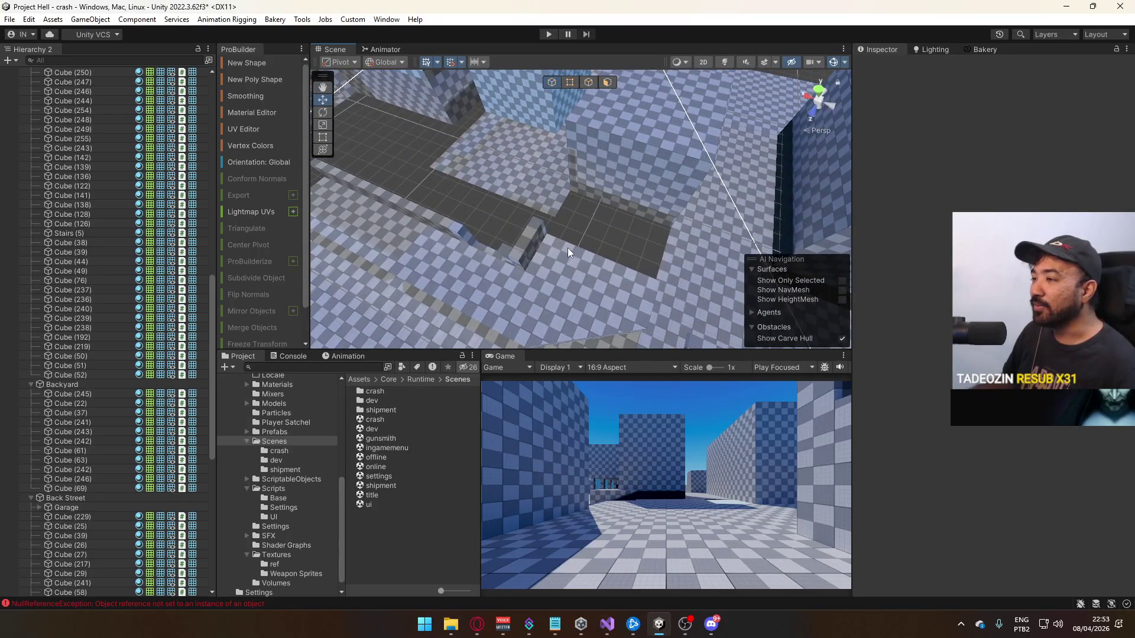
Set low block Cube (64)'s pivot to one of its corner vertices
left_click(573, 260)
left_click_drag(565, 235, 625, 205)
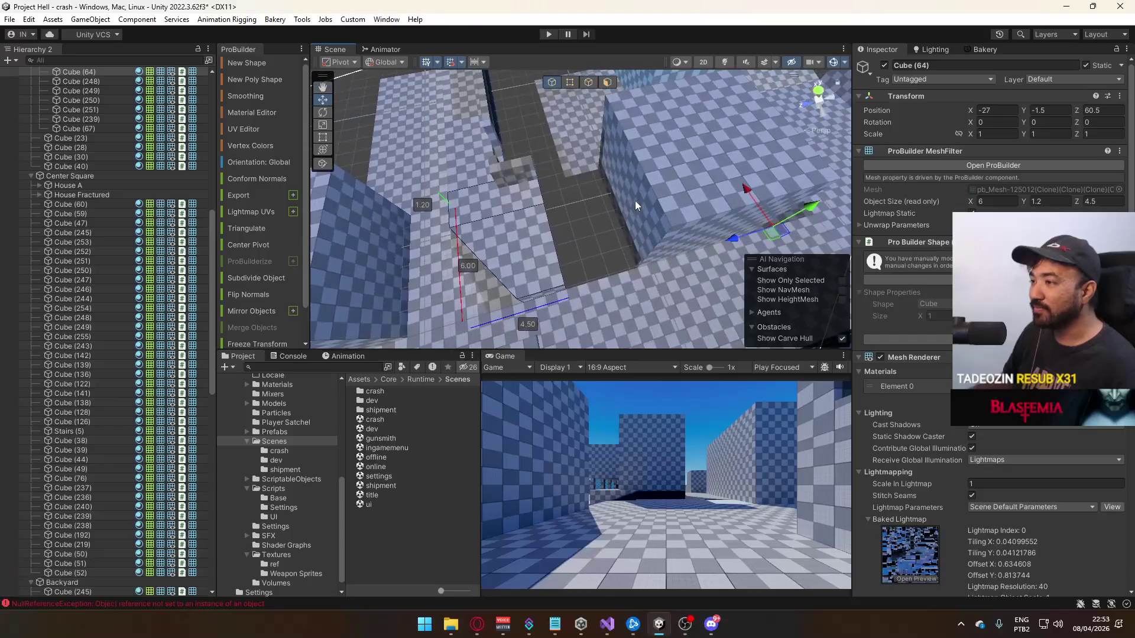
left_click(569, 280)
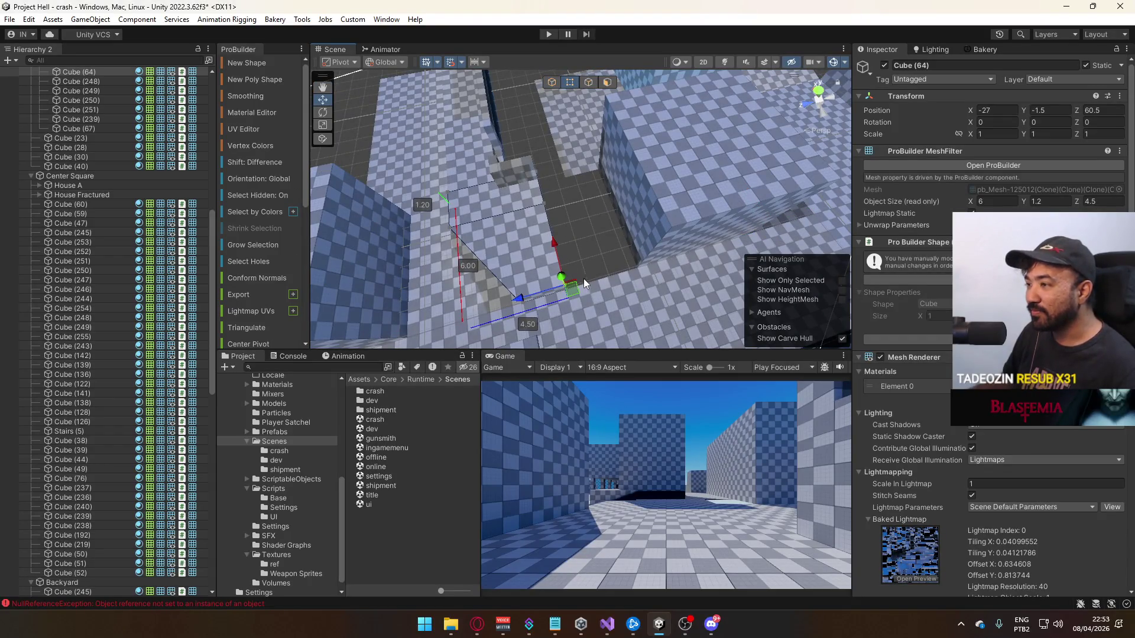
key("ctrl+j")
left_click(553, 83)
Move the selected cover wall pieces along Z, then select walls Cube (27) and Cube (39)
mouse_move(532, 112)
left_mouse_down()
mouse_move(501, 143)
mouse_move(566, 175)
left_mouse_up()
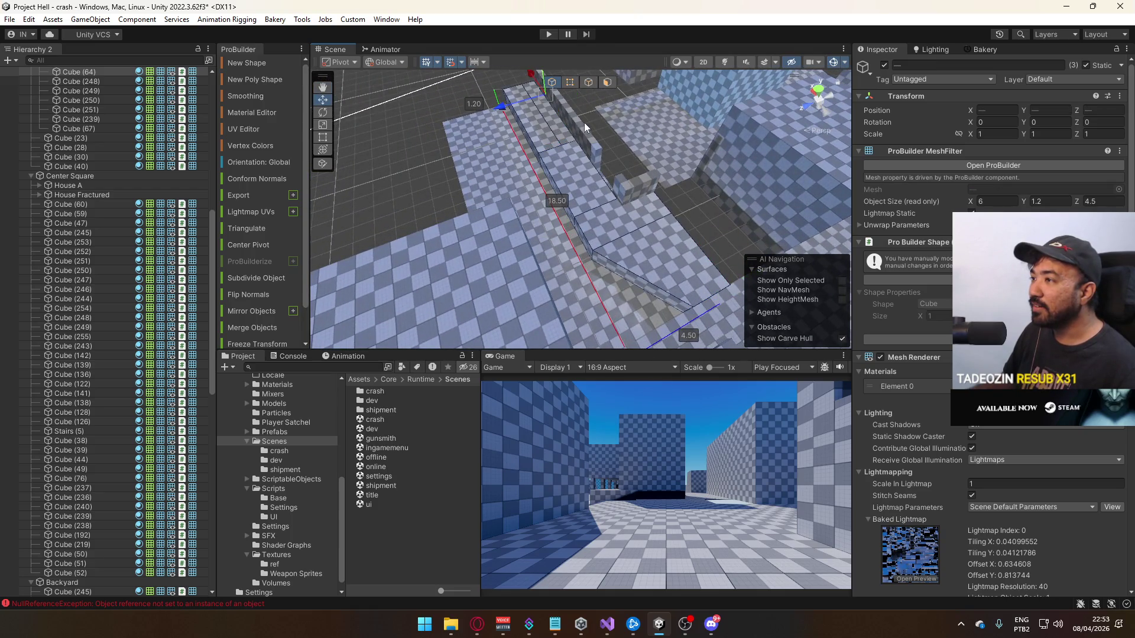
left_click(646, 186, "shift")
key("f")
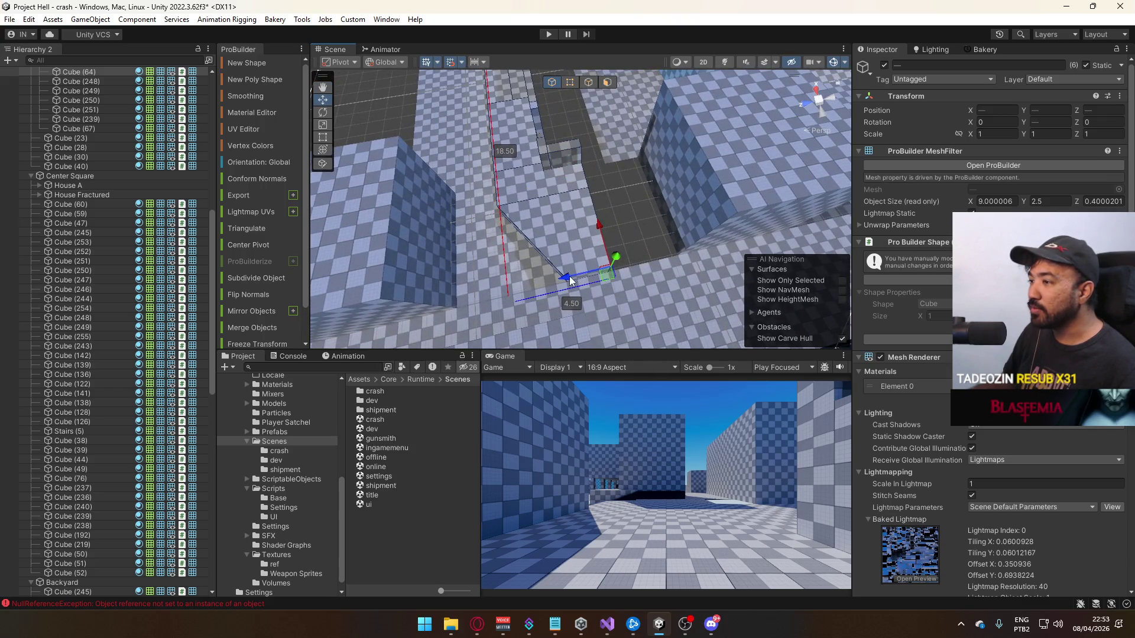
mouse_move(569, 281)
left_mouse_down()
mouse_move(647, 259)
mouse_move(595, 275)
mouse_move(622, 239)
mouse_move(491, 207)
mouse_move(512, 198)
mouse_move(530, 219)
mouse_move(508, 220)
left_mouse_up()
left_click(595, 275)
left_click(491, 207)
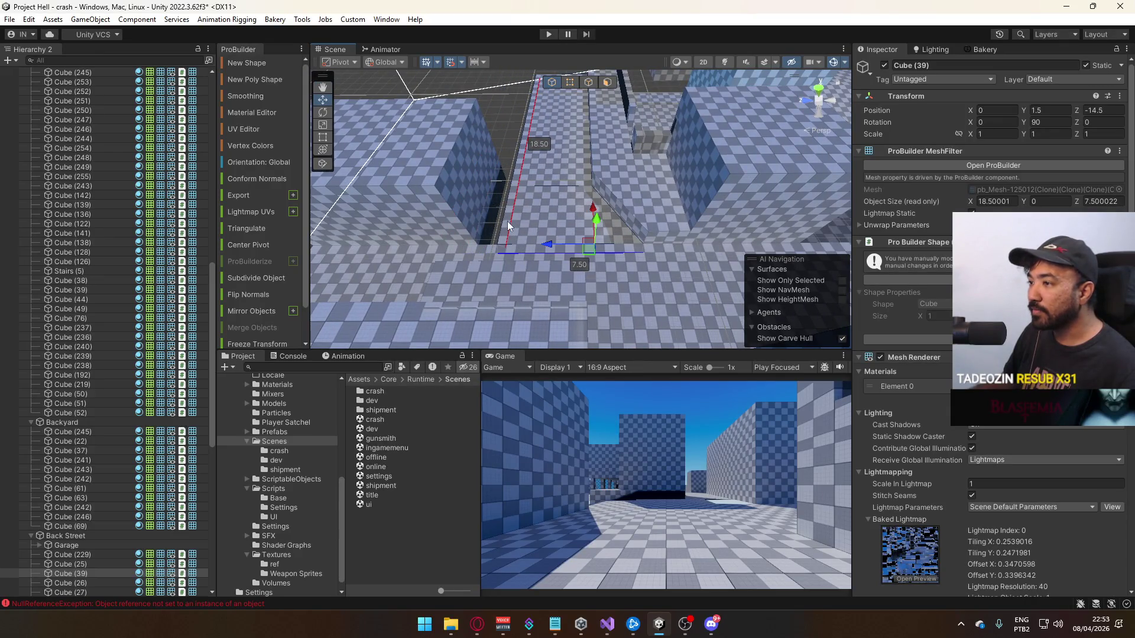
Raise tall blocks Cube (250) and Cube (251) and shift them to Z 77.7
left_click(495, 236)
key("f")
mouse_move(570, 234)
left_mouse_down()
mouse_move(435, 191)
mouse_move(332, 126)
left_mouse_up()
left_click(592, 129, "shift")
key("f")
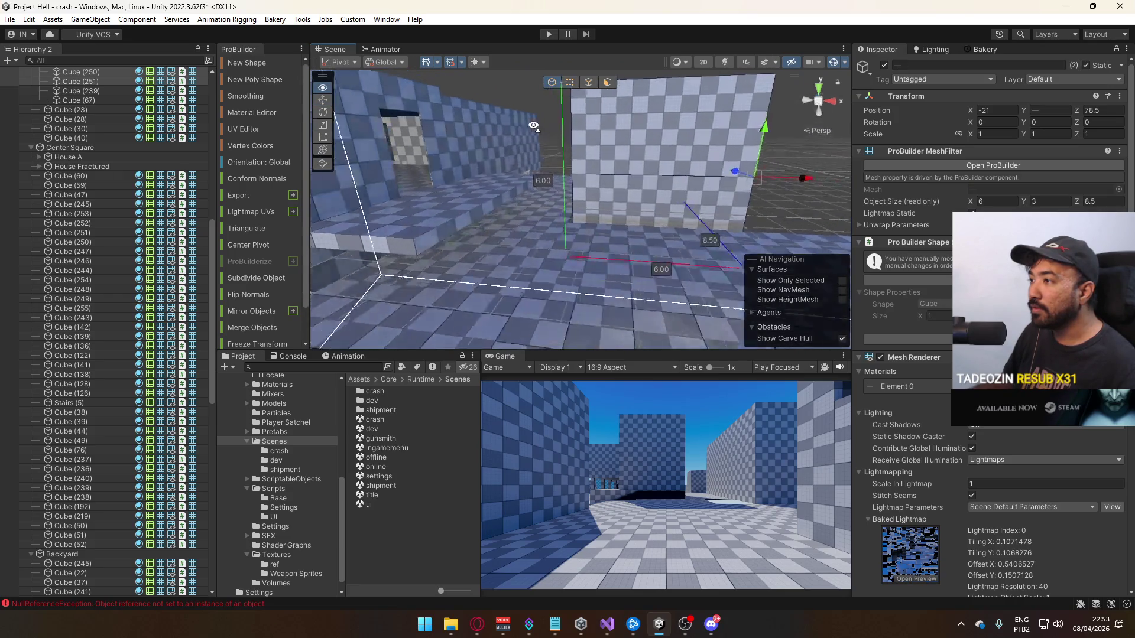
mouse_move(655, 144)
left_mouse_down()
mouse_move(658, 62)
mouse_move(610, 176)
left_mouse_up()
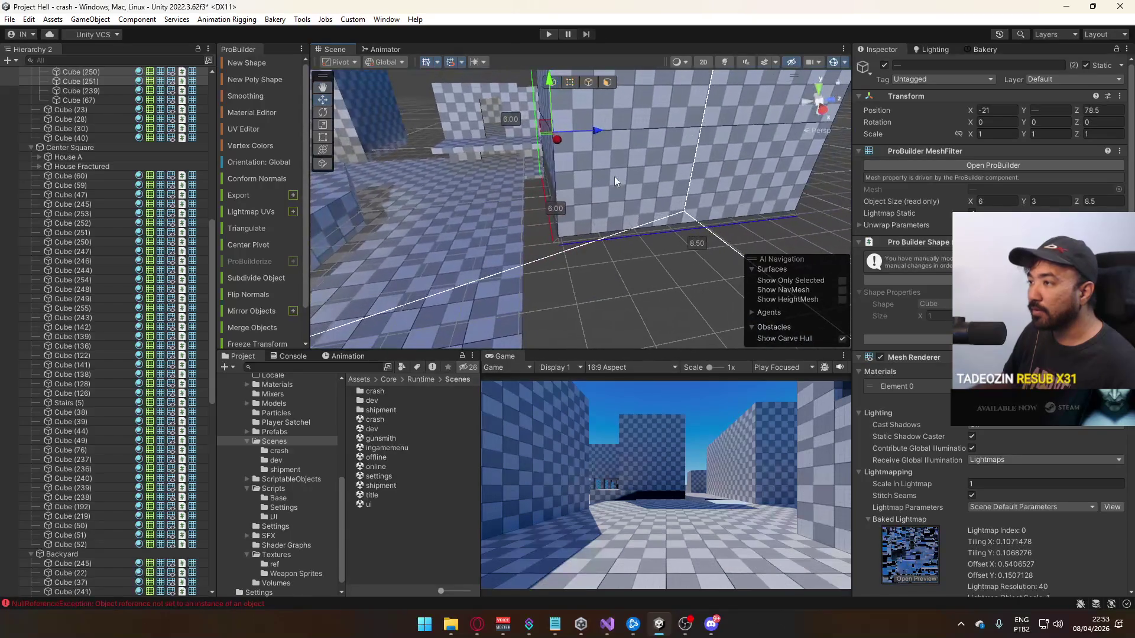
mouse_move(600, 237)
left_mouse_down()
mouse_move(532, 261)
mouse_move(389, 266)
mouse_move(367, 242)
mouse_move(583, 225)
mouse_move(634, 239)
mouse_move(615, 211)
left_mouse_up()
left_click(604, 258)
left_click(603, 212)
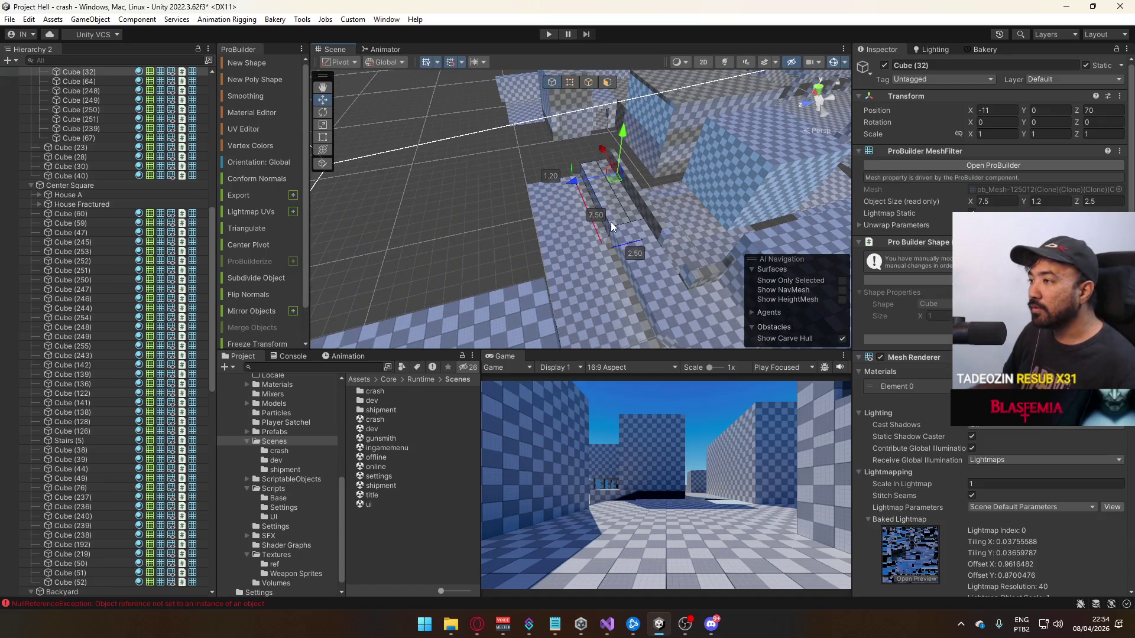
Stretch the thin cover wall Cube (241) by its end vertices to 14.1 units long
key("f")
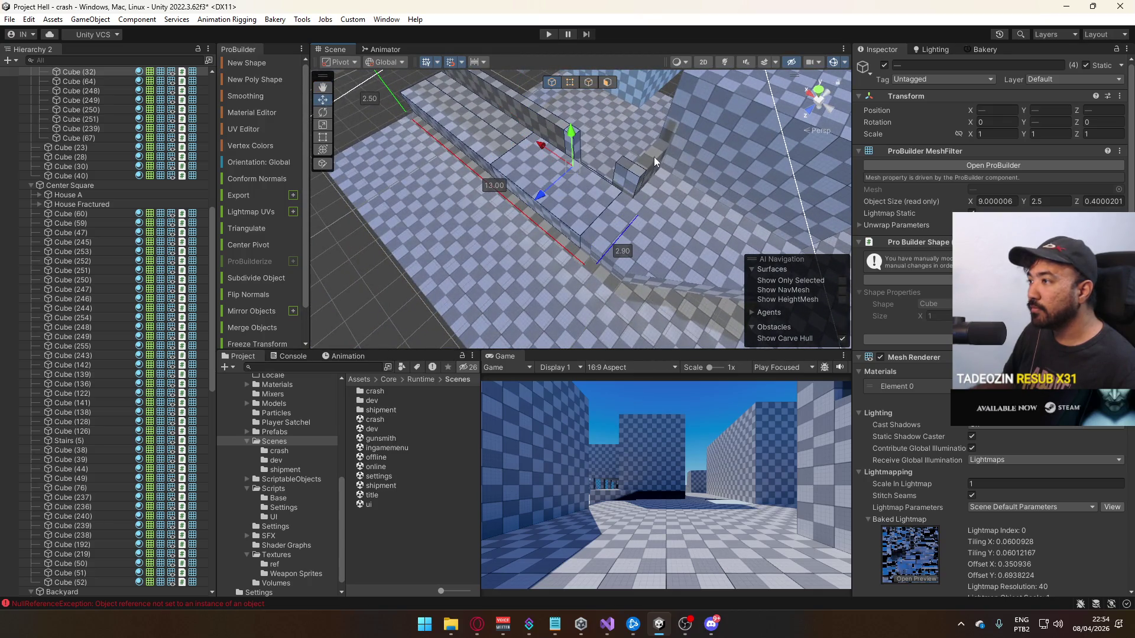
mouse_move(610, 226)
left_mouse_down()
mouse_move(727, 170)
mouse_move(801, 183)
mouse_move(591, 162)
left_mouse_up()
left_click(556, 157)
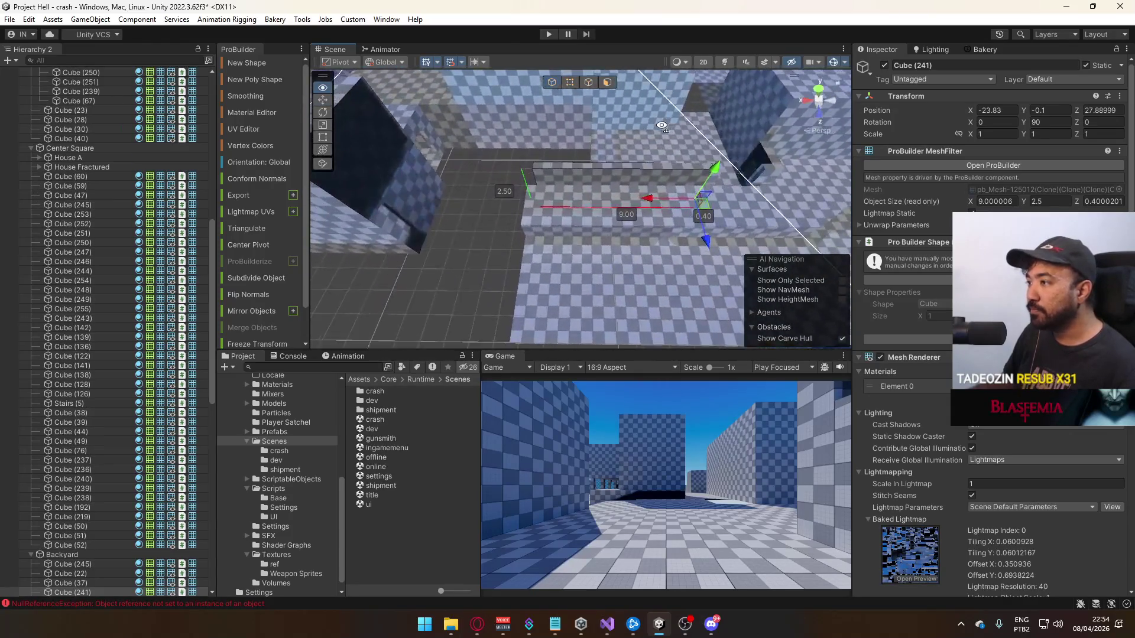
left_click(599, 234)
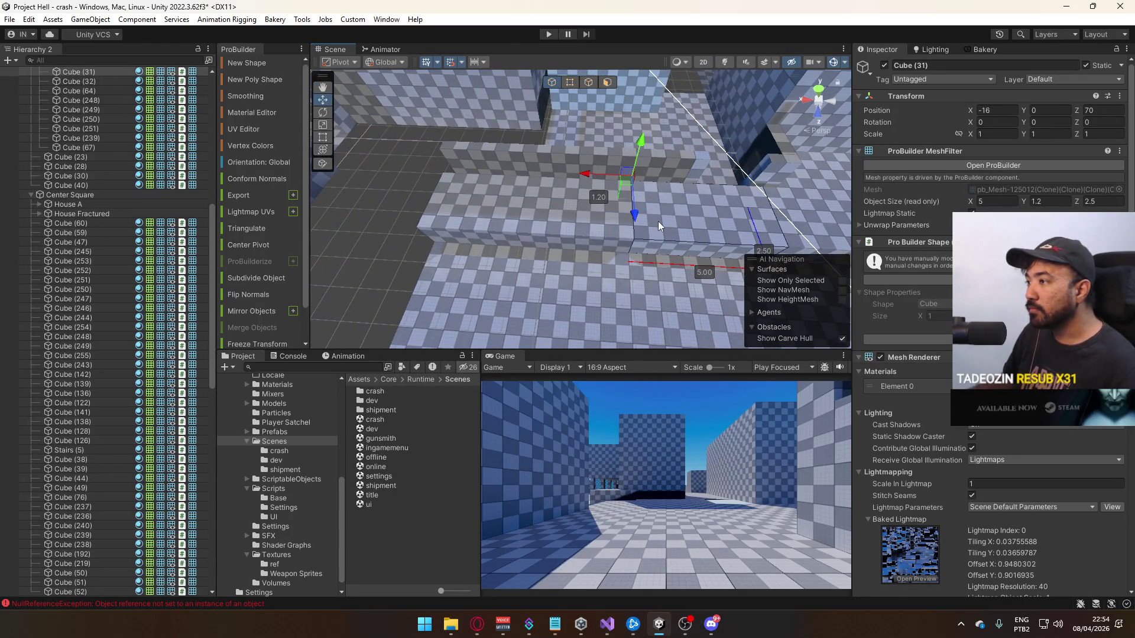
left_click(648, 178)
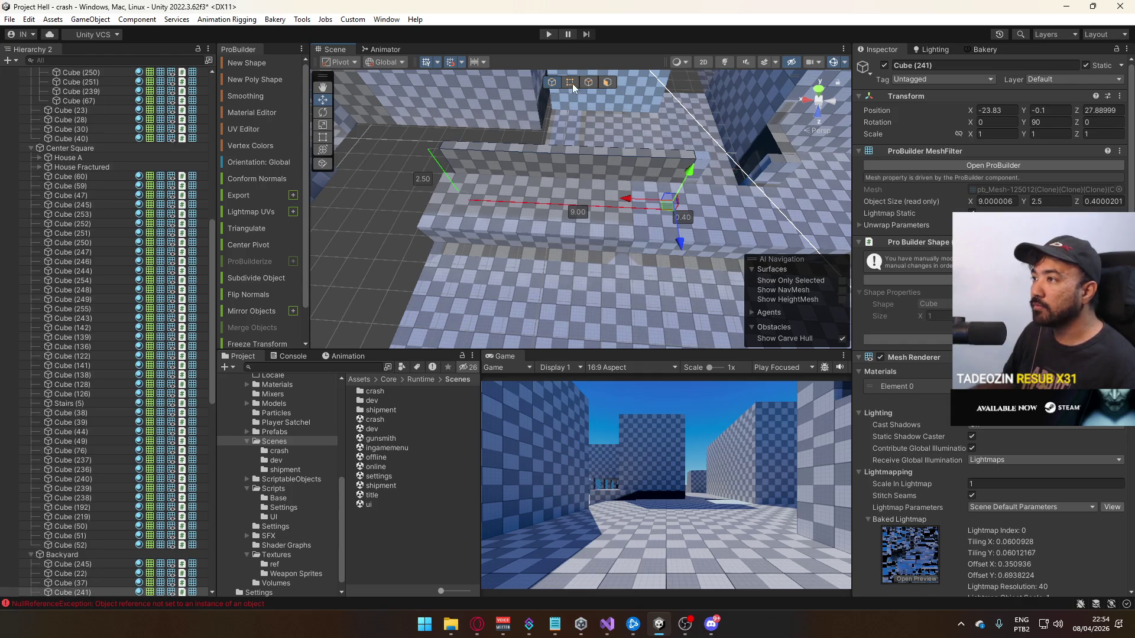
left_click(571, 82)
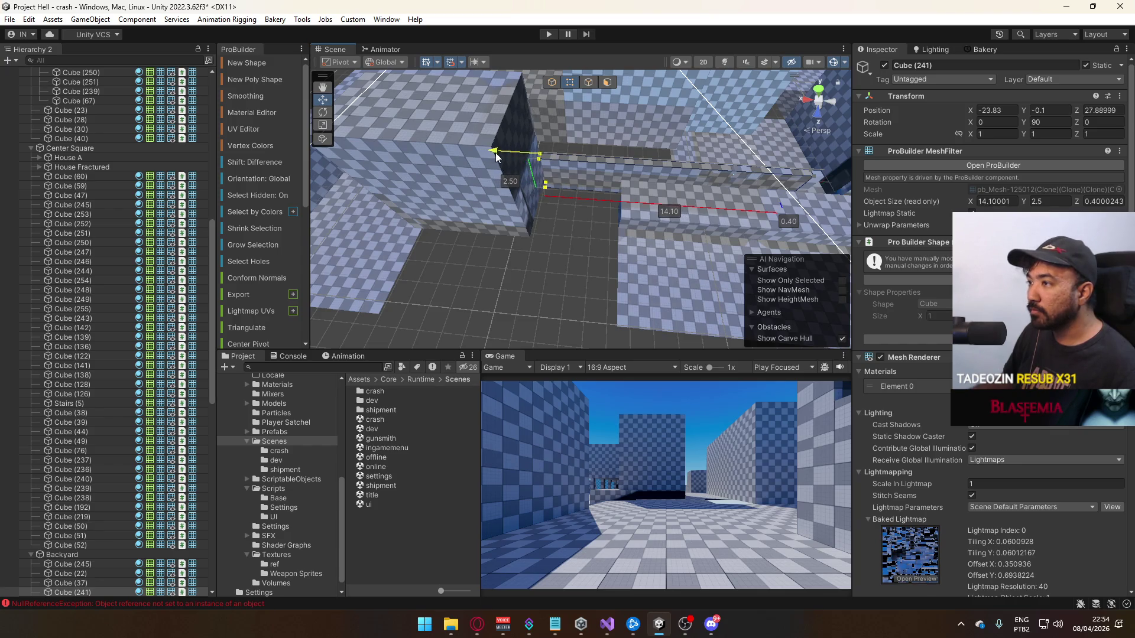
left_click(556, 88)
mouse_move(556, 90)
left_mouse_down()
mouse_move(677, 187)
mouse_move(556, 185)
mouse_move(551, 209)
left_mouse_up()
left_click(551, 209, "shift")
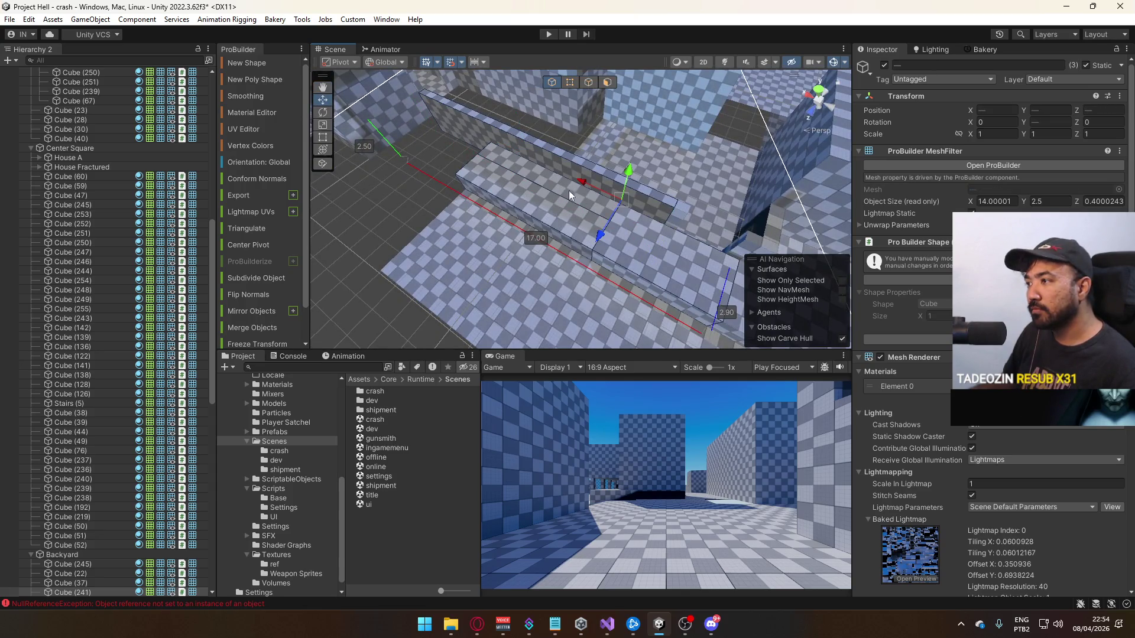
Select the remaining cover walls and inspect the gaps between them from several angles
mouse_move(466, 126)
left_mouse_down()
mouse_move(569, 169)
mouse_move(631, 260)
mouse_move(548, 255)
mouse_move(604, 284)
mouse_move(528, 284)
left_mouse_up()
left_click_drag(627, 249, 577, 285)
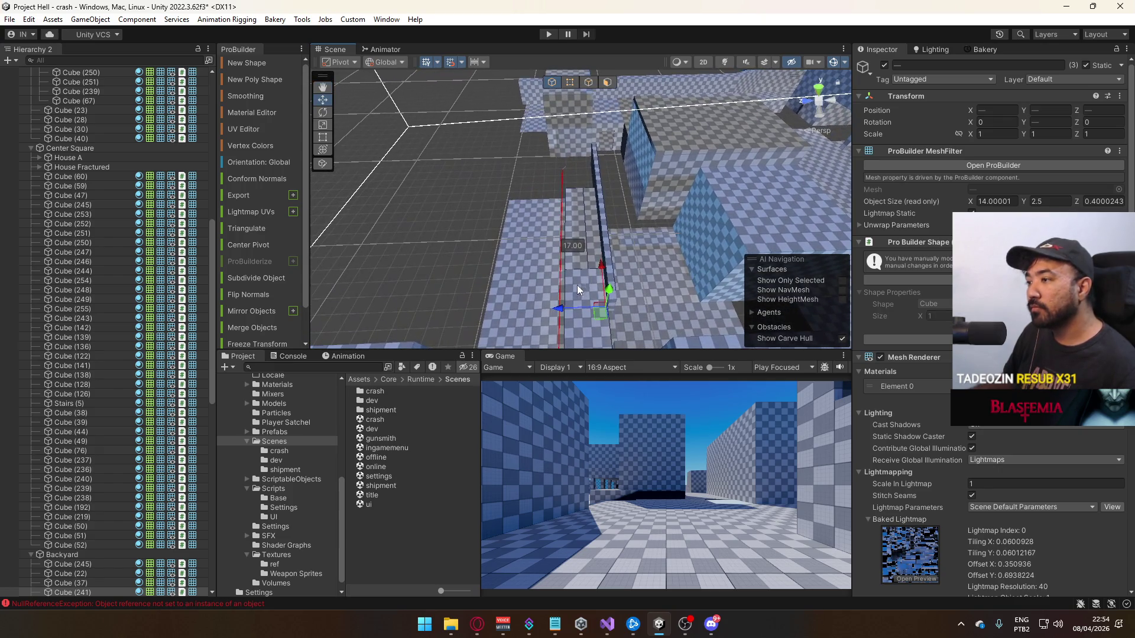
left_click(552, 302, "shift")
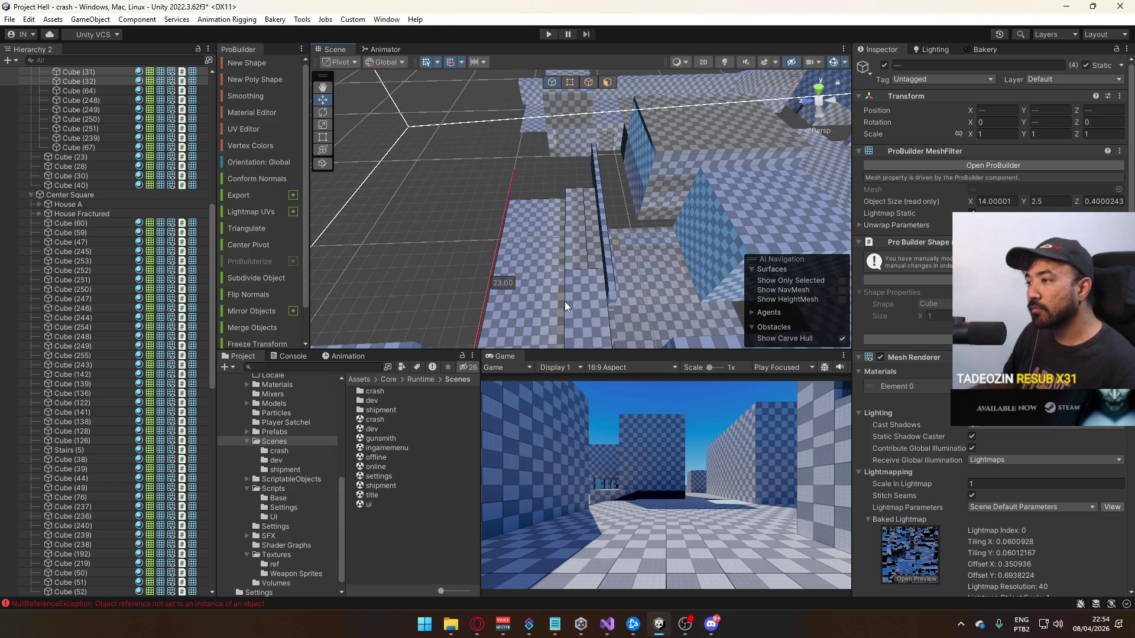
left_click_drag(579, 296, 639, 294)
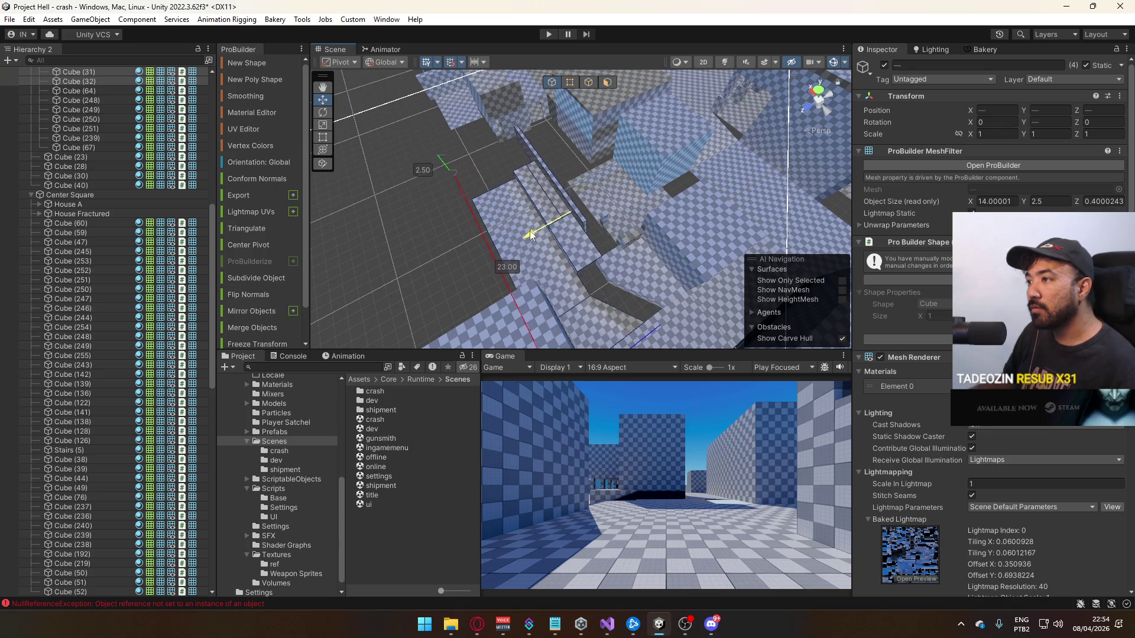
left_click_drag(510, 243, 446, 126)
left_click_drag(445, 126, 762, 169)
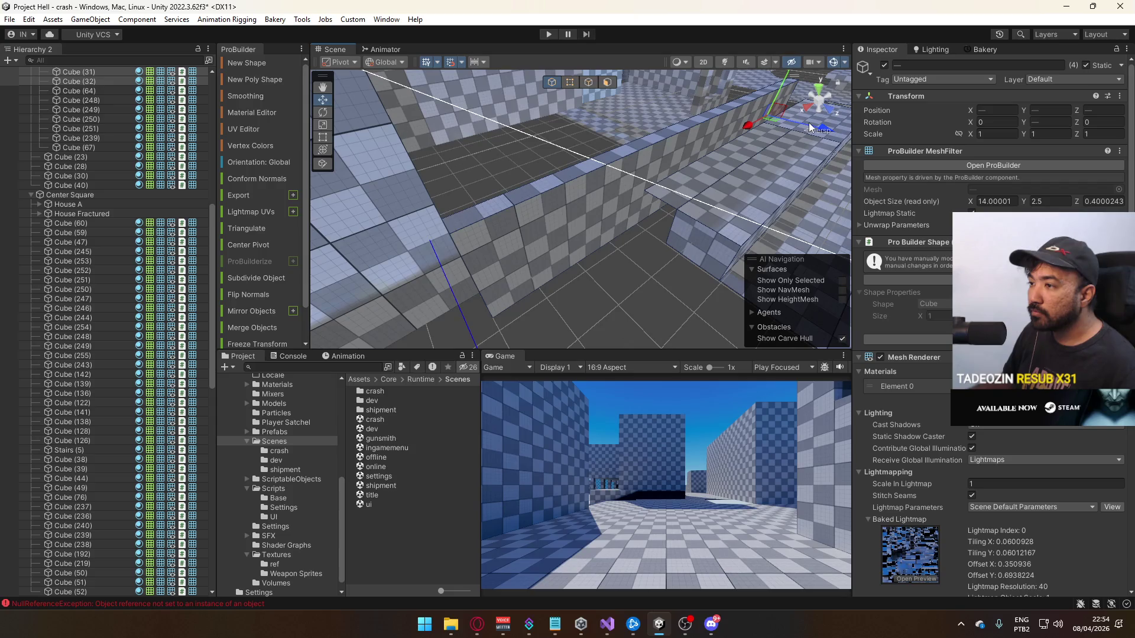
mouse_move(813, 122)
left_mouse_down()
mouse_move(386, 179)
mouse_move(599, 162)
mouse_move(413, 157)
mouse_move(713, 130)
left_mouse_up()
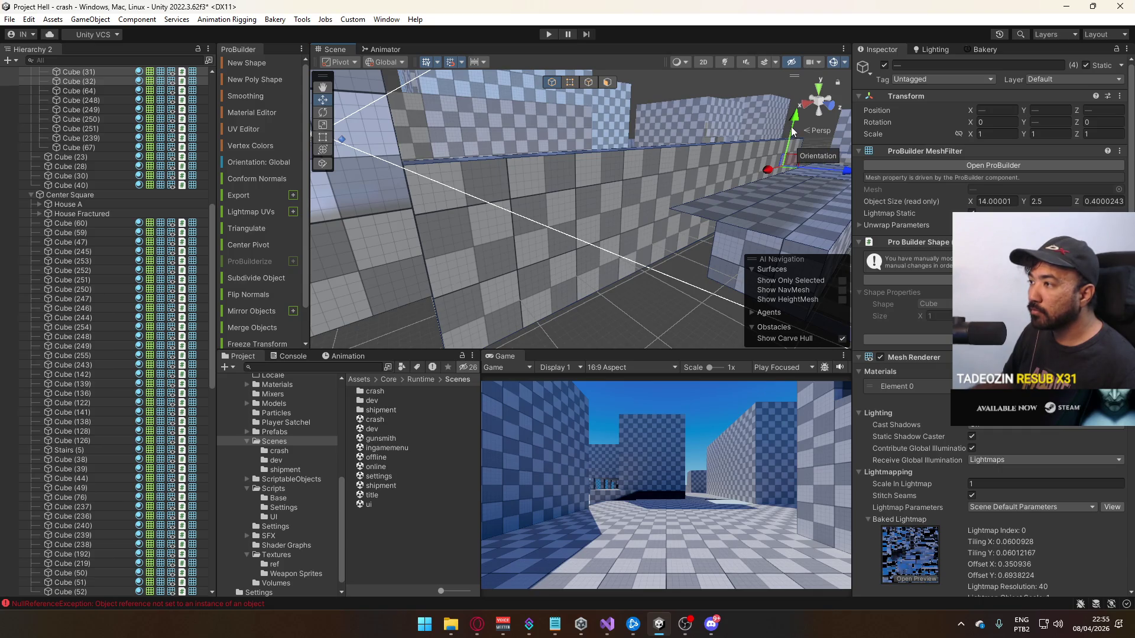
left_click_drag(792, 131, 729, 133)
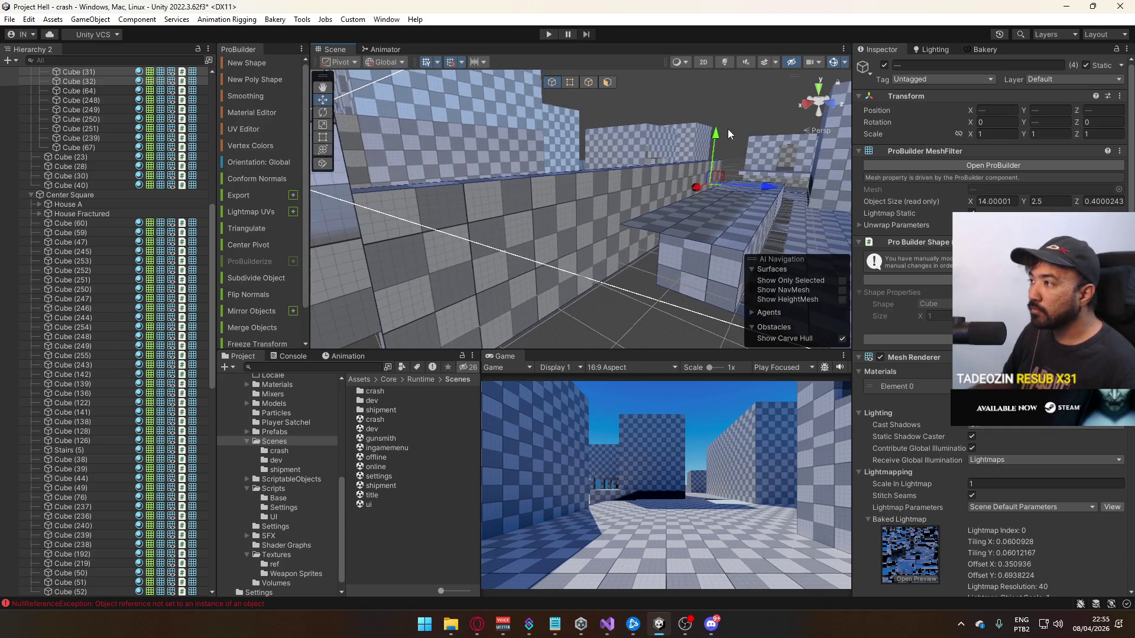
mouse_move(763, 180)
left_mouse_down()
mouse_move(414, 199)
mouse_move(463, 238)
mouse_move(454, 249)
mouse_move(357, 187)
left_mouse_up()
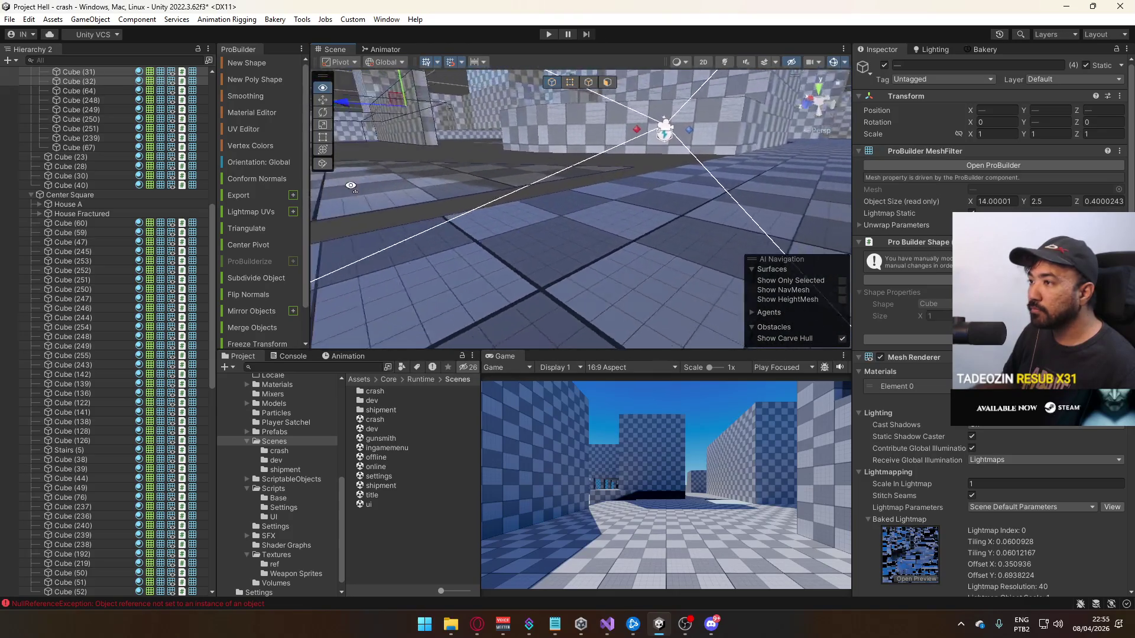
Slide block Cube (64) along Z to 72.1, then select floor Cube (25)
left_click(471, 172)
mouse_move(491, 165)
left_mouse_down()
mouse_move(507, 185)
mouse_move(452, 173)
mouse_move(447, 186)
mouse_move(501, 168)
mouse_move(279, 183)
mouse_move(507, 178)
left_mouse_up()
left_click(680, 211)
left_click_drag(698, 241, 537, 239)
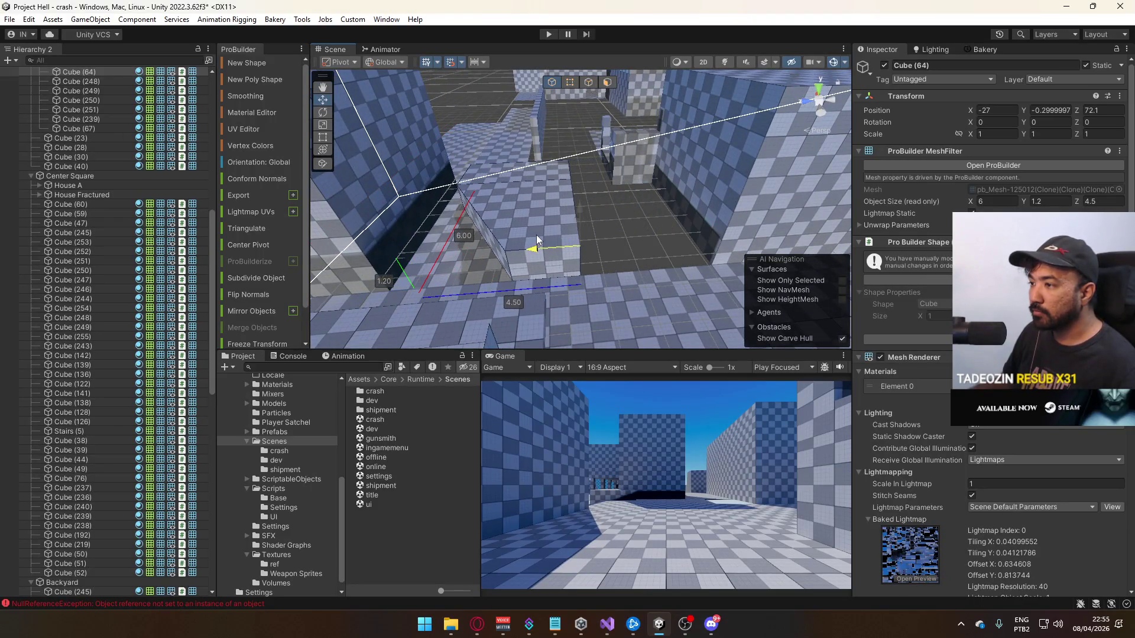
left_click(620, 237)
mouse_move(560, 249)
left_mouse_down()
mouse_move(510, 249)
mouse_move(590, 240)
left_mouse_up()
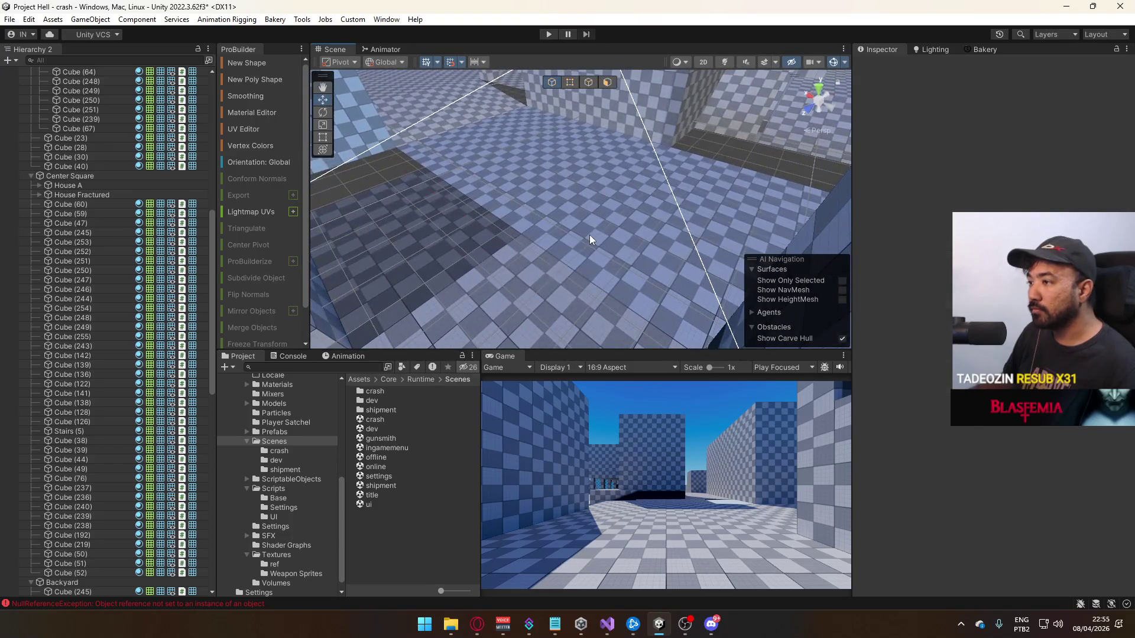
left_click(549, 268)
left_click(555, 246)
Frame floor Cube (25), open the UV editor and reset its top face's UVs
key("f")
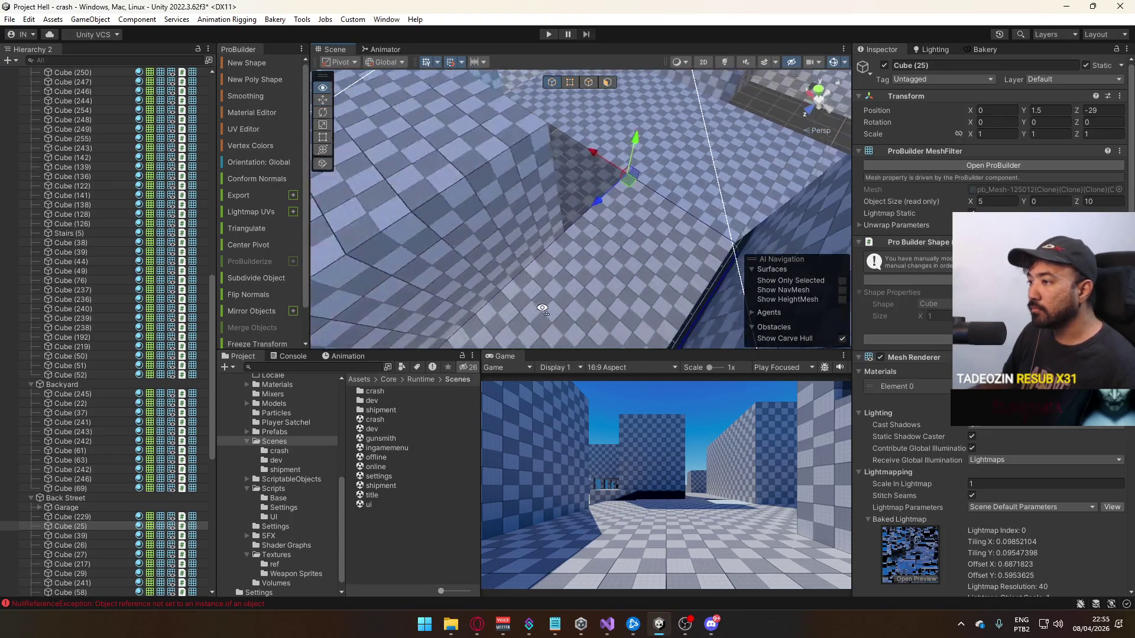
left_click(265, 129)
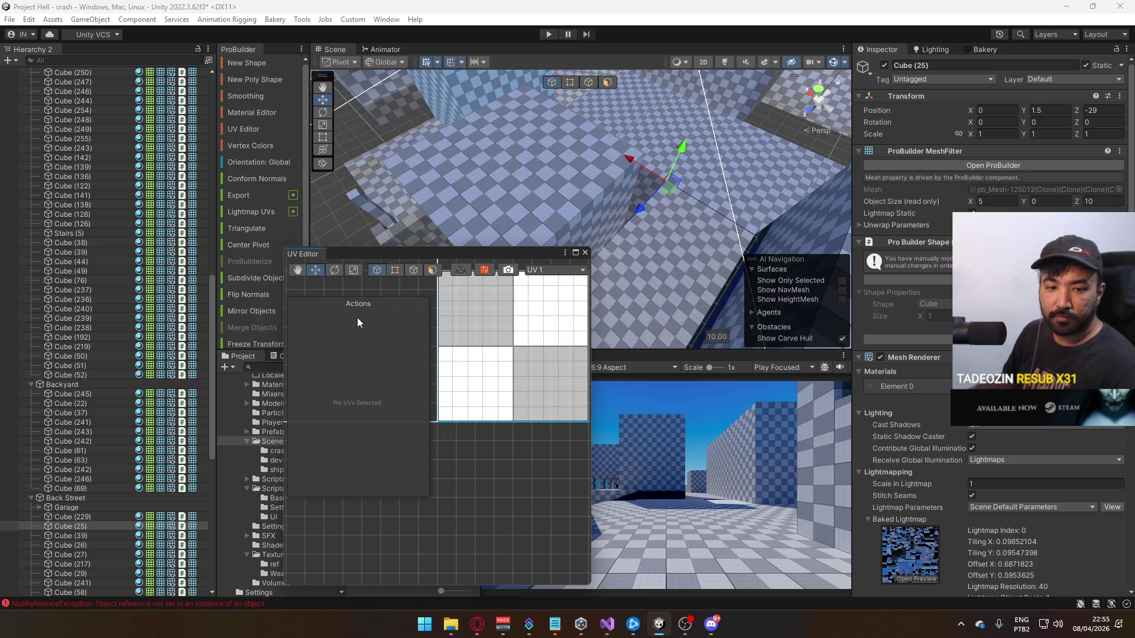
left_click(607, 82)
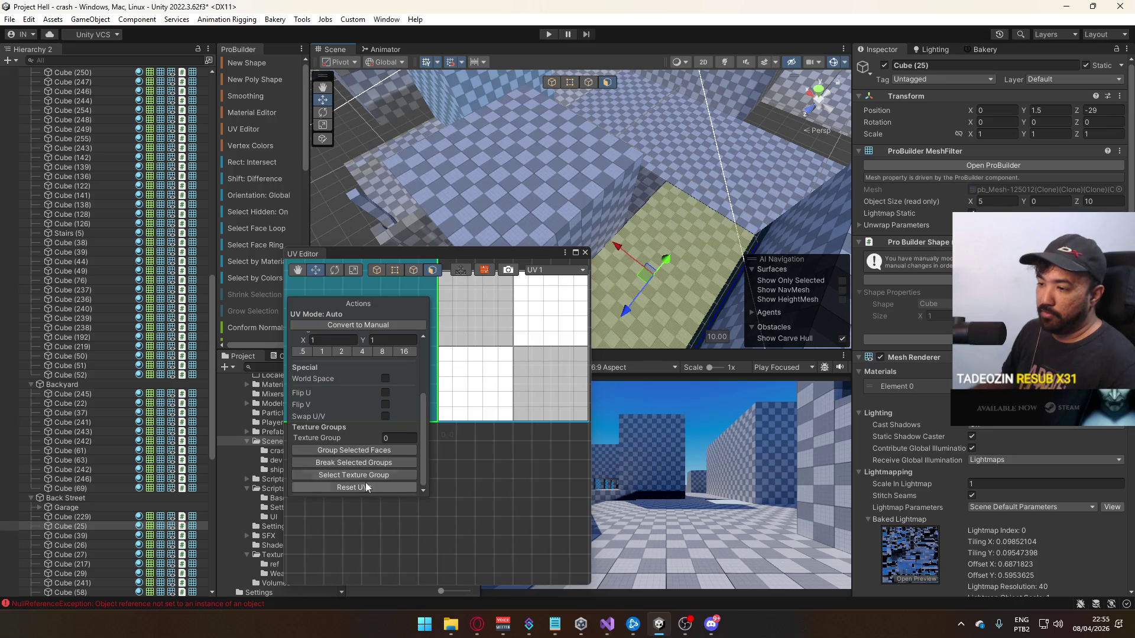
left_click(366, 486)
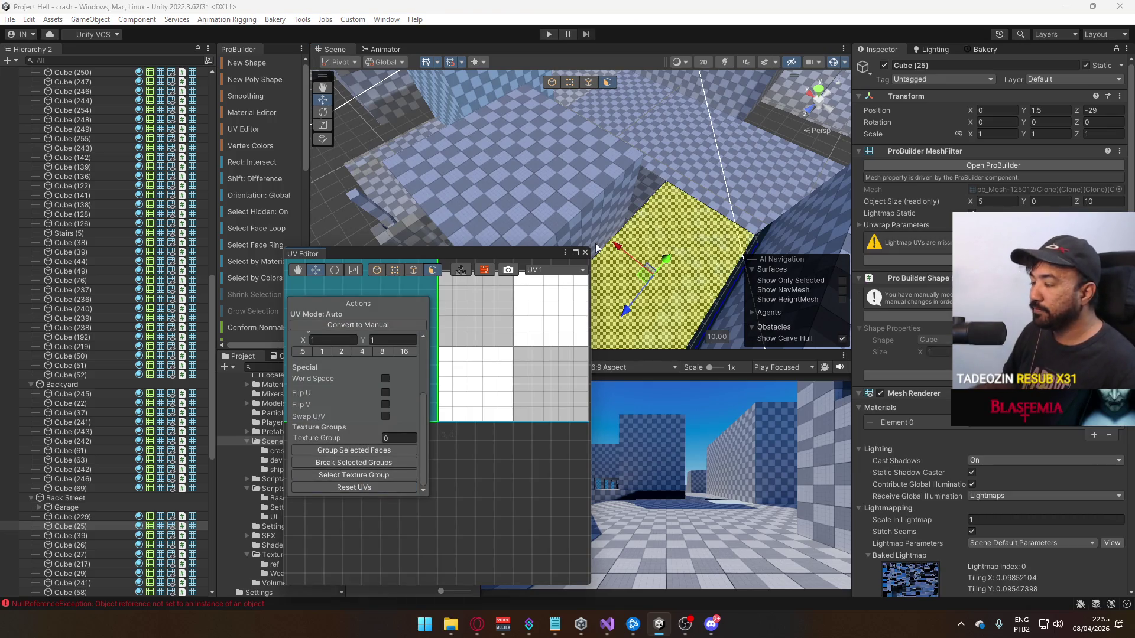
mouse_move(598, 246)
left_mouse_down()
mouse_move(469, 289)
mouse_move(516, 230)
mouse_move(566, 89)
left_mouse_up()
Select the floor face's UVs in face mode, close the UV editor, and select Cube (58)
left_click(569, 83)
mouse_move(654, 163)
left_mouse_down()
mouse_move(715, 198)
mouse_move(638, 196)
left_mouse_up()
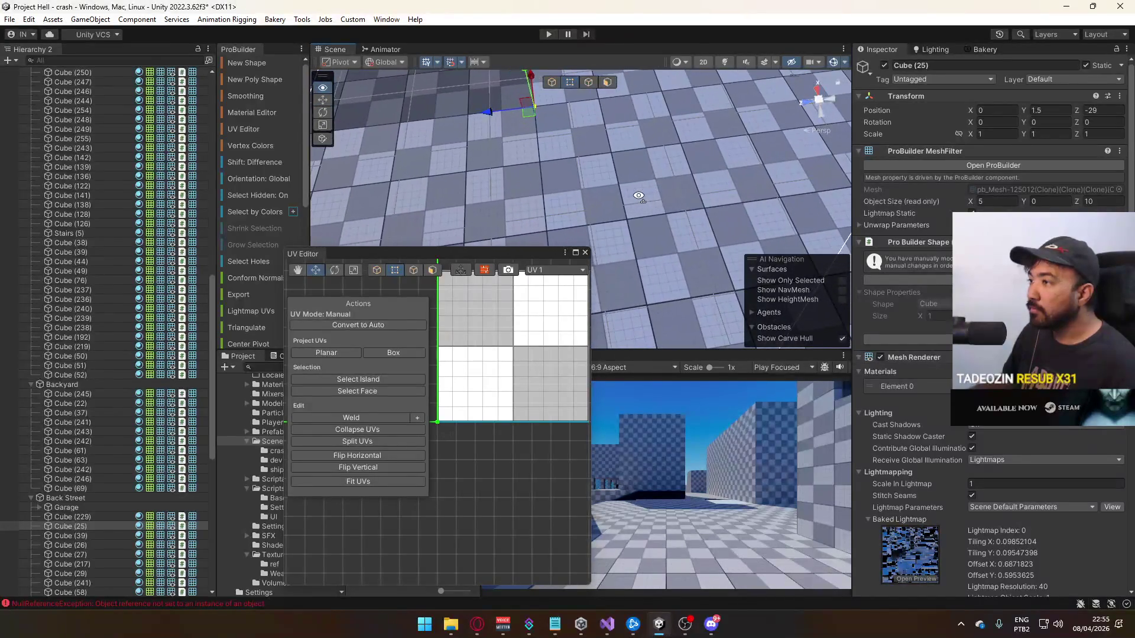
scroll(620, 192, "down", 5)
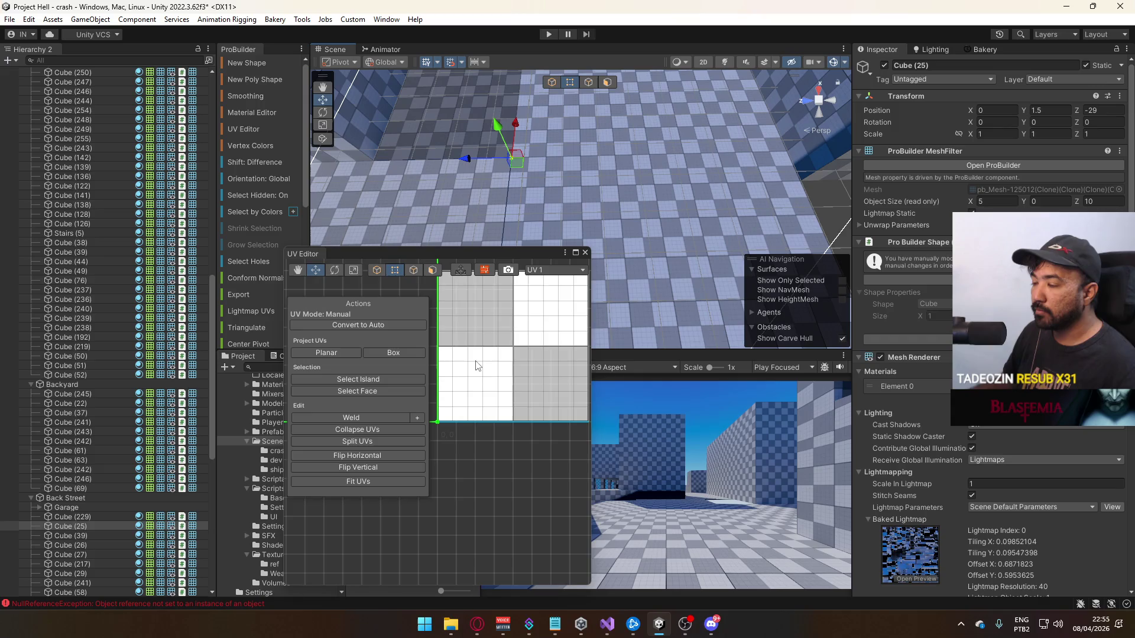
scroll(476, 366, "down", 3)
left_click(432, 270)
left_click(434, 303)
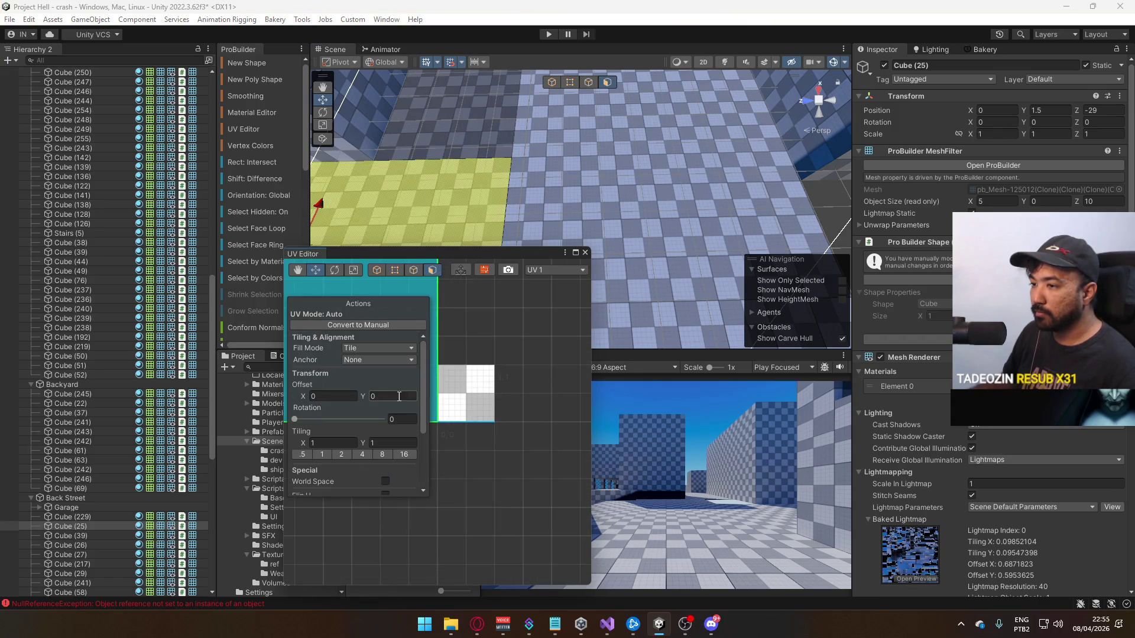
left_click(585, 252)
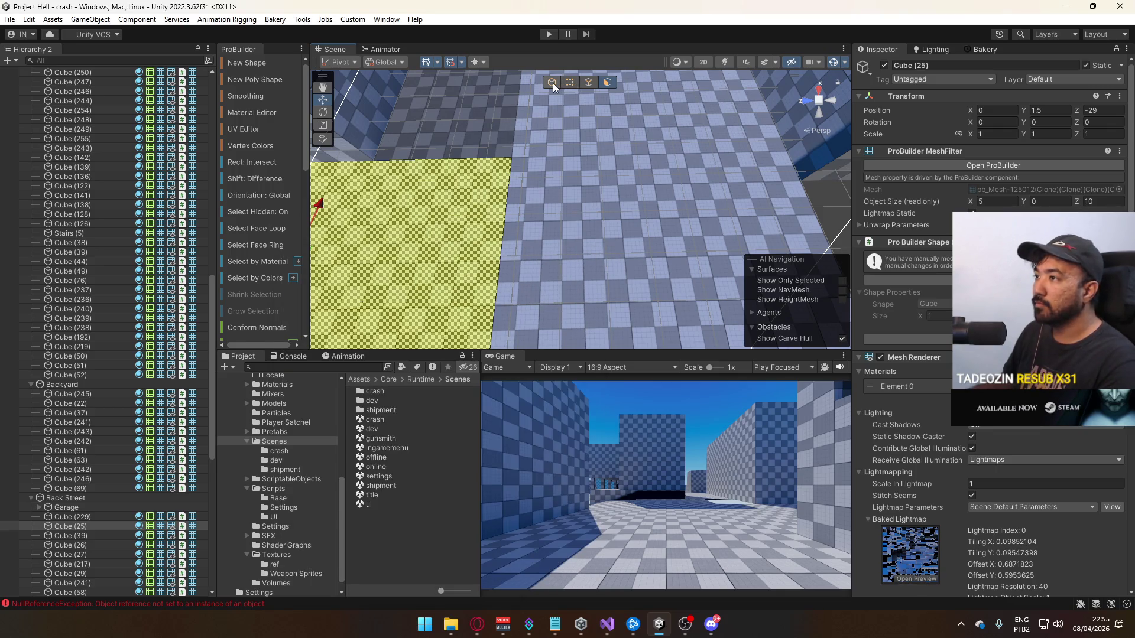
left_click(552, 83)
left_click(622, 278)
Pull an edge of floor Cube (58) inward, narrowing it to 18.2
mouse_move(342, 311)
left_mouse_down()
mouse_move(573, 268)
mouse_move(630, 176)
left_mouse_up()
left_click(589, 87)
left_click(464, 260)
mouse_move(509, 262)
left_mouse_down()
mouse_move(597, 233)
mouse_move(490, 260)
left_mouse_up()
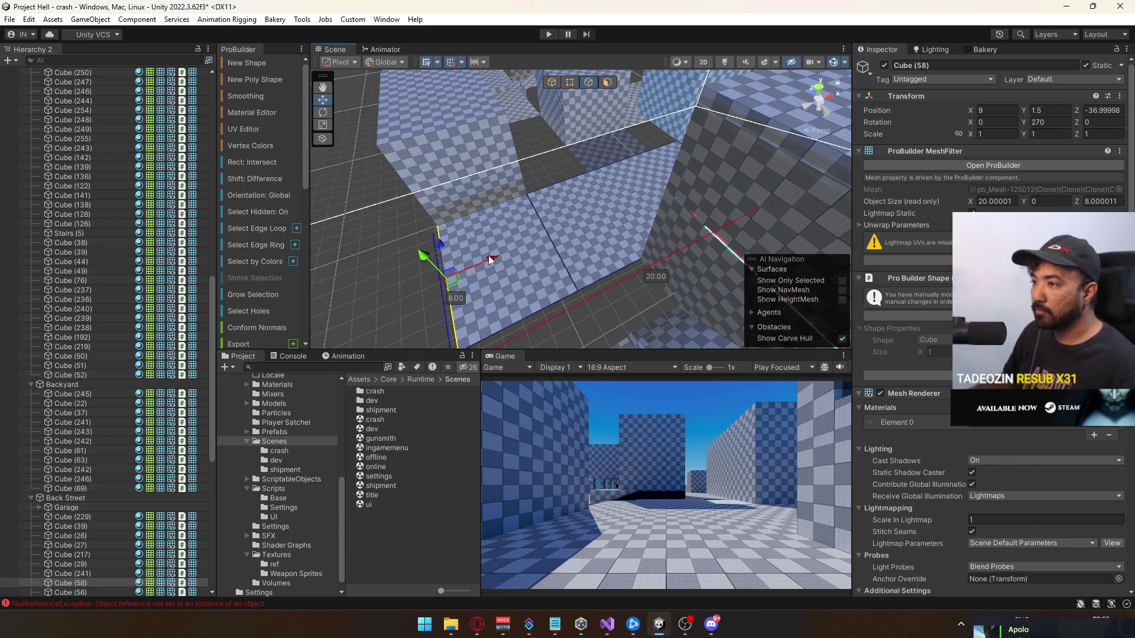
Push the side face of floor Cube (58) in, narrowing it to 15.9
mouse_move(555, 180)
left_mouse_down()
mouse_move(583, 108)
mouse_move(492, 131)
mouse_move(726, 162)
mouse_move(790, 136)
left_mouse_up()
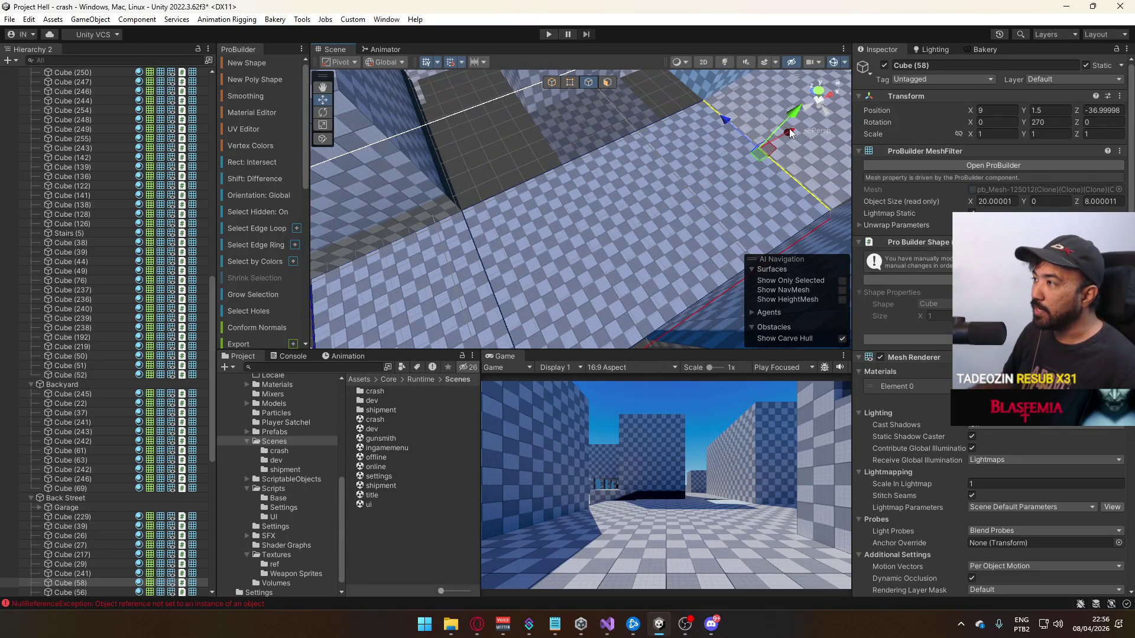
left_click(571, 194)
left_click(758, 160)
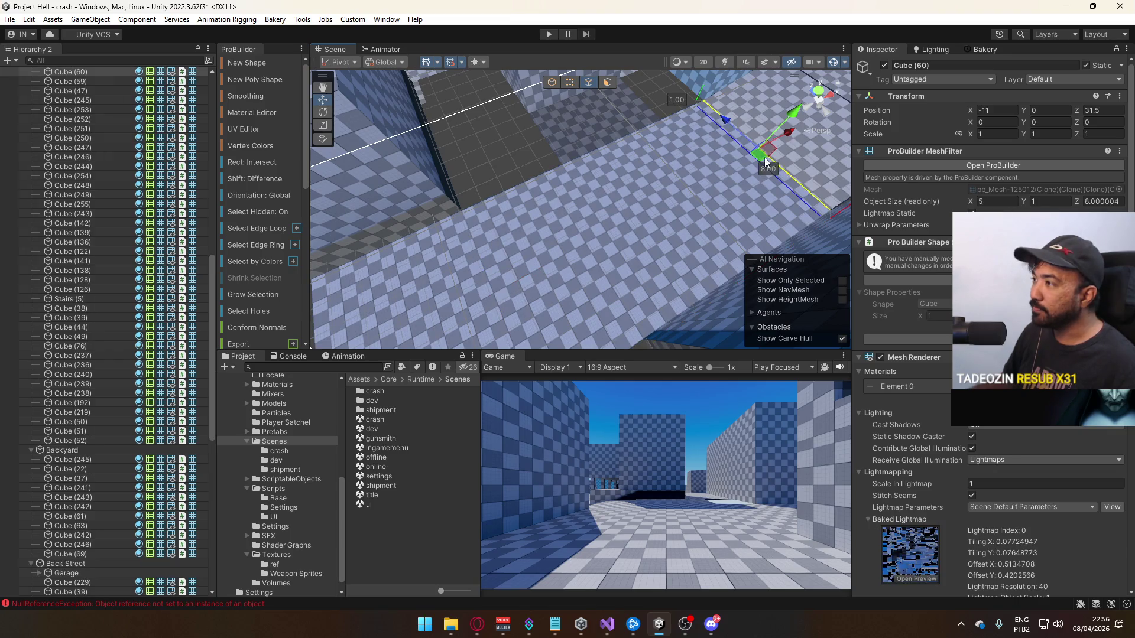
left_click(692, 169)
mouse_move(563, 212)
left_mouse_down()
mouse_move(485, 260)
mouse_move(501, 239)
left_mouse_up()
key("f")
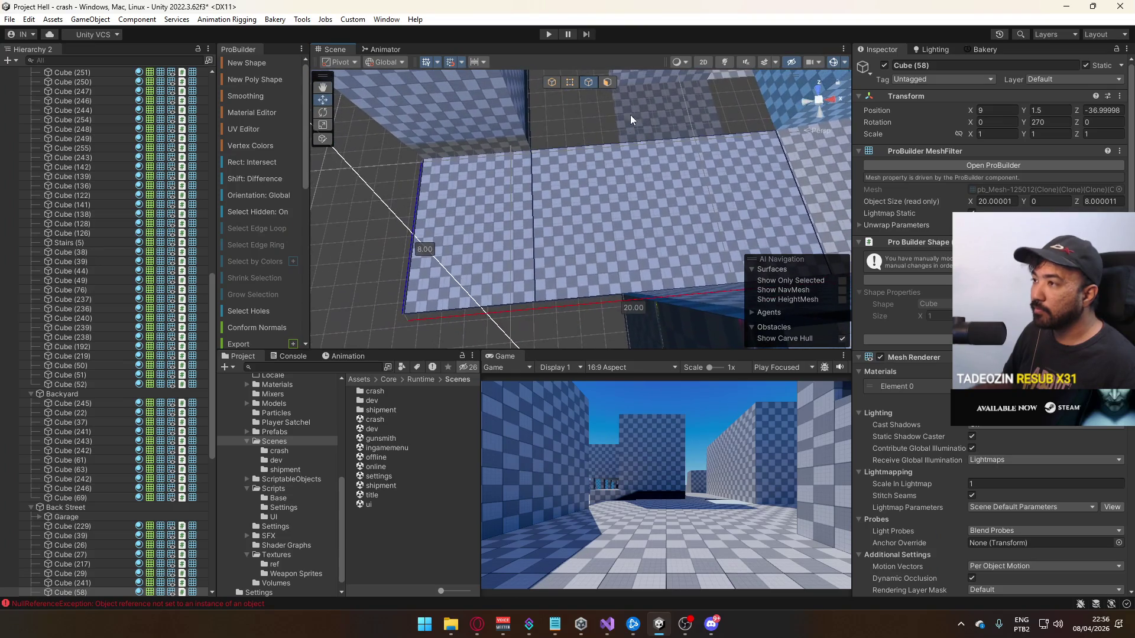
left_click(608, 82)
left_click(509, 207)
mouse_move(502, 213)
left_mouse_down()
mouse_move(619, 207)
mouse_move(591, 179)
mouse_move(537, 165)
mouse_move(587, 174)
mouse_move(590, 154)
left_mouse_up()
Narrow the floor to 14.4 by its left edge, then undo a trial extrusion to 22.9
left_click(590, 86)
left_click(616, 172)
mouse_move(650, 226)
left_mouse_down()
mouse_move(672, 226)
mouse_move(503, 236)
mouse_move(571, 211)
mouse_move(680, 201)
left_mouse_up()
mouse_move(739, 183)
left_mouse_down()
mouse_move(541, 272)
mouse_move(566, 247)
left_mouse_up()
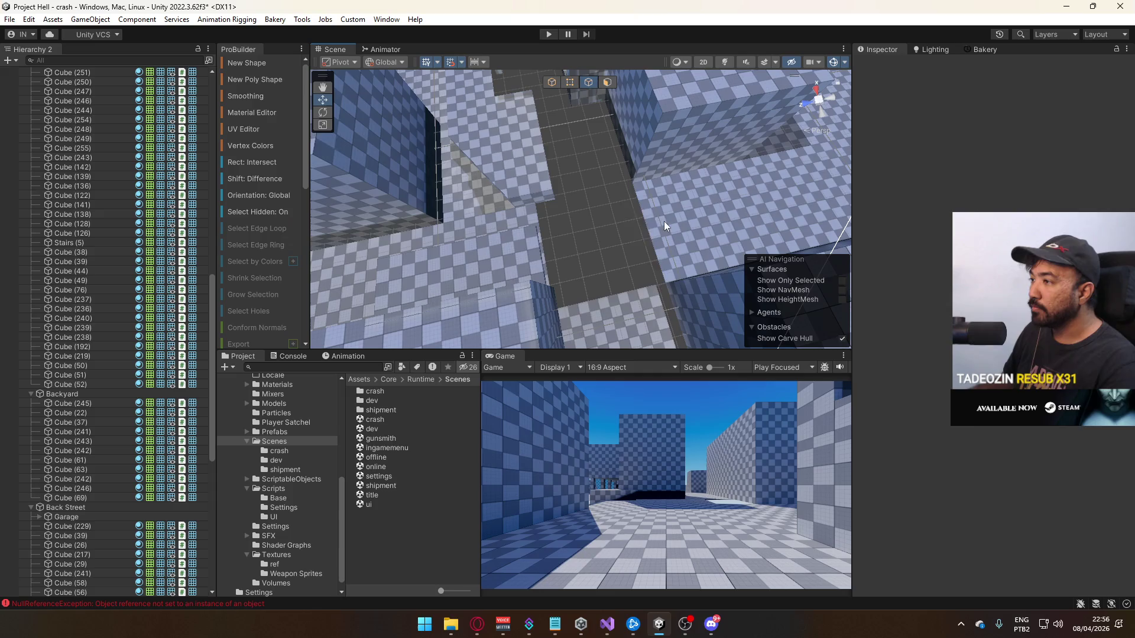
left_click(637, 226)
mouse_move(637, 222)
left_mouse_down()
mouse_move(626, 243)
mouse_move(479, 263)
mouse_move(438, 232)
left_mouse_up()
left_click(591, 244)
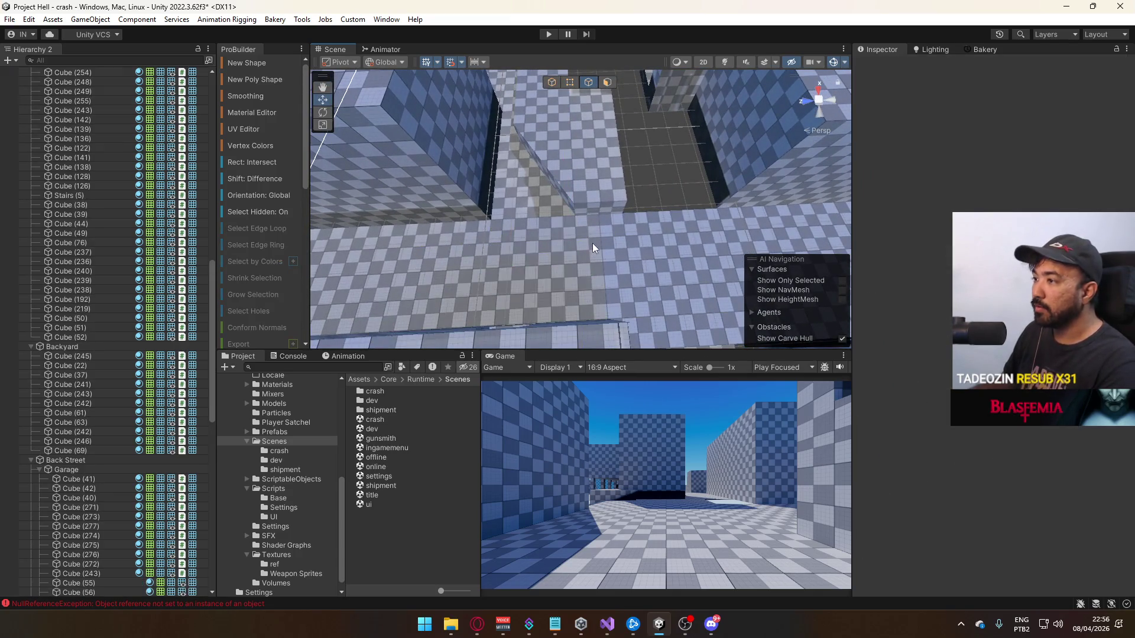
key("ctrl+z")
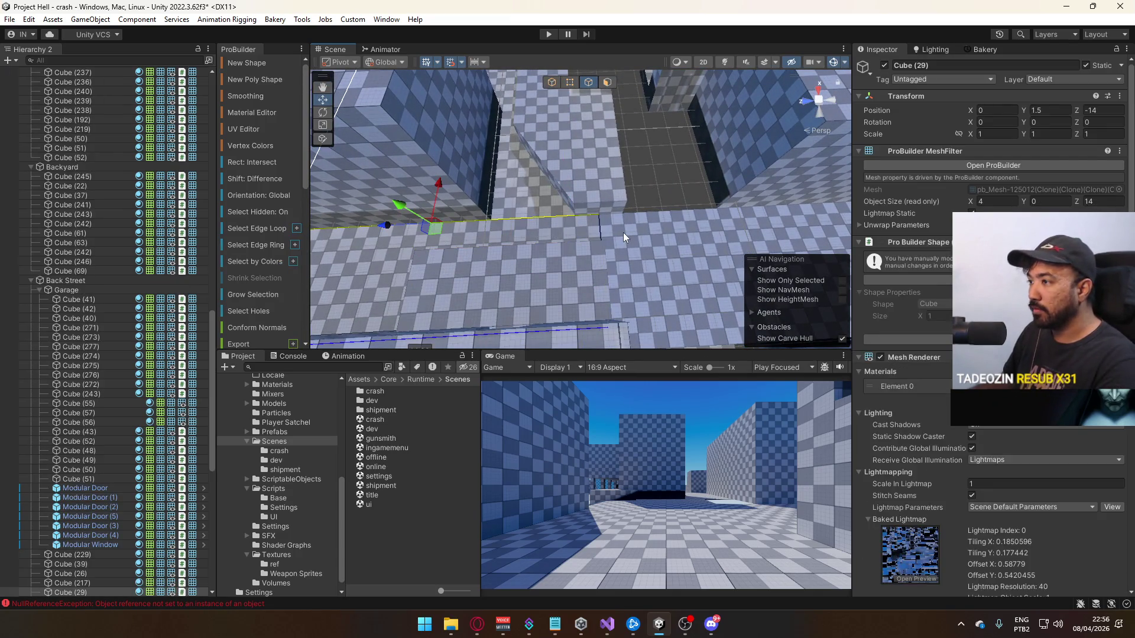
key("ctrl+z")
Slide the two-piece box along Z to about 81.5
left_click(616, 235)
mouse_move(617, 235)
left_mouse_down()
mouse_move(562, 247)
mouse_move(653, 223)
mouse_move(690, 189)
mouse_move(662, 194)
mouse_move(559, 102)
left_mouse_up()
left_click(573, 162)
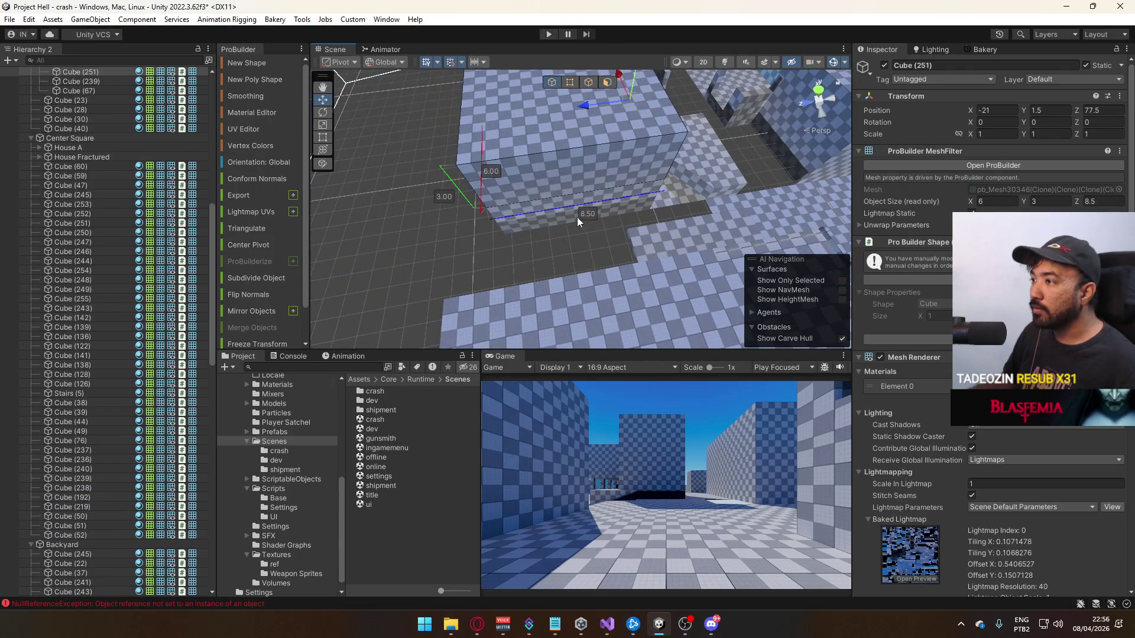
mouse_move(587, 144)
left_mouse_down()
mouse_move(451, 159)
mouse_move(521, 155)
left_mouse_up()
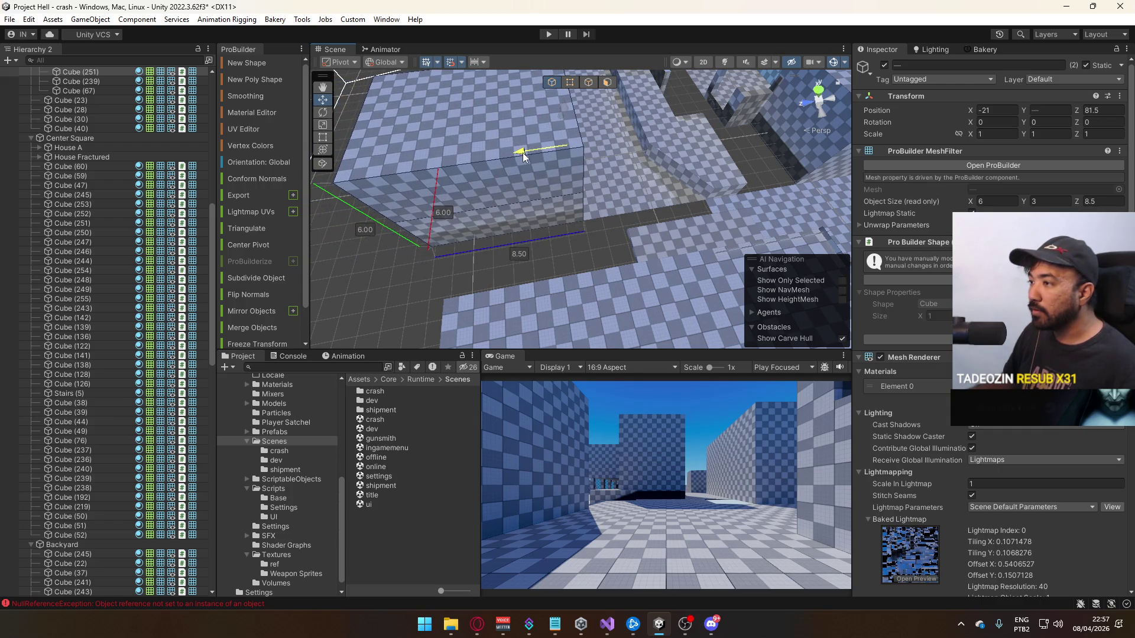
Extrude the end edge of floor Cube (58) to a depth of 31.5
left_click(675, 211)
left_click_drag(675, 211, 718, 201)
key("k")
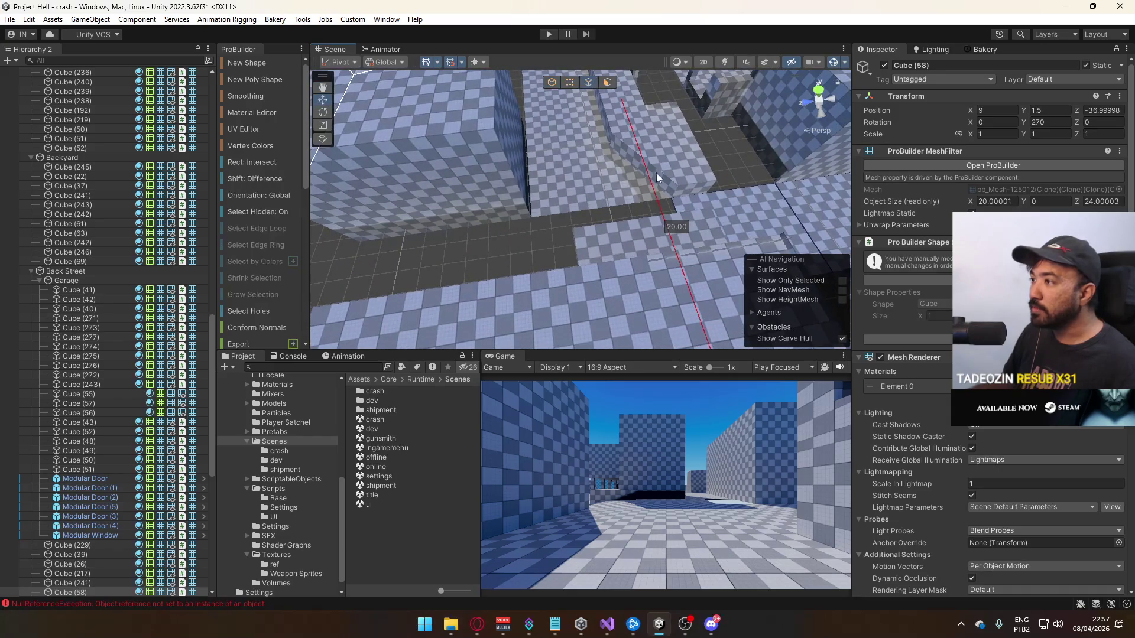
left_click(669, 240)
left_click_drag(669, 239, 490, 254)
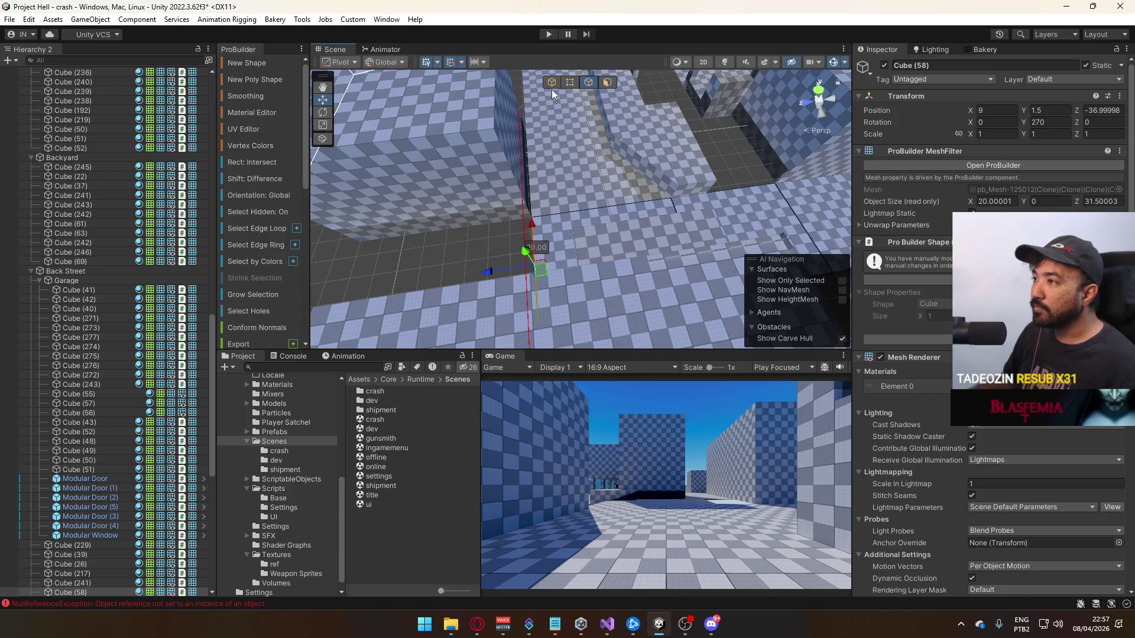
Set the pivot of Cube (39) to its corner vertex
left_click(616, 198)
mouse_move(595, 170)
left_mouse_down()
mouse_move(786, 177)
mouse_move(576, 84)
left_mouse_up()
left_click(568, 83)
left_click(589, 311)
key("ctrl+j")
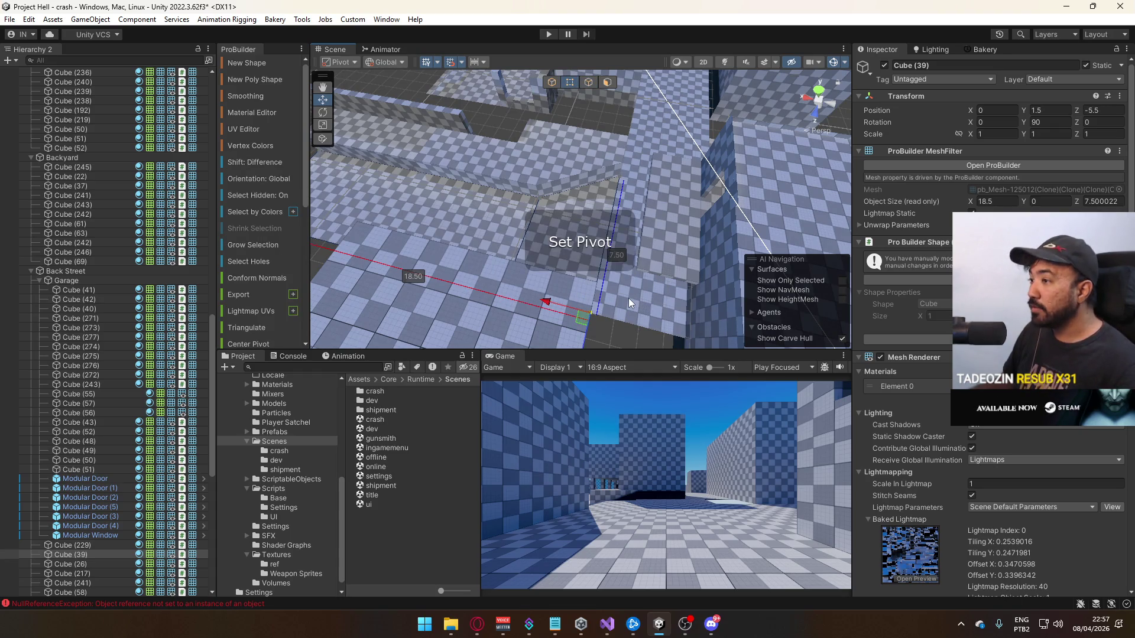
Review the UVs of the Cube (39) floor's top face in the UV editor
mouse_move(575, 144)
left_mouse_down()
mouse_move(526, 204)
mouse_move(495, 169)
left_mouse_up()
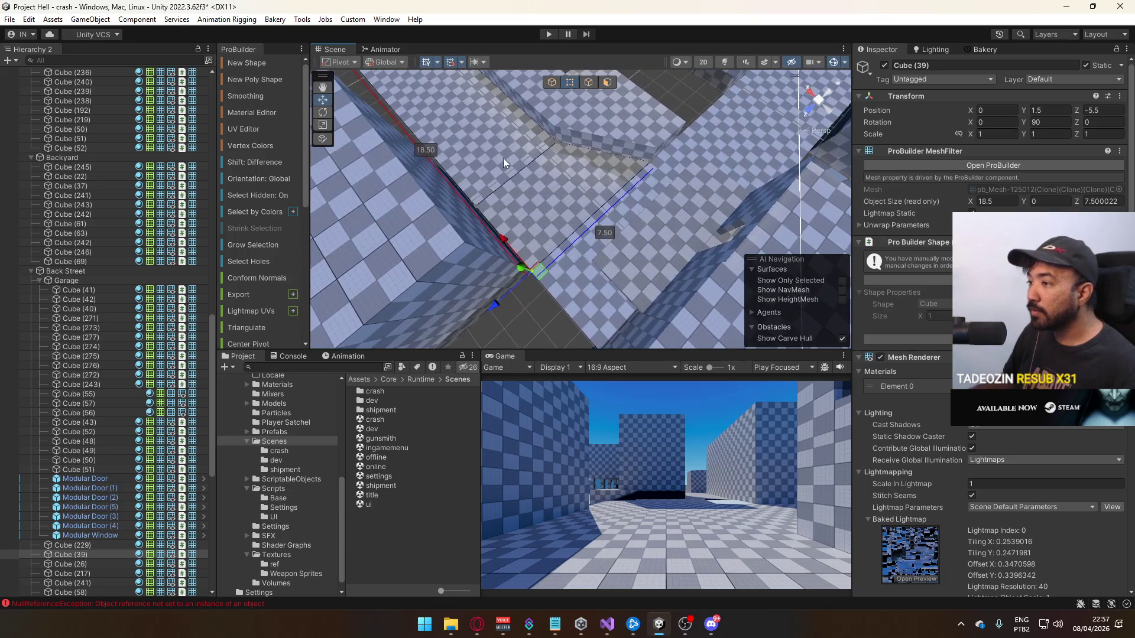
left_click(609, 82)
left_click(566, 179)
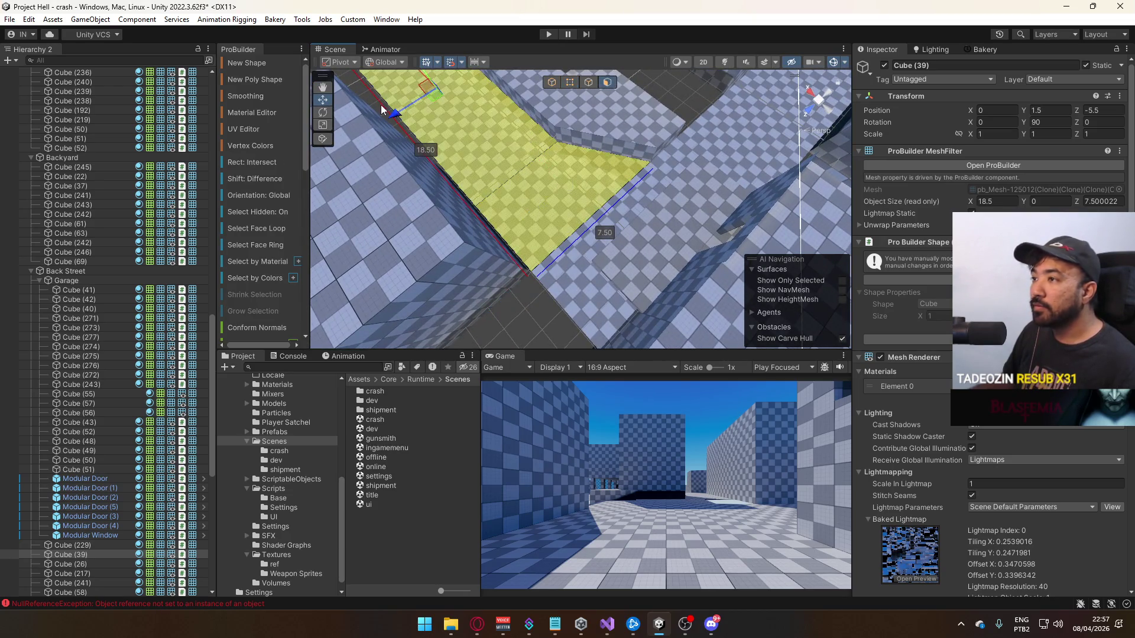
left_click(239, 129)
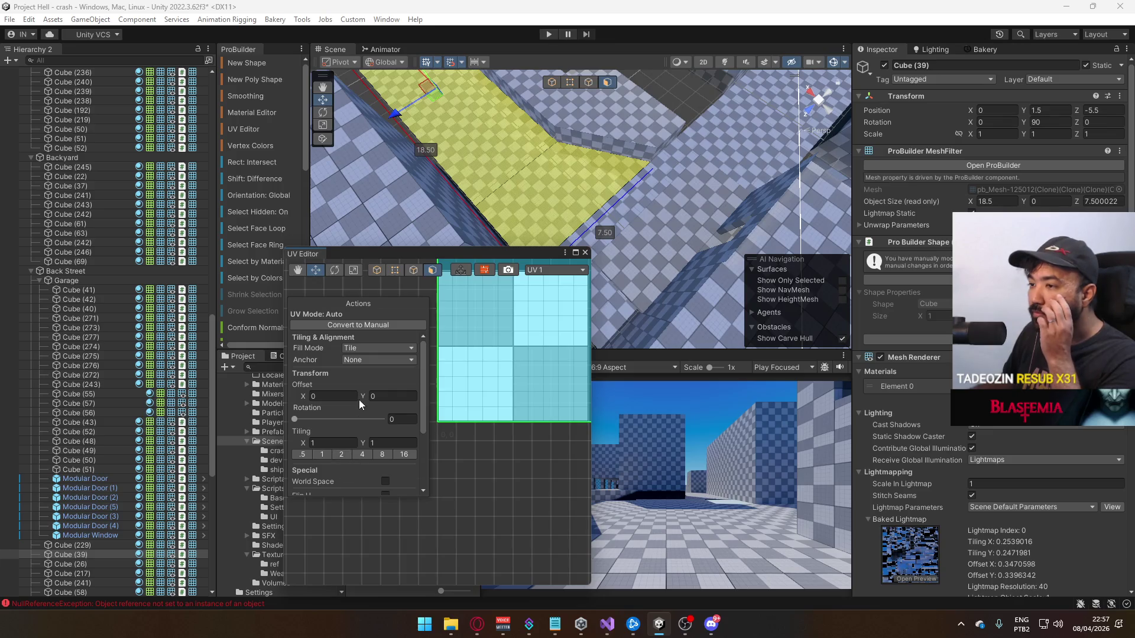
scroll(378, 414, "down", 3)
left_click(366, 485)
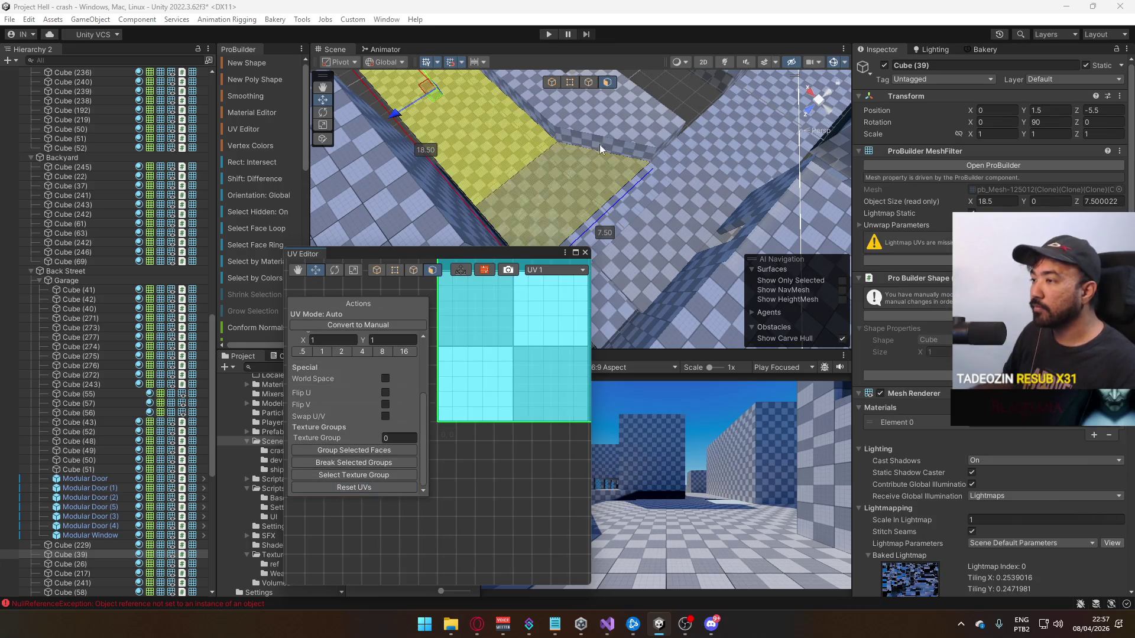
left_click(555, 83)
Select a face of the Cube (58) floor to inspect it, then clear the selection
left_click(626, 229)
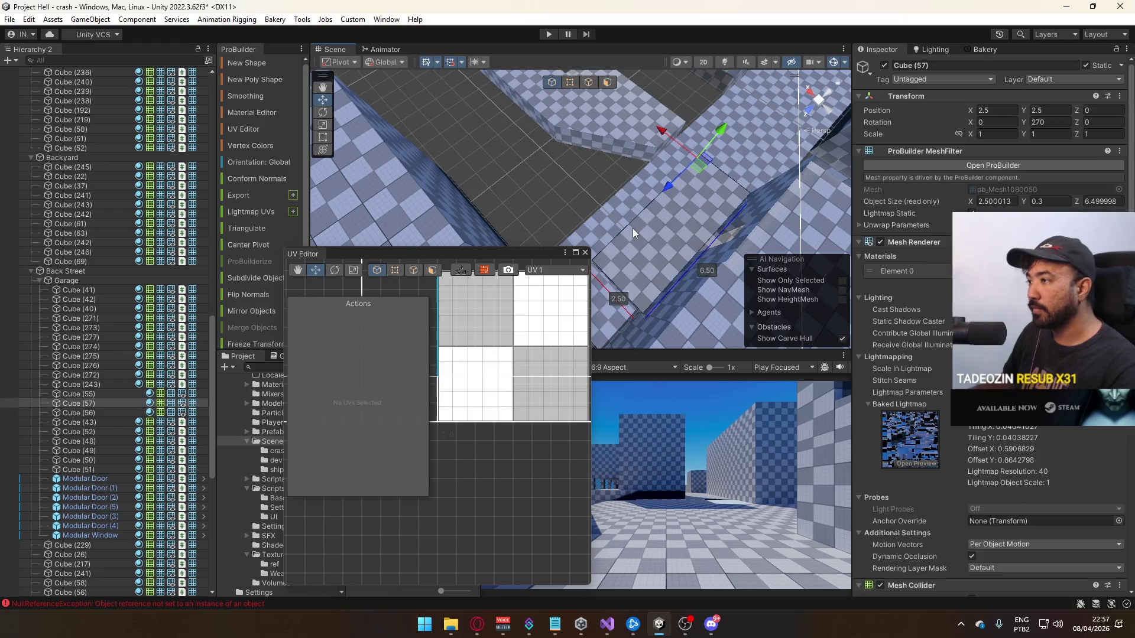
left_click(590, 148)
left_click(588, 82)
left_click(632, 197)
left_click_drag(513, 196, 514, 199)
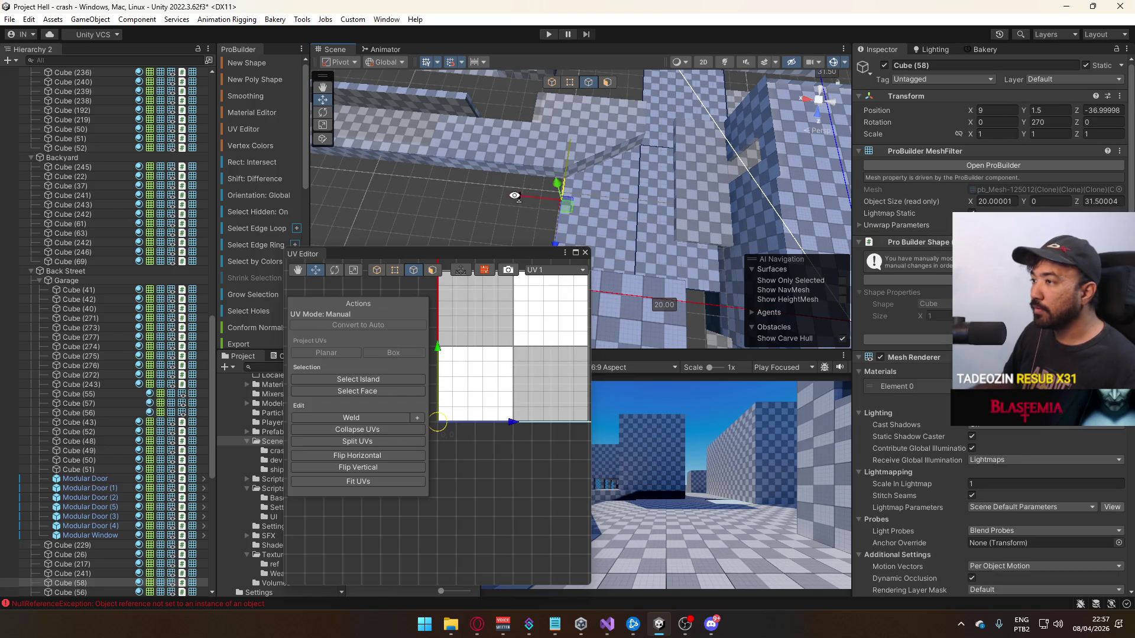
key("f")
left_click(569, 82)
key("g")
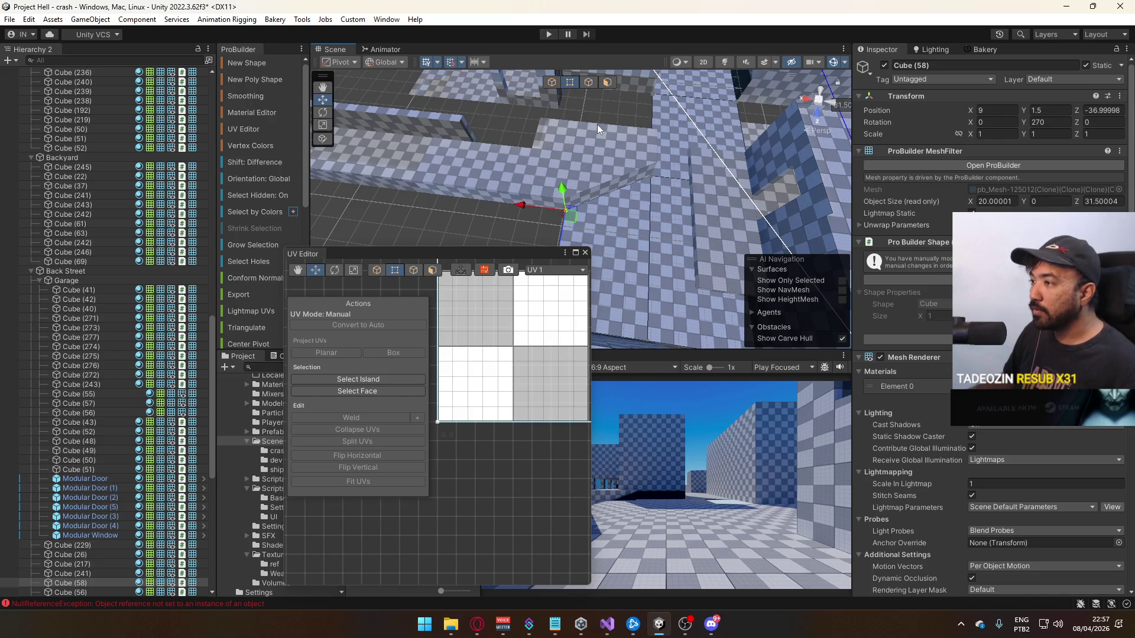
left_click(552, 83)
left_click(537, 218)
mouse_move(537, 219)
left_mouse_down()
mouse_move(632, 260)
mouse_move(618, 101)
mouse_move(257, 146)
mouse_move(257, 192)
mouse_move(582, 176)
mouse_move(552, 190)
mouse_move(679, 168)
mouse_move(539, 190)
mouse_move(674, 184)
mouse_move(416, 280)
mouse_move(449, 282)
mouse_move(500, 225)
left_mouse_up()
Slide backyard floor piece Cube (63) along Z to 15.89
left_click(539, 190)
left_click(579, 213)
mouse_move(467, 283)
left_mouse_down()
mouse_move(613, 286)
mouse_move(595, 285)
left_mouse_up()
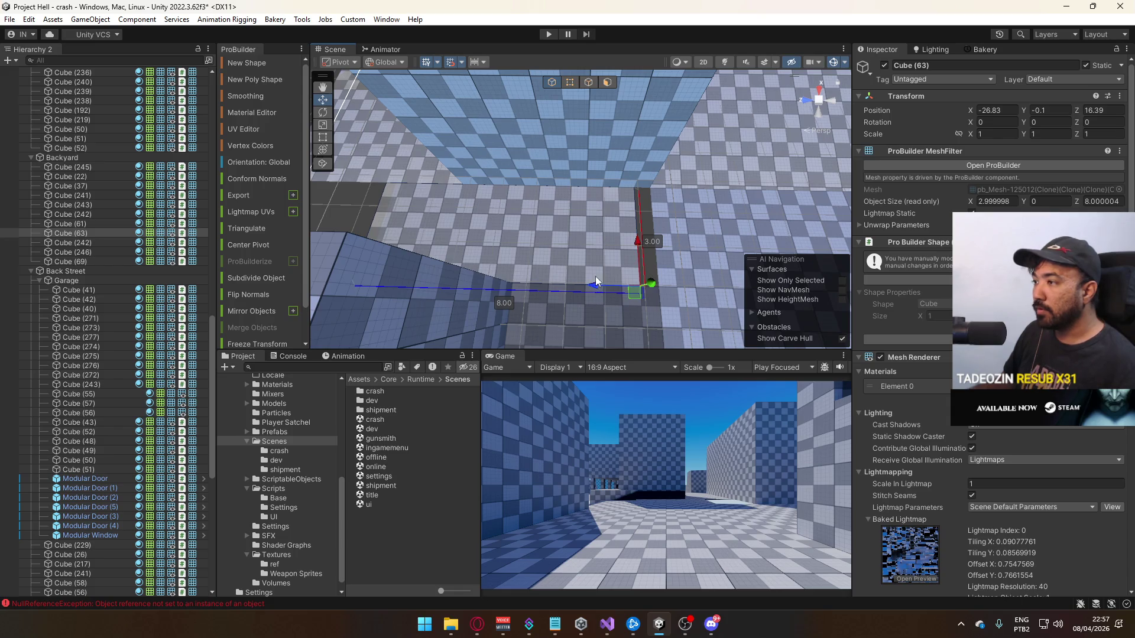
Extrude an edge of floor Cube (58) outward
left_click(670, 249)
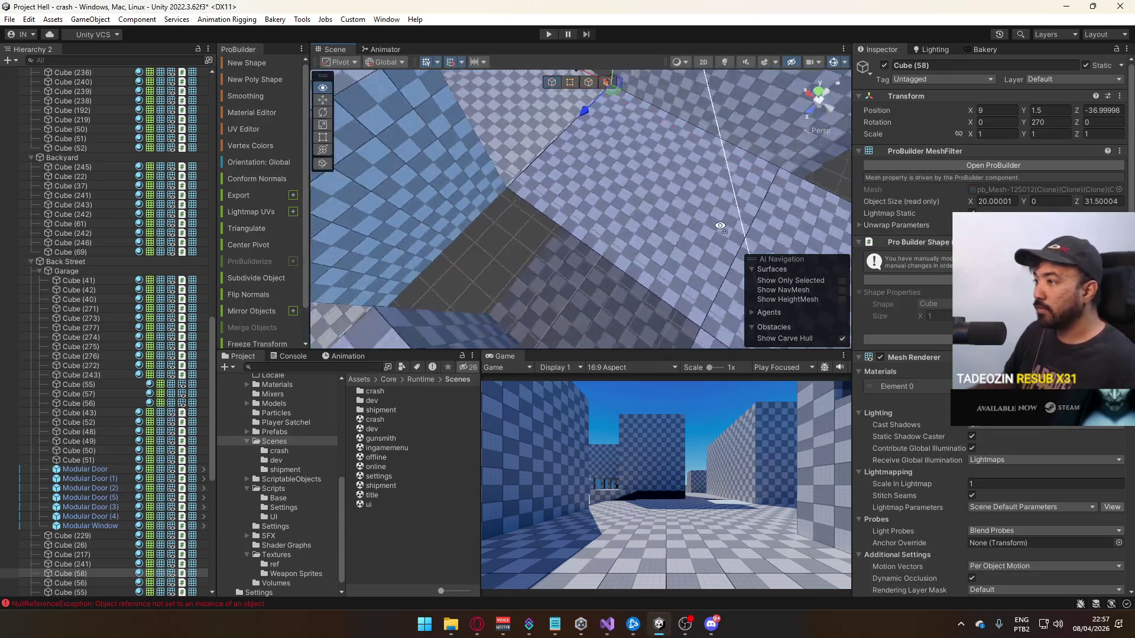
left_click(589, 82)
left_click(596, 278)
key("f")
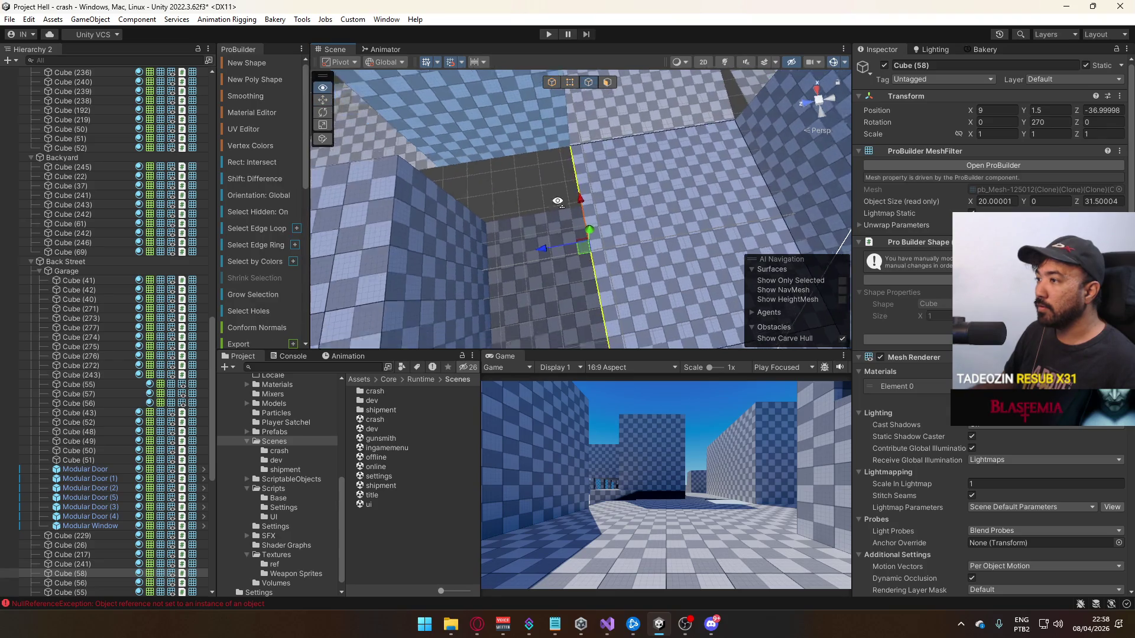
mouse_move(558, 232)
left_mouse_down()
mouse_move(626, 221)
mouse_move(533, 235)
left_mouse_up()
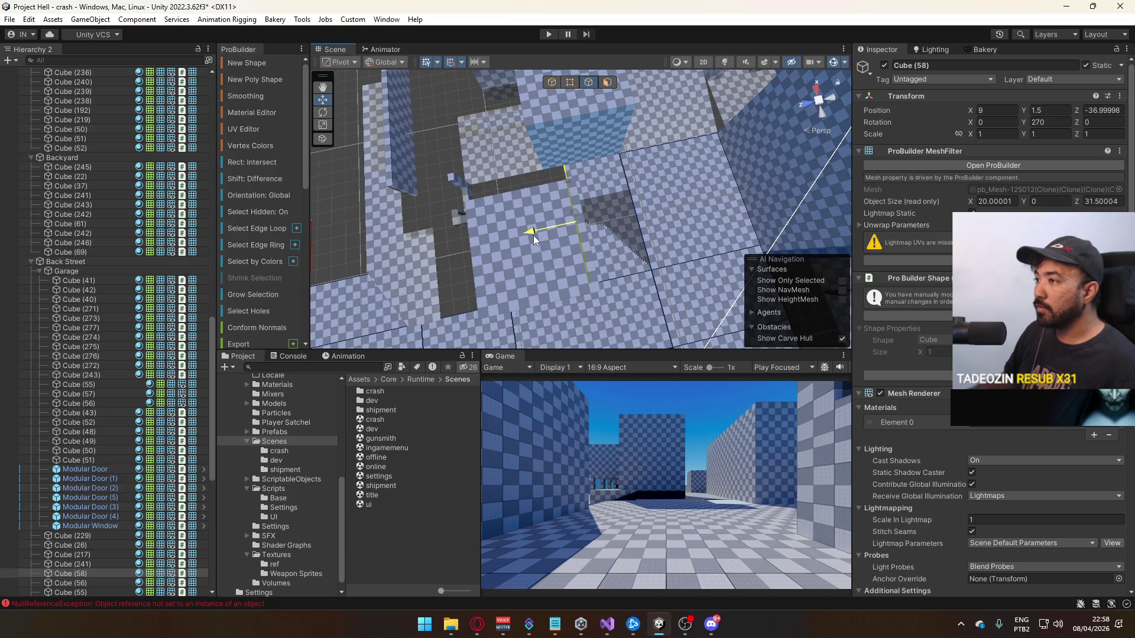
Narrow the Cube (59) floor piece to 3 wide and lengthen it by its edge
left_click(607, 83)
left_click(597, 158)
scroll(254, 308, "down", 5)
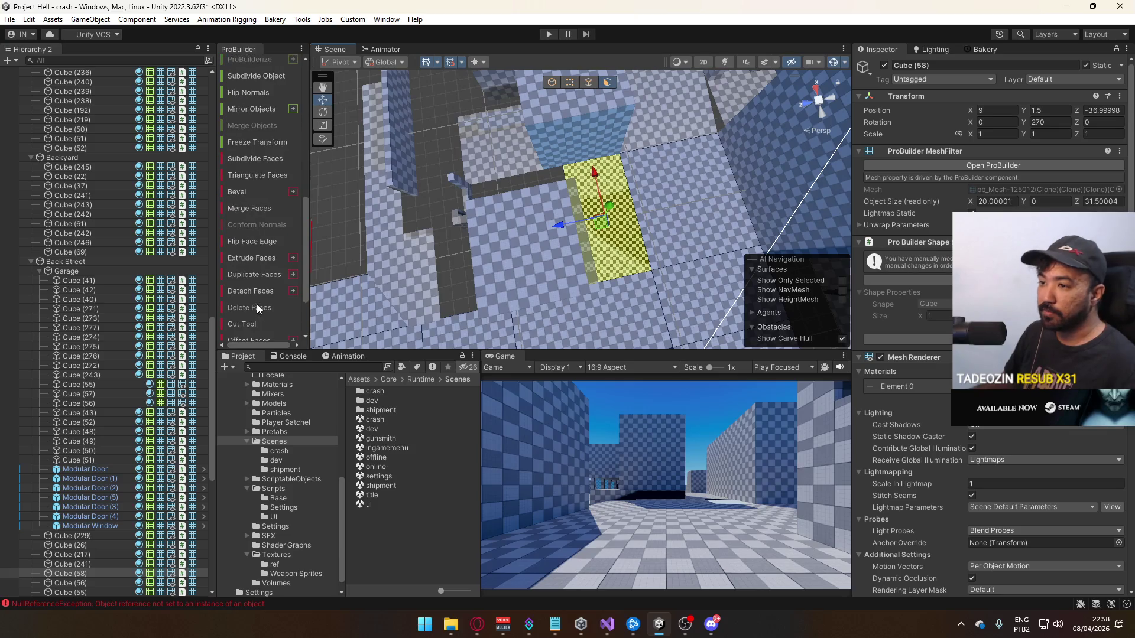
left_click(626, 165)
left_click(569, 82)
left_click(583, 282)
left_click_drag(580, 242, 569, 223)
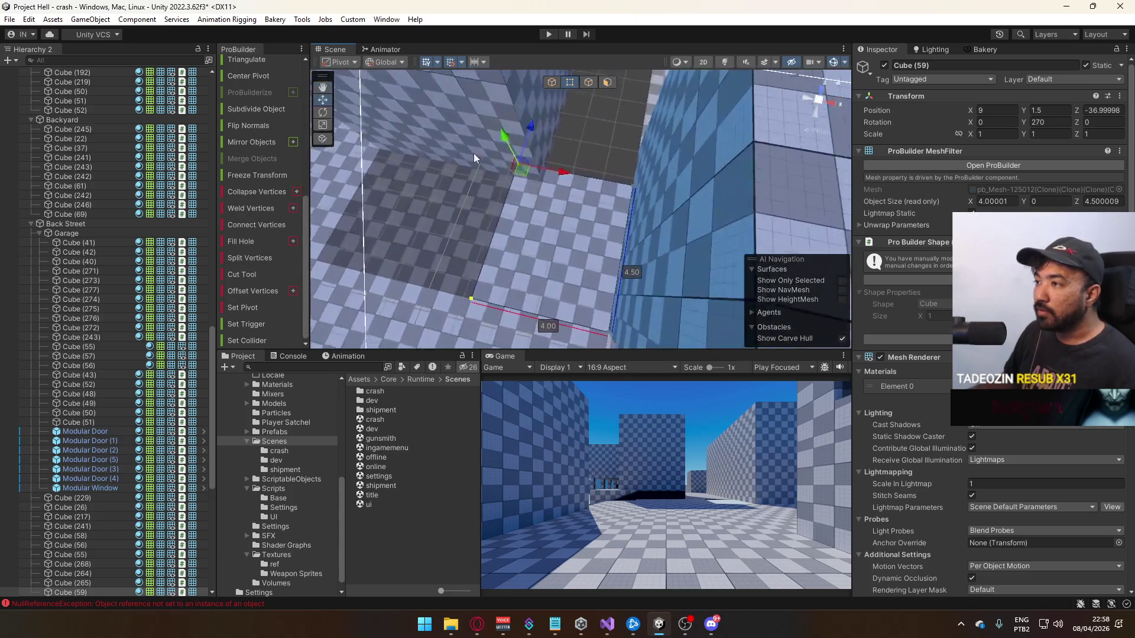
mouse_move(577, 170)
left_mouse_down()
mouse_move(633, 189)
mouse_move(861, 211)
left_mouse_up()
left_click(589, 83)
mouse_move(634, 215)
left_mouse_down()
mouse_move(590, 222)
mouse_move(617, 164)
mouse_move(646, 228)
mouse_move(614, 212)
mouse_move(699, 228)
mouse_move(521, 248)
mouse_move(489, 265)
mouse_move(526, 272)
mouse_move(481, 296)
mouse_move(604, 192)
left_mouse_up()
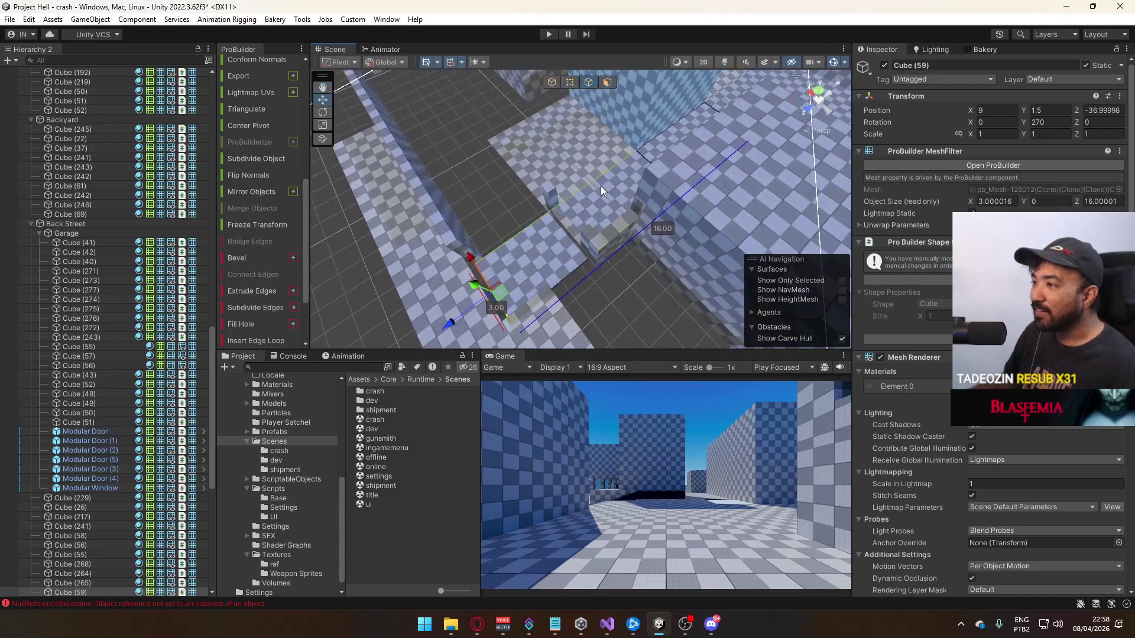
Check the neighbouring floor pieces and select the Cube (242) block
left_click(555, 164)
mouse_move(555, 164)
left_mouse_down()
mouse_move(687, 184)
mouse_move(532, 218)
mouse_move(206, 178)
mouse_move(434, 167)
mouse_move(481, 211)
mouse_move(520, 214)
mouse_move(469, 190)
mouse_move(477, 185)
left_mouse_up()
left_click(639, 187)
left_click(565, 219)
left_click(439, 235)
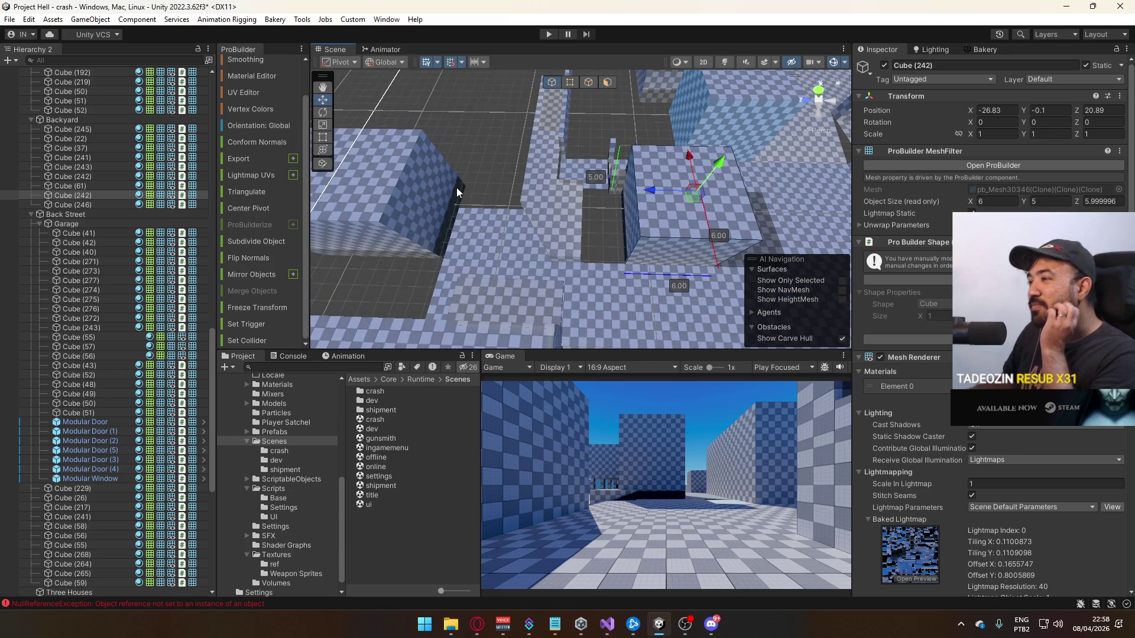
Stretch the Cube (246) wall's front face so it goes from 6 to 9 deep
mouse_move(653, 195)
left_mouse_down()
mouse_move(581, 218)
mouse_move(598, 236)
mouse_move(348, 170)
mouse_move(586, 197)
mouse_move(590, 166)
mouse_move(767, 212)
mouse_move(657, 108)
left_mouse_up()
left_click(591, 166)
left_click(607, 81)
left_click(668, 223)
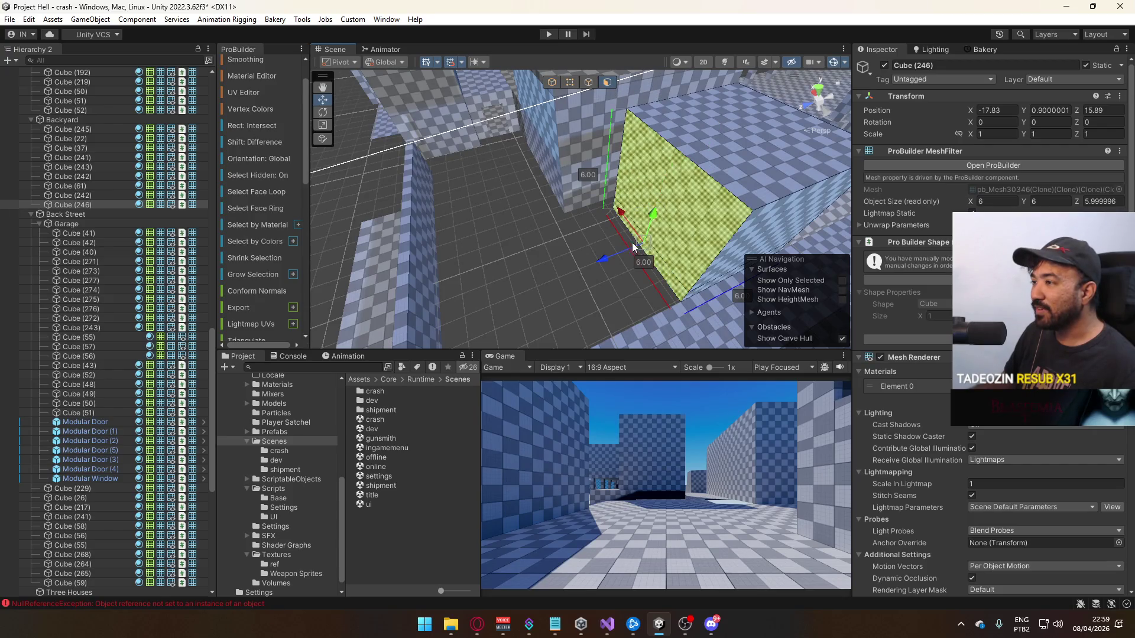
left_click_drag(621, 257, 542, 275)
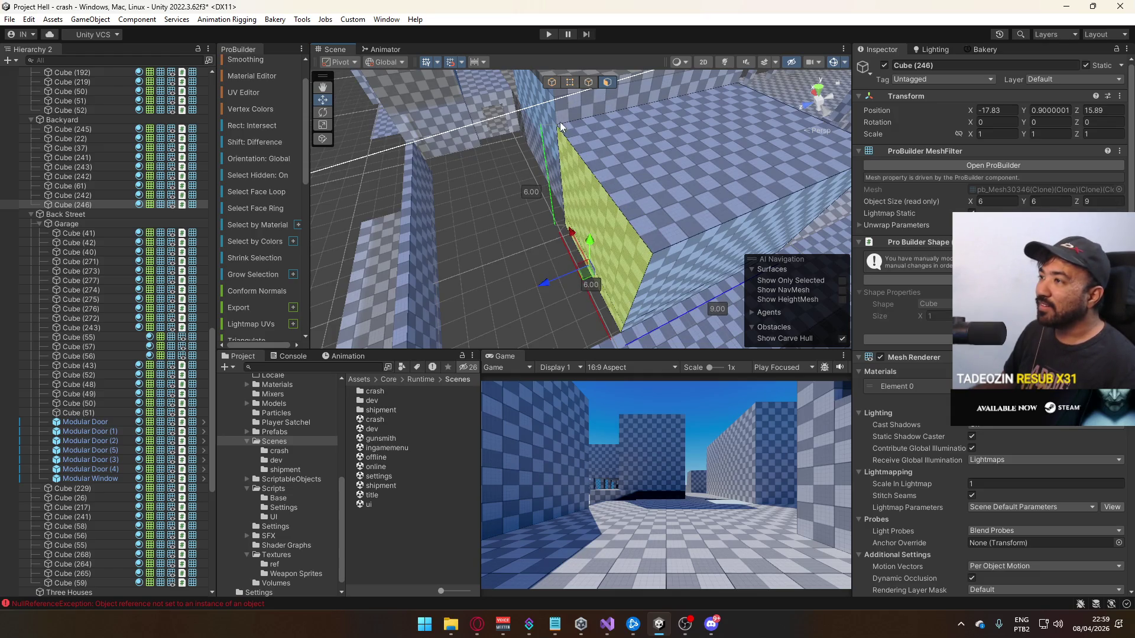
left_click(551, 81)
Inspect the Cube (243) and Cube (64) blocks, including Cube (64)'s top face
mouse_move(533, 154)
left_mouse_down()
mouse_move(499, 213)
mouse_move(709, 195)
mouse_move(805, 239)
left_mouse_up()
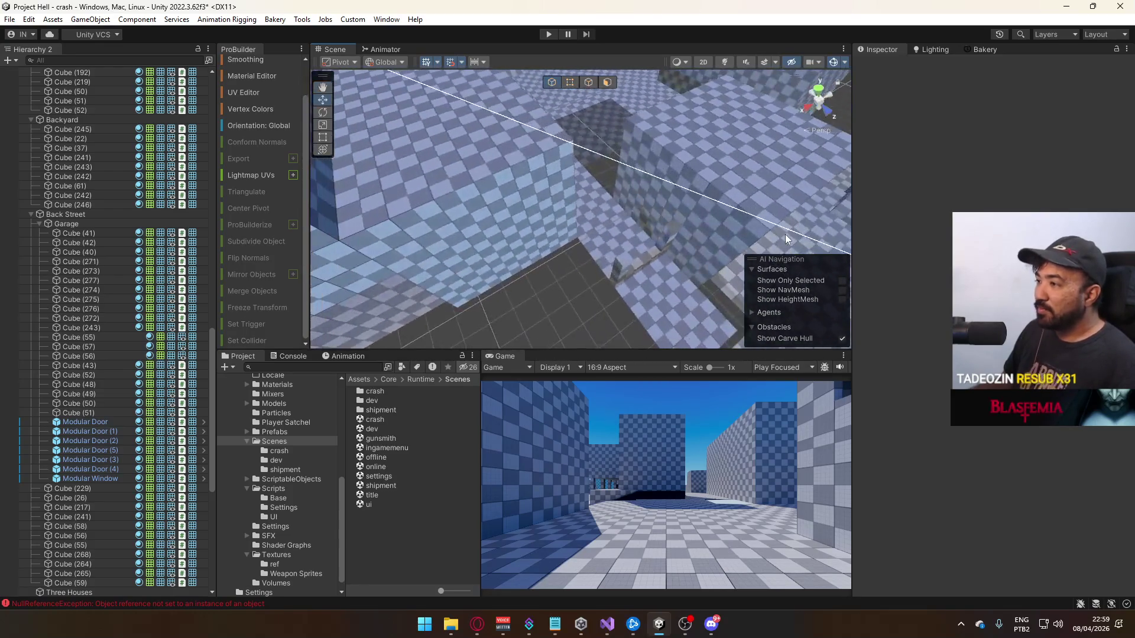
left_click(644, 222)
key("f")
mouse_move(570, 225)
left_mouse_down()
mouse_move(590, 239)
mouse_move(639, 239)
mouse_move(450, 181)
mouse_move(590, 98)
left_mouse_up()
left_click(593, 219)
left_click(607, 82)
left_click(567, 195)
mouse_move(568, 195)
left_mouse_down()
mouse_move(495, 120)
mouse_move(594, 101)
left_mouse_up()
left_click(552, 82)
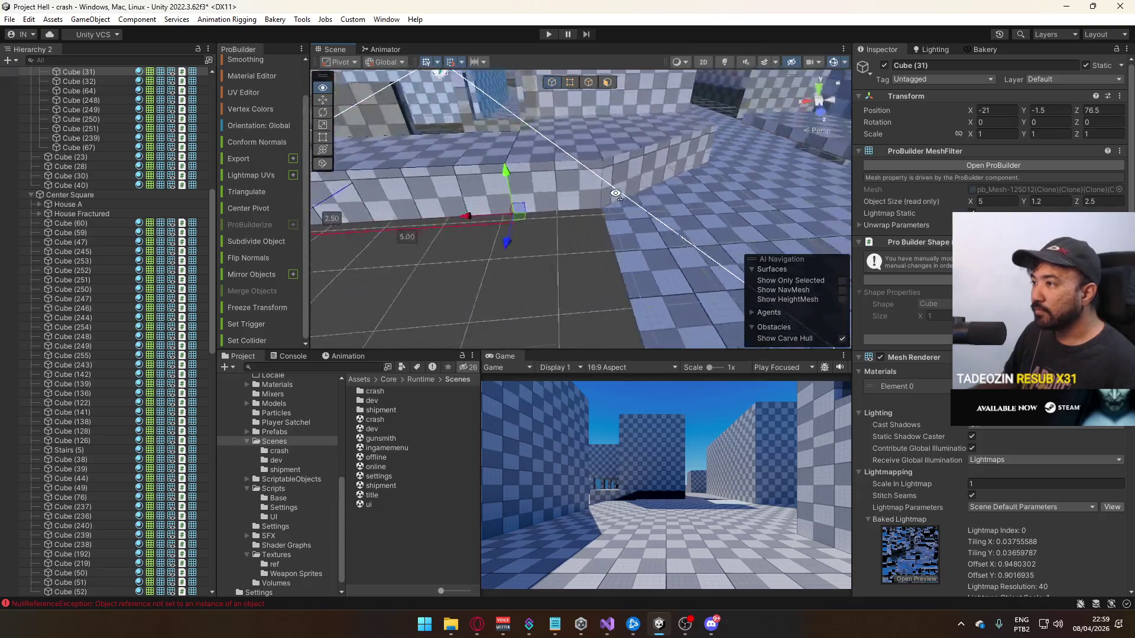
Move the Cube (32) cover block's pivot to its corner vertex
left_click(604, 204)
left_click(605, 204)
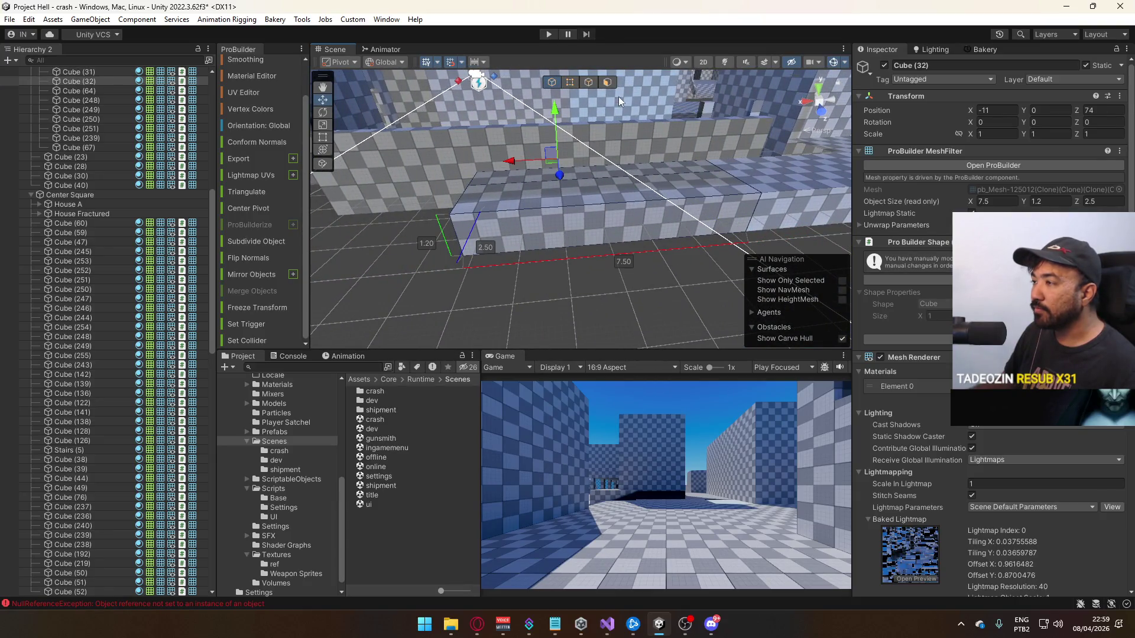
left_click(569, 84)
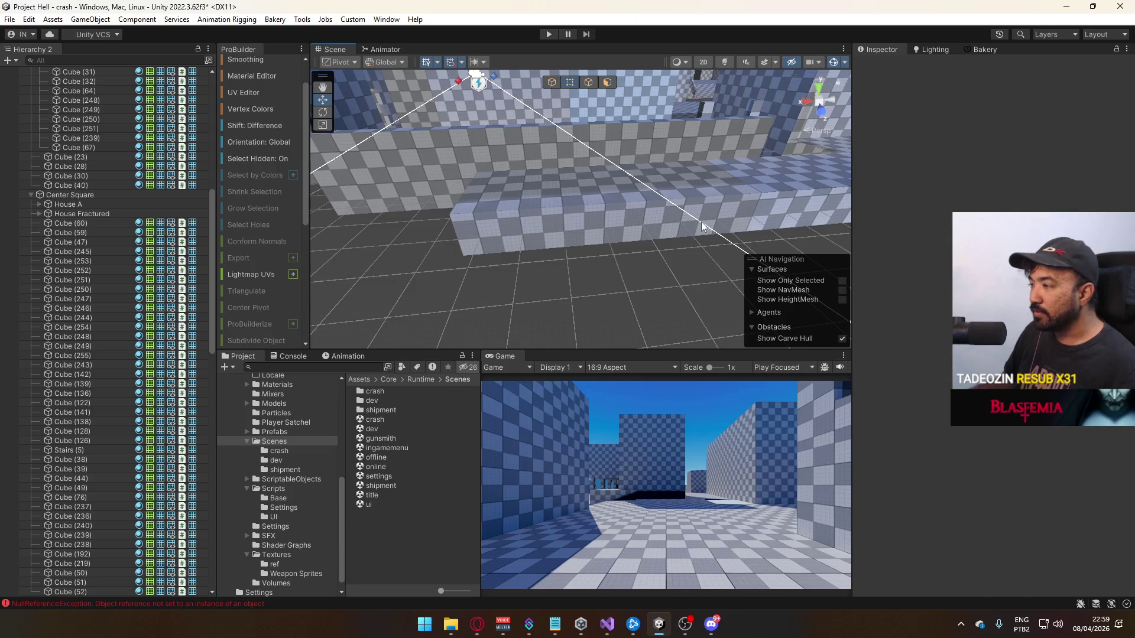
left_click(746, 233)
key("ctrl+j")
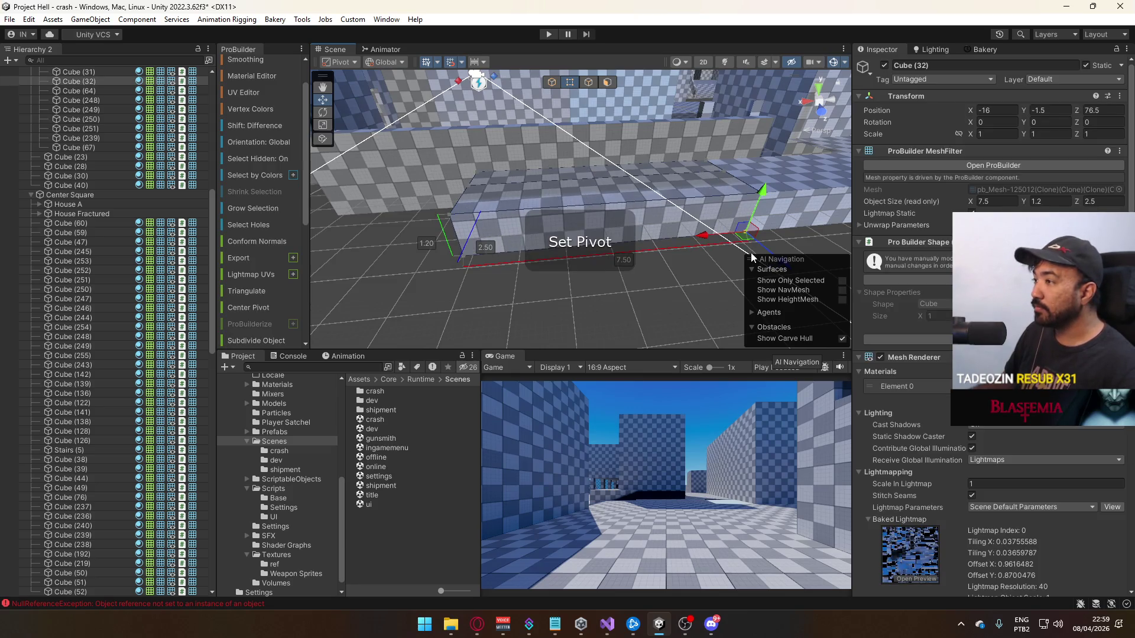
Select two cover-block top faces, then clear them and select the Cube (61) floor
left_click_drag(651, 194, 565, 147)
left_click(606, 83)
left_click(438, 169, "shift")
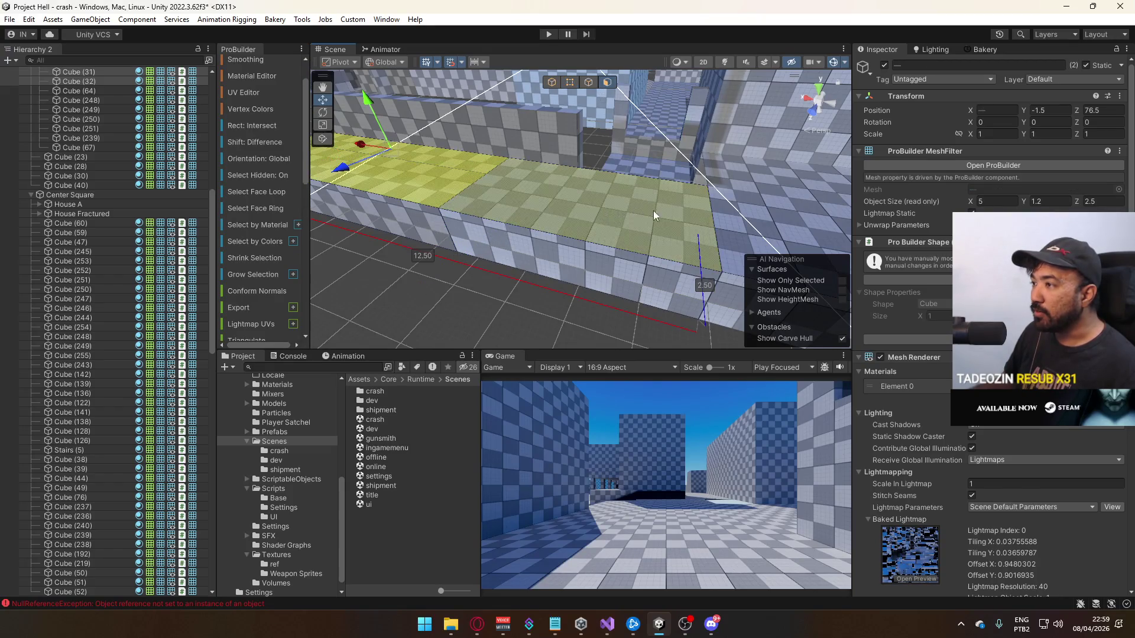
left_click_drag(636, 208, 715, 211)
left_click(698, 200, "shift")
mouse_move(581, 155)
left_mouse_down()
mouse_move(361, 123)
mouse_move(484, 144)
left_mouse_up()
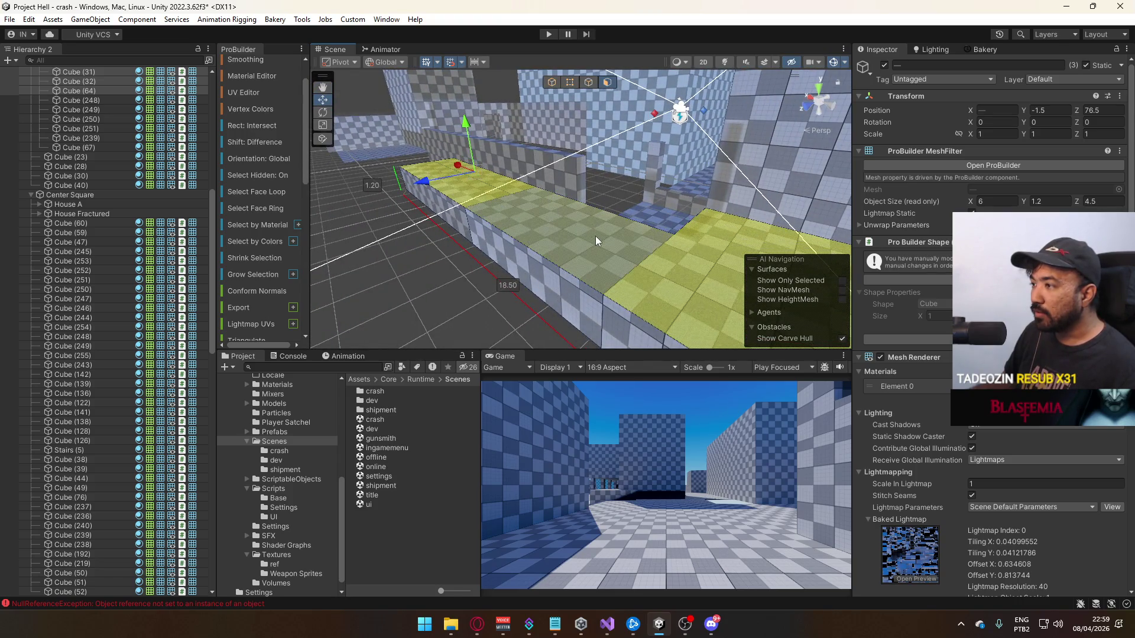
left_click(470, 122)
mouse_move(470, 121)
left_mouse_down()
mouse_move(585, 293)
mouse_move(611, 248)
mouse_move(674, 253)
left_mouse_up()
left_click(567, 240)
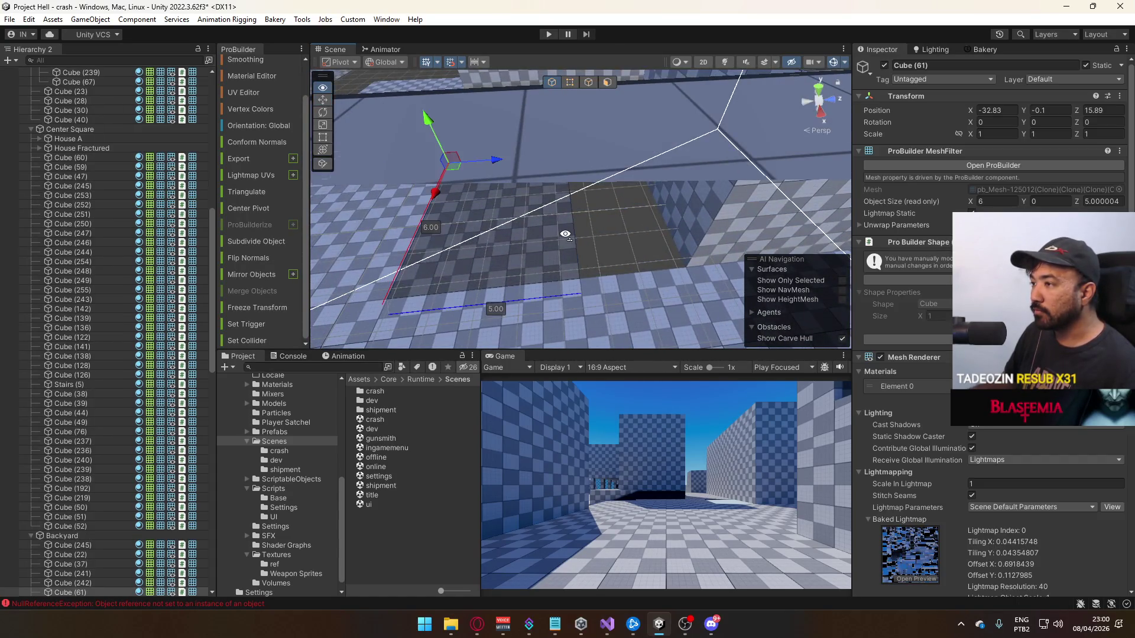
Drag the Cube (61) floor's outer edge to extend it from 5 to 6 deep
scroll(521, 172, "up", 3)
left_click(588, 82)
left_click(570, 171)
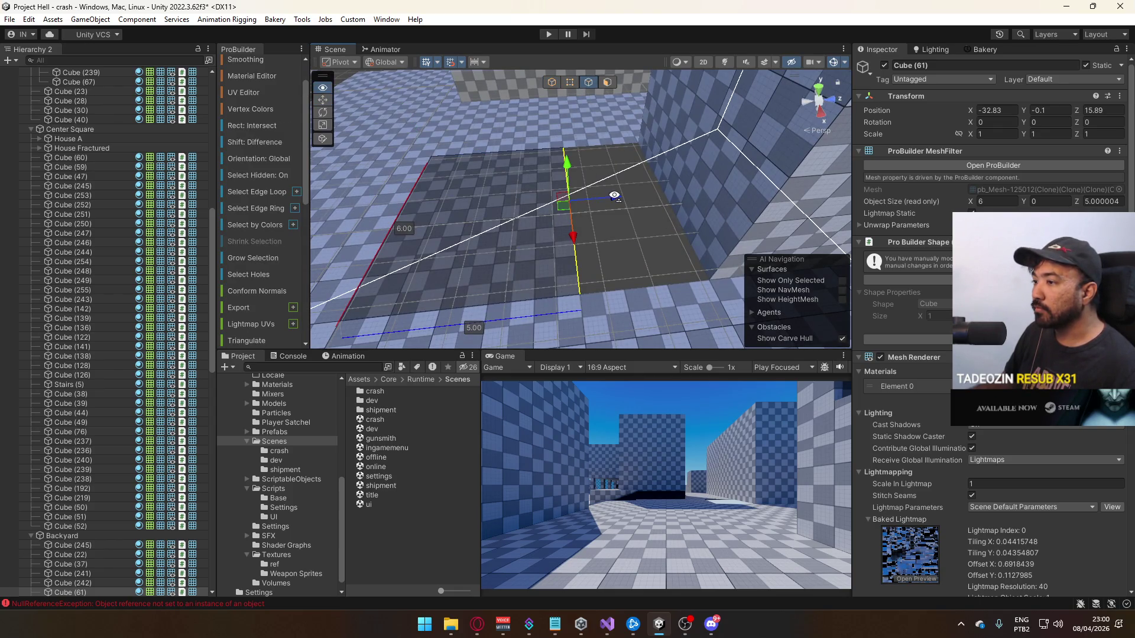
left_click_drag(613, 198, 646, 198)
Push the Cube (242) wall face out from 6 to 8 deep
left_click(607, 82)
left_click(680, 172)
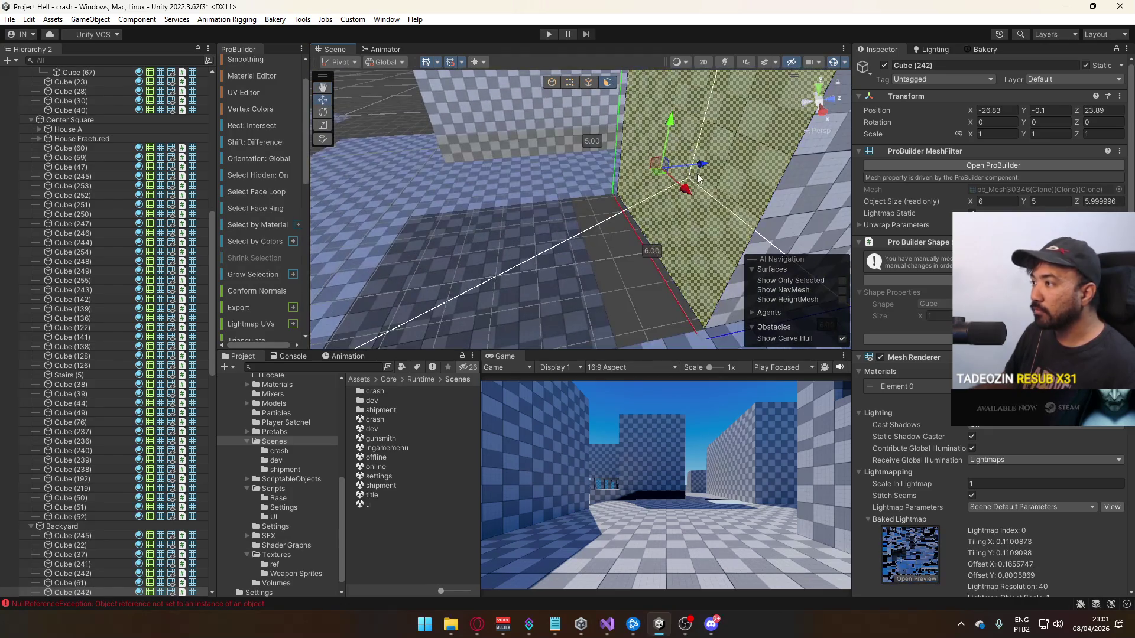
mouse_move(698, 169)
left_mouse_down()
mouse_move(627, 173)
mouse_move(497, 268)
mouse_move(522, 171)
left_mouse_up()
left_click(552, 82)
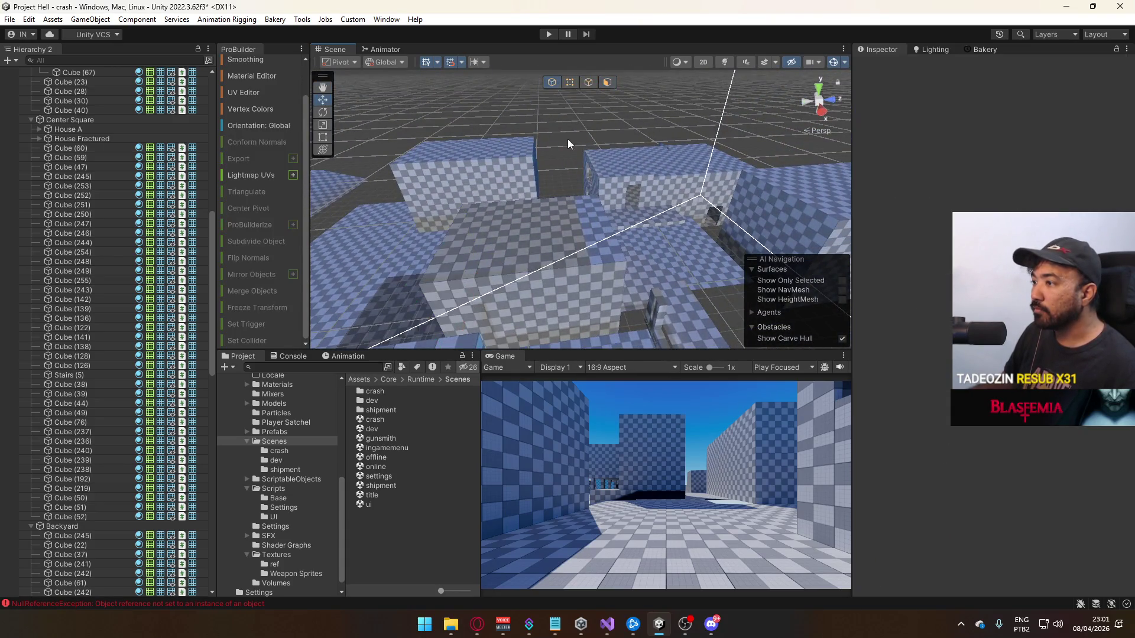
mouse_move(631, 233)
left_mouse_down("alt")
mouse_move(406, 228)
mouse_move(496, 247)
mouse_move(607, 195)
mouse_move(515, 185)
mouse_move(640, 121)
left_mouse_up("alt")
left_click(497, 247)
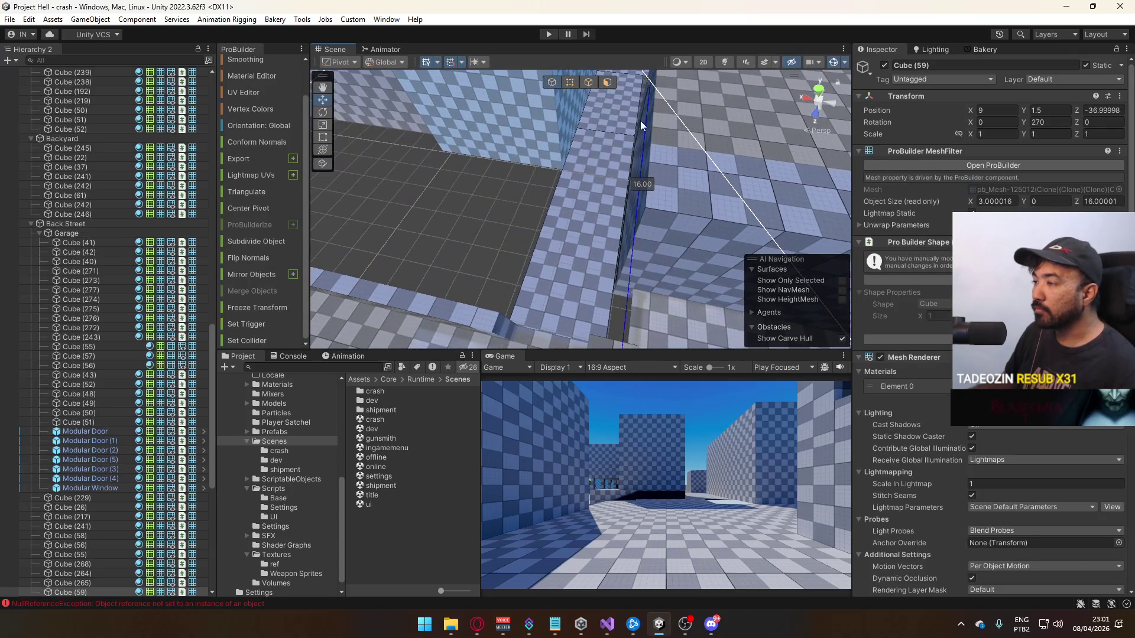
Extrude the Cube (59) floor's side face to widen it from 3 to 9
left_click(606, 87)
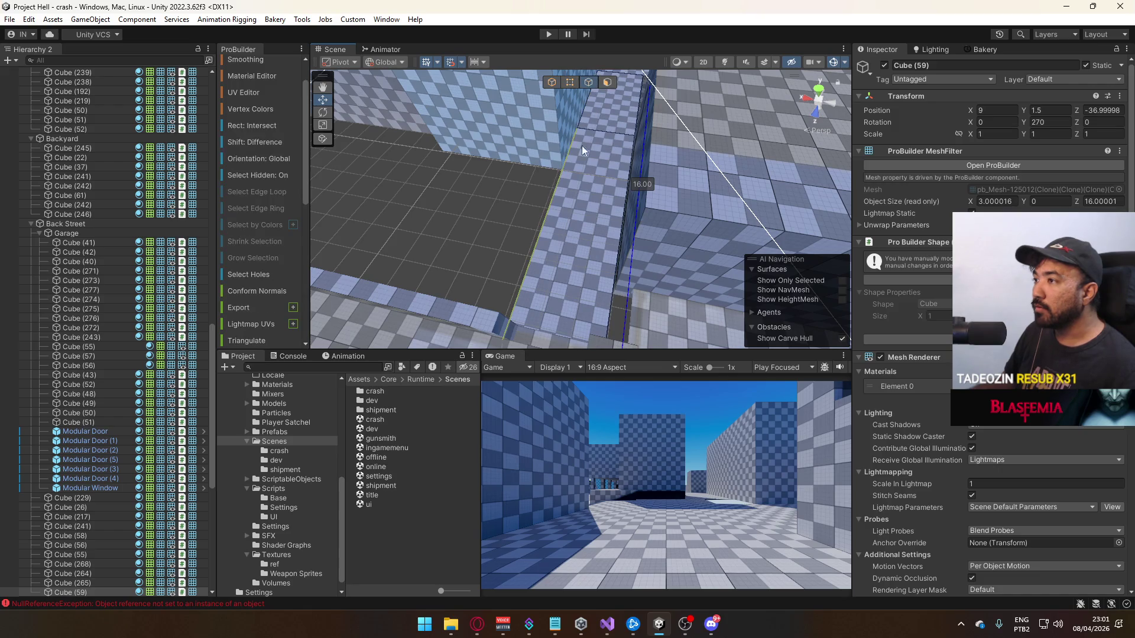
left_click(585, 134)
key("f")
key("ctrl+e")
left_click_drag(591, 204, 479, 205)
Duplicate the floor's top face into a new floor piece, Cube (60)
left_click(607, 82)
left_click(564, 205)
scroll(288, 249, "down", 6)
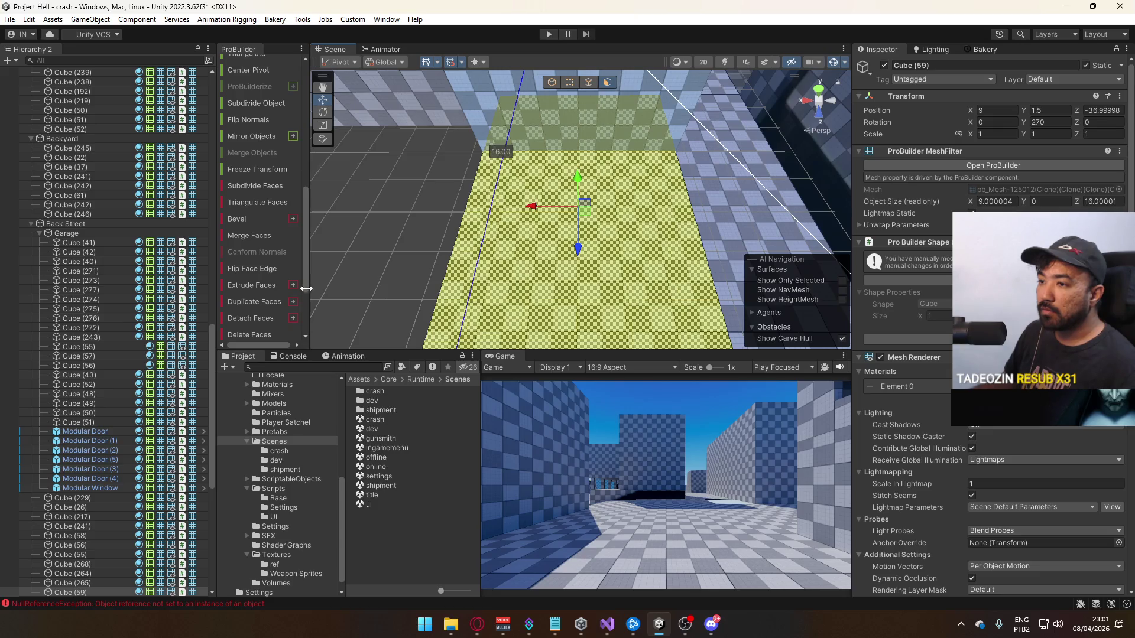
left_click(269, 301)
left_click(569, 83)
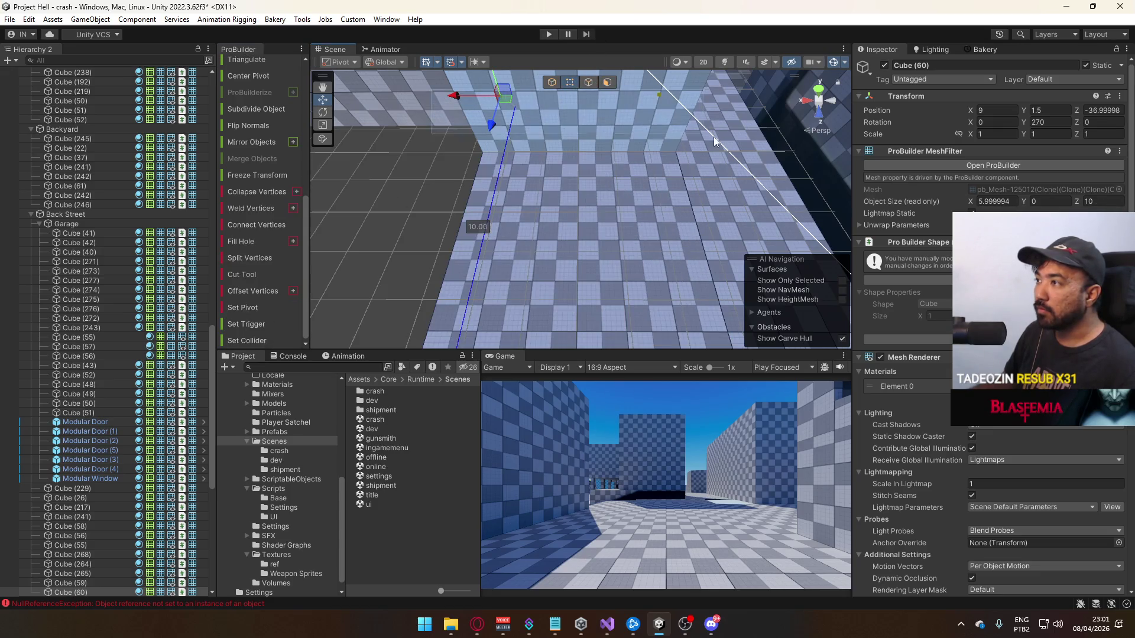
Extrude the new floor piece's outer edge to make it 14 wide
mouse_move(535, 118)
left_mouse_down()
mouse_move(487, 129)
mouse_move(496, 197)
mouse_move(482, 237)
mouse_move(533, 243)
left_mouse_up()
left_click(588, 82)
left_click(584, 168)
mouse_move(584, 168)
left_mouse_down()
mouse_move(532, 208)
mouse_move(681, 211)
mouse_move(682, 223)
mouse_move(457, 258)
left_mouse_up()
mouse_move(553, 229)
left_mouse_down("alt")
mouse_move(355, 236)
mouse_move(331, 224)
mouse_move(427, 200)
left_mouse_up("alt")
Turn on scene lighting and select the Cube (58) street floor
mouse_move(590, 226)
left_mouse_down("alt")
mouse_move(474, 173)
mouse_move(577, 195)
mouse_move(494, 233)
mouse_move(528, 299)
mouse_move(556, 151)
left_mouse_up("alt")
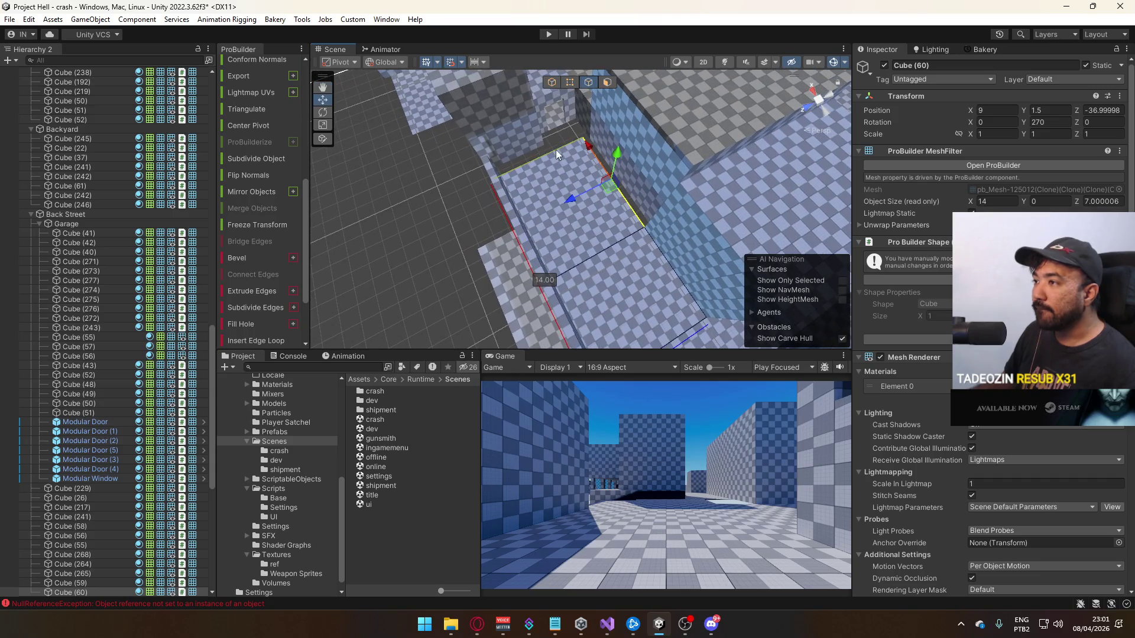
left_click(551, 89)
mouse_move(374, 225)
left_mouse_down("alt")
mouse_move(534, 214)
mouse_move(422, 180)
left_mouse_up("alt")
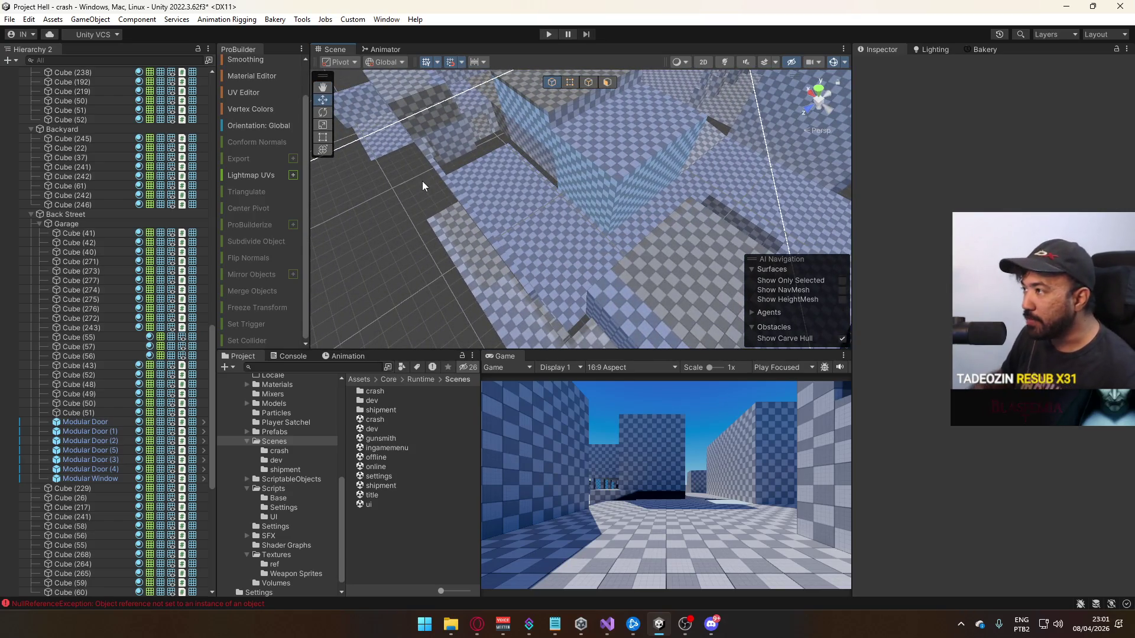
left_click(726, 62)
mouse_move(648, 214)
left_mouse_down("alt")
mouse_move(608, 200)
mouse_move(571, 162)
mouse_move(811, 195)
mouse_move(805, 320)
mouse_move(831, 314)
mouse_move(831, 335)
mouse_move(831, 83)
mouse_move(340, 180)
mouse_move(587, 271)
mouse_move(554, 208)
mouse_move(530, 220)
left_mouse_up("alt")
left_click(530, 220)
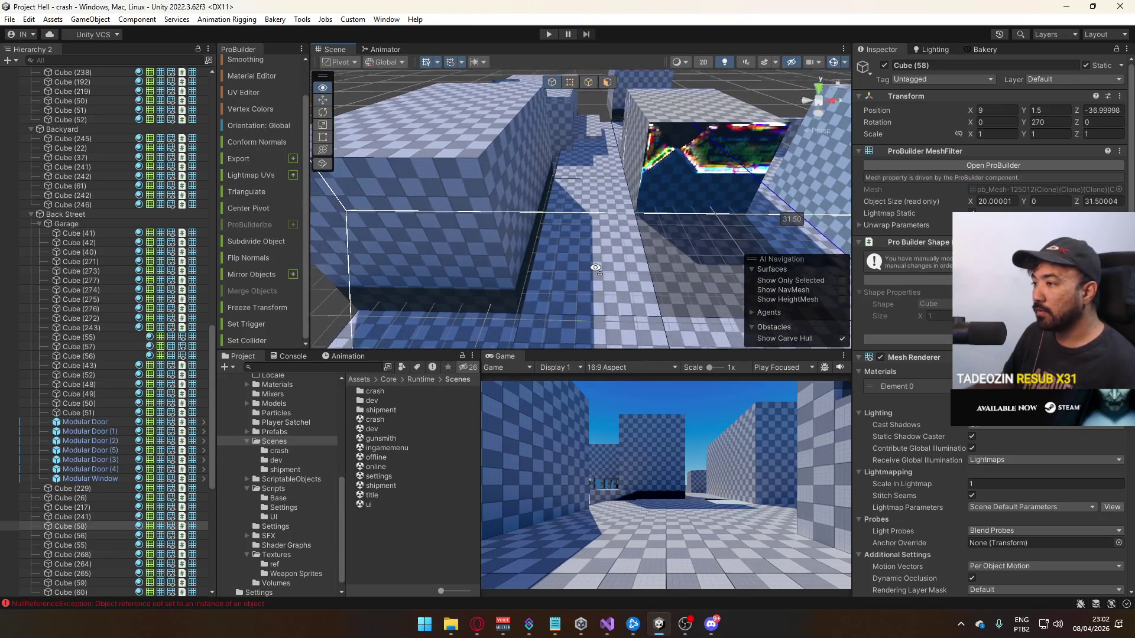
Duplicate three street faces of Cube (58) into a new 9 × 23.5 floor, Cube (61)
left_click(609, 81)
left_click(591, 178)
mouse_move(599, 139)
left_mouse_down("alt")
mouse_move(858, 215)
mouse_move(903, 208)
left_mouse_up("alt")
left_click(564, 249, "shift")
left_click(512, 203, "shift")
left_click_drag(729, 246, 338, 226, "alt")
scroll(264, 253, "down", 8)
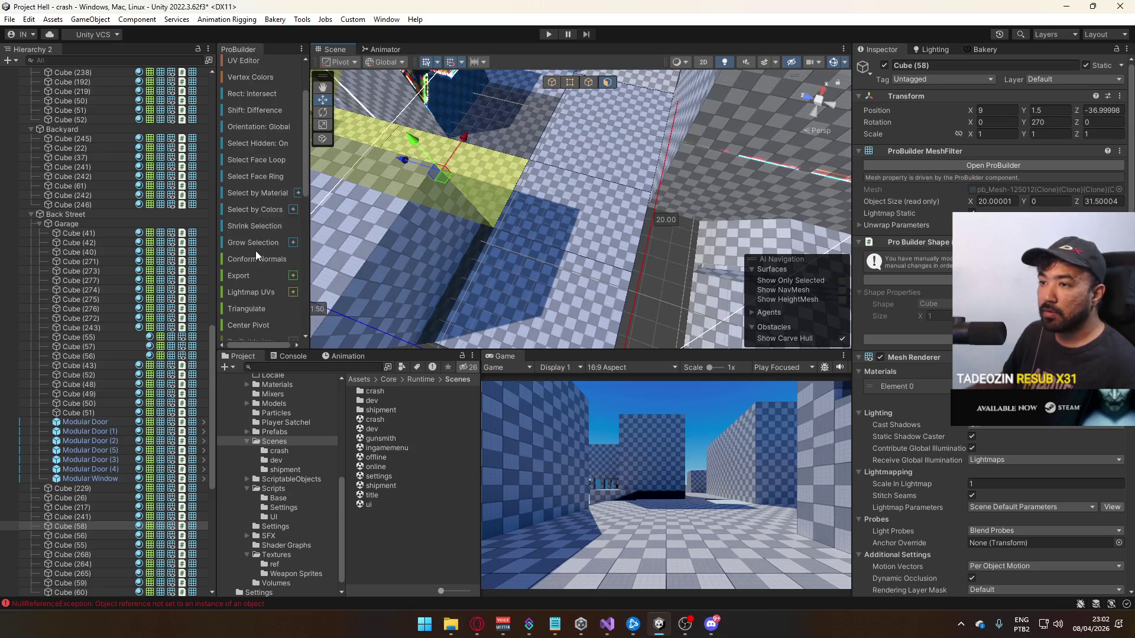
scroll(275, 310, "down", 2)
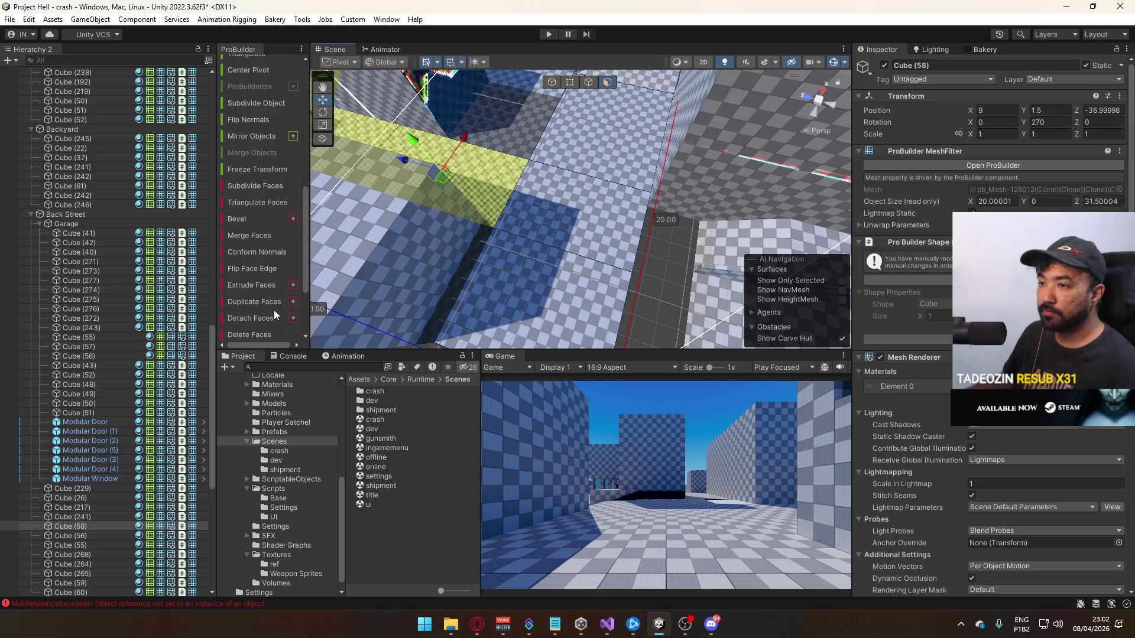
left_click(551, 223, "shift")
mouse_move(551, 223)
left_mouse_down("alt")
mouse_move(358, 134)
mouse_move(413, 118)
left_mouse_up("alt")
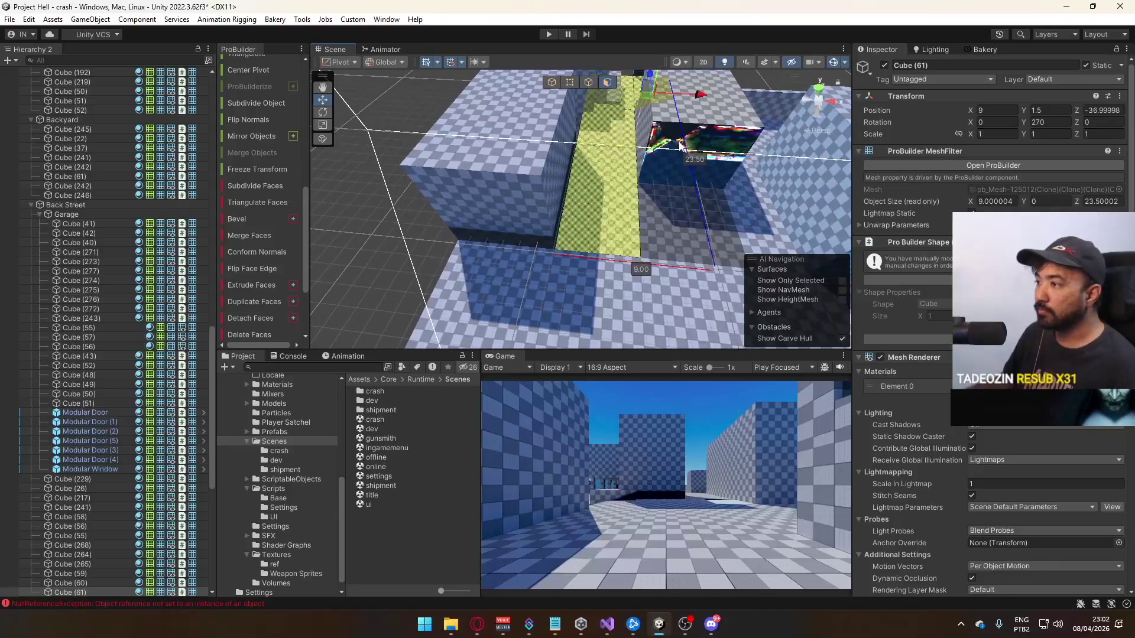
Inspect the new floor piece in vertex mode, then select the Cube (24) block
left_click(555, 82)
left_click_drag(574, 199, 586, 91, "alt")
left_click(570, 83)
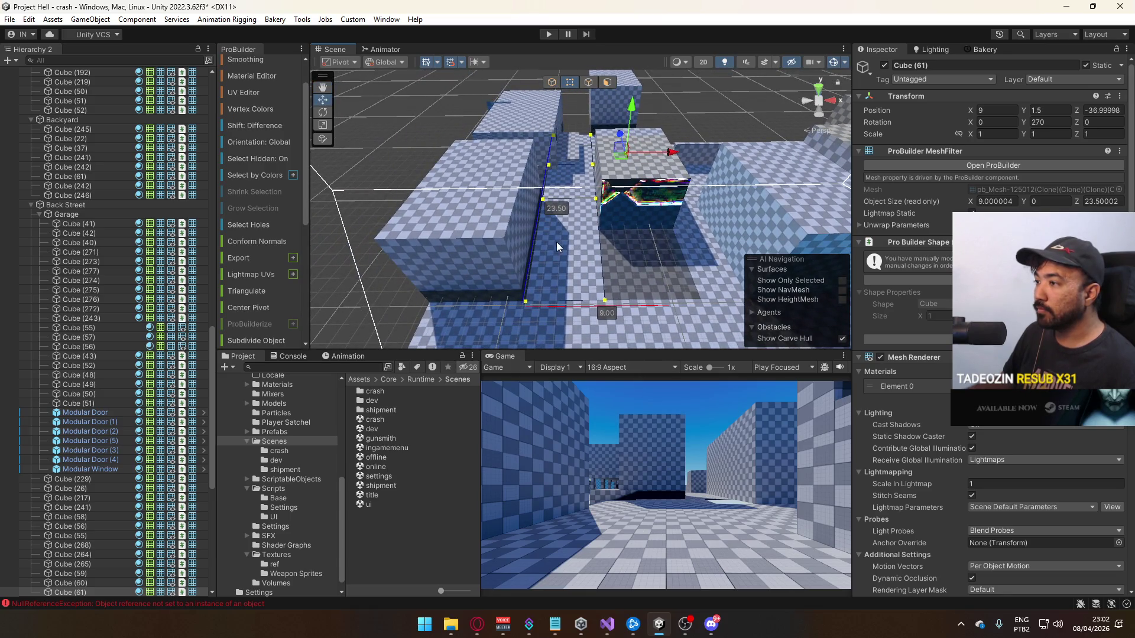
mouse_move(563, 254)
left_mouse_down("alt")
mouse_move(621, 191)
mouse_move(854, 239)
mouse_move(590, 227)
mouse_move(633, 208)
mouse_move(608, 225)
mouse_move(618, 250)
left_mouse_up("alt")
mouse_move(585, 247)
left_mouse_down()
mouse_move(626, 222)
mouse_move(591, 184)
left_mouse_up()
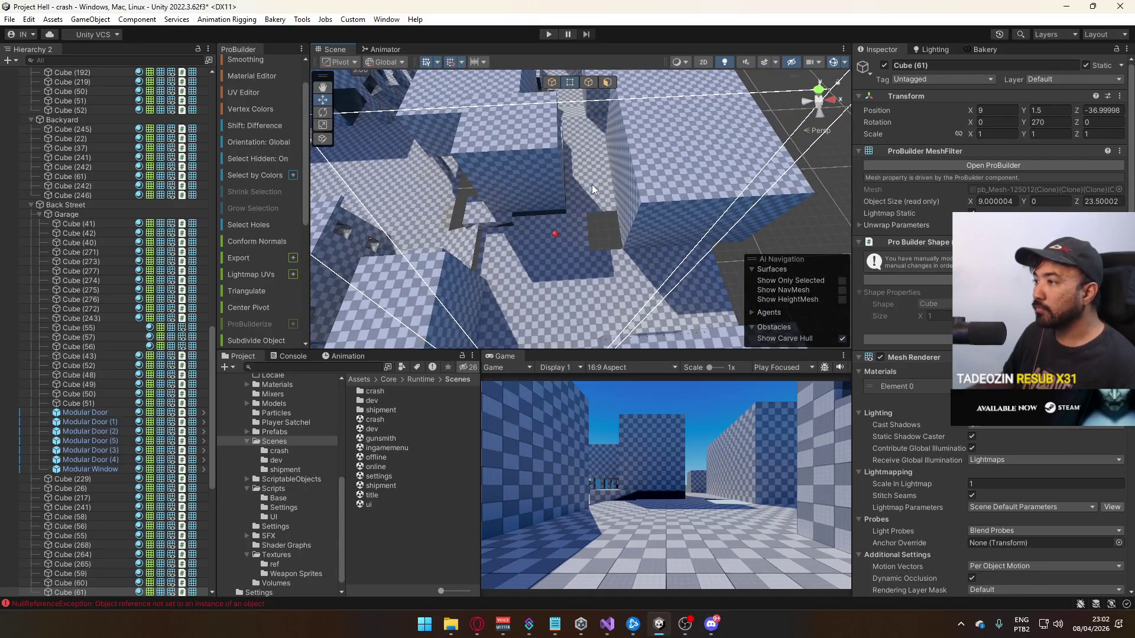
left_click(591, 185)
scroll(591, 185, "down", 10)
scroll(579, 196, "up", 10)
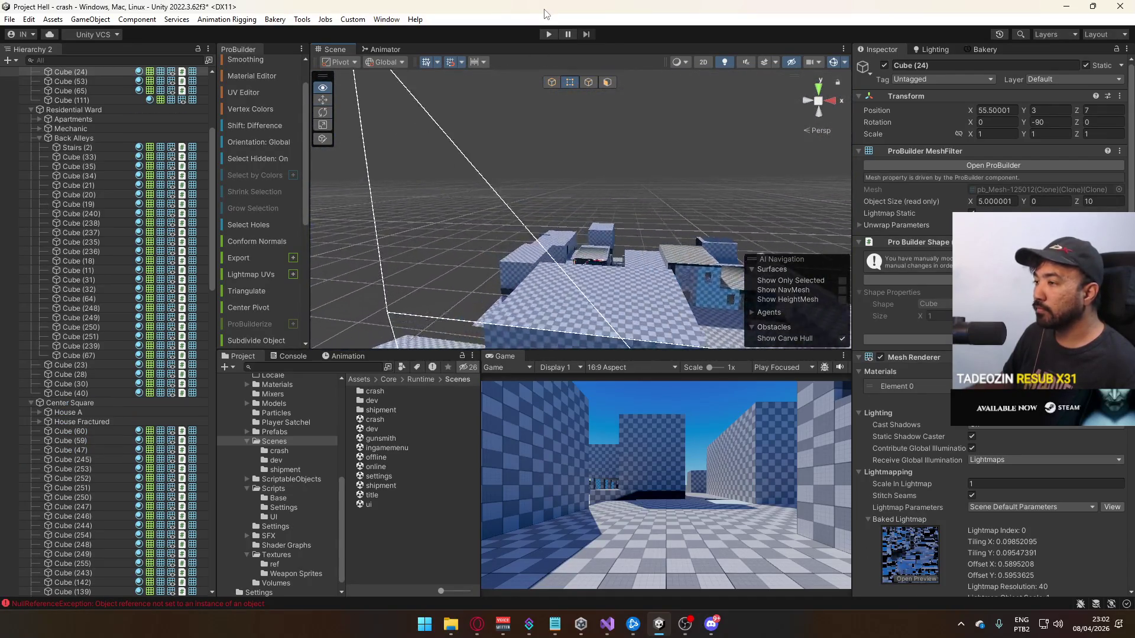
Slide the front cube one unit along X to X -6
left_click(608, 213)
left_click_drag(608, 210, 531, 227)
left_click(555, 213)
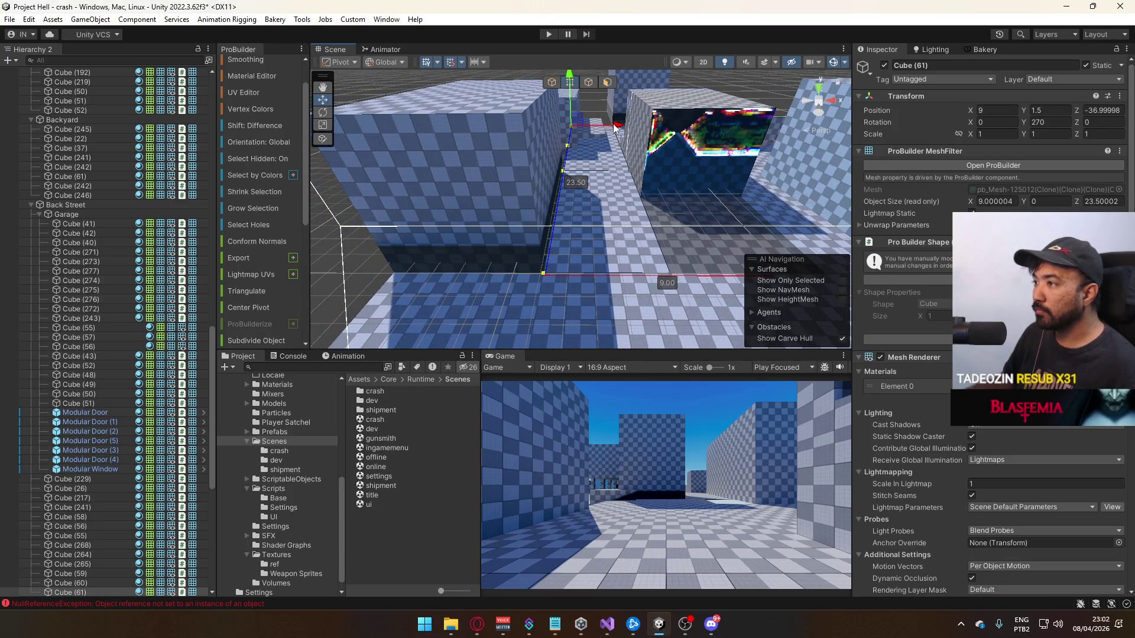
key("f")
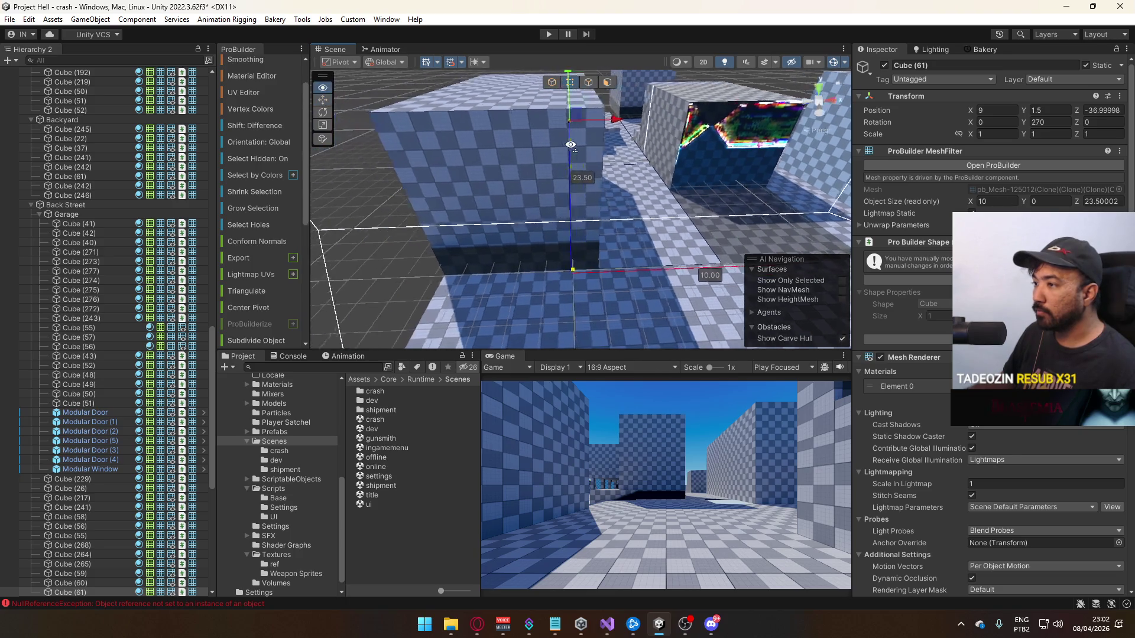
left_click(573, 251)
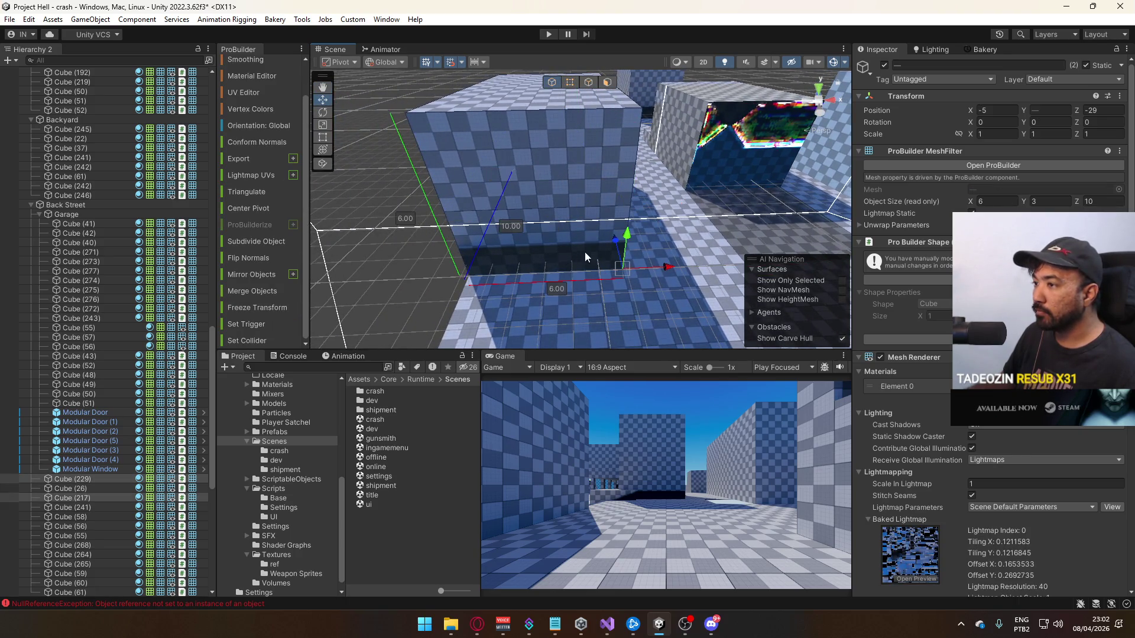
mouse_move(655, 270)
left_mouse_down()
mouse_move(622, 272)
mouse_move(551, 221)
mouse_move(577, 201)
left_mouse_up()
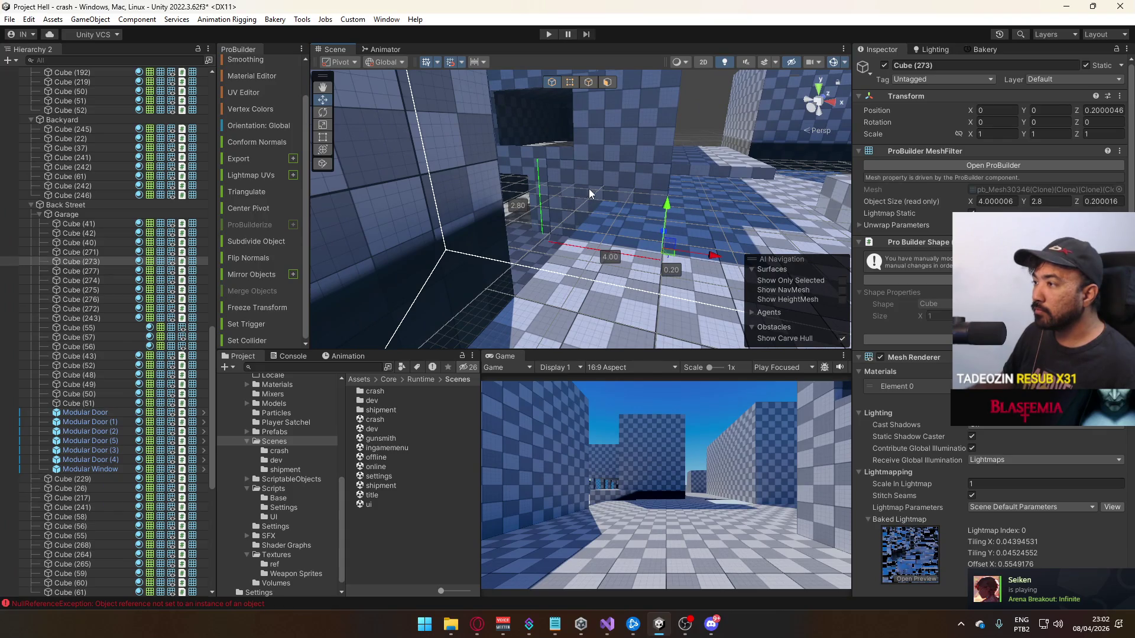
Lower floor Cube (26) to height 1.5
left_click(549, 250)
mouse_move(549, 250)
left_mouse_down()
mouse_move(419, 276)
mouse_move(465, 170)
mouse_move(468, 180)
left_mouse_up()
key("f")
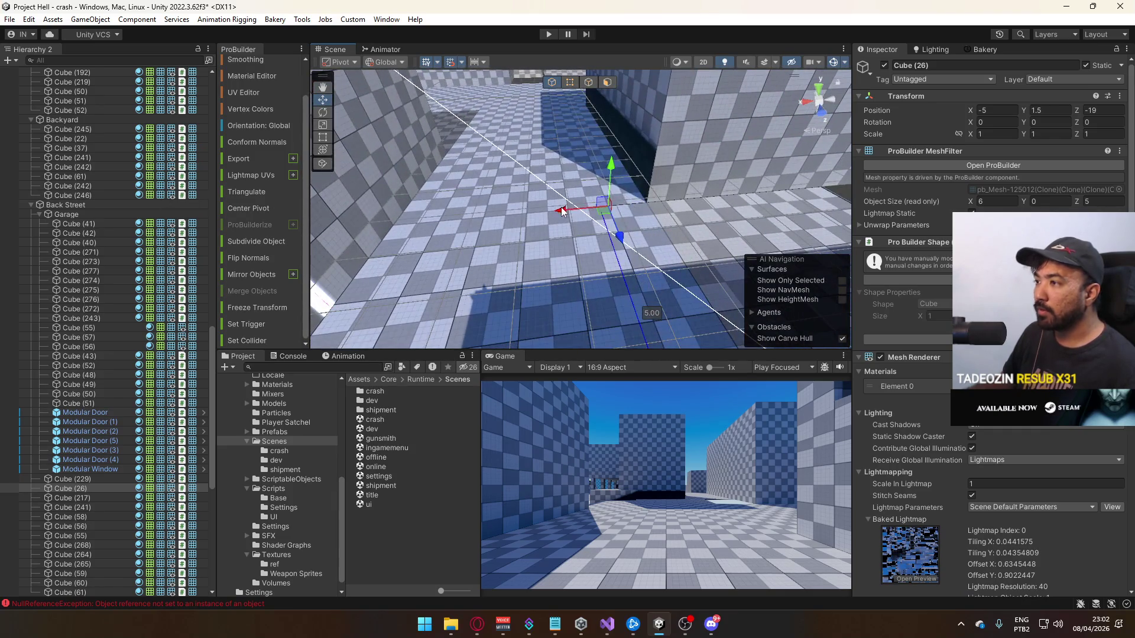
left_click(721, 172)
mouse_move(722, 172)
left_mouse_down()
mouse_move(643, 243)
mouse_move(603, 195)
mouse_move(648, 177)
mouse_move(663, 187)
left_mouse_up()
Drag Cube (58)'s end vertices to lengthen it from 20 to 27
left_click(603, 195)
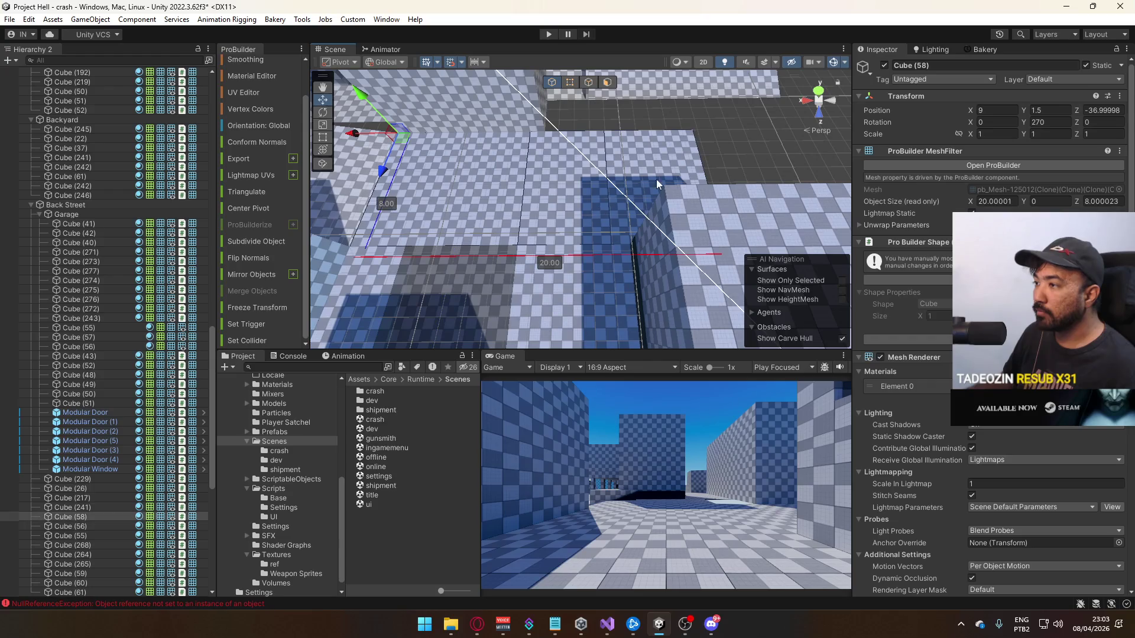
left_click(569, 82)
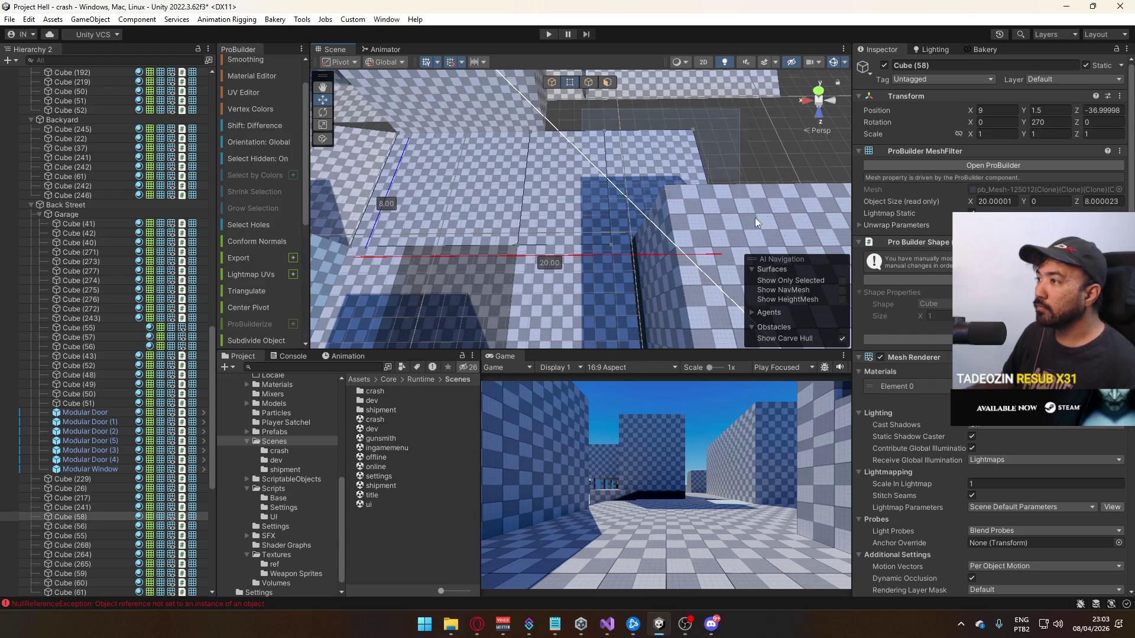
left_click_drag(693, 244, 707, 244)
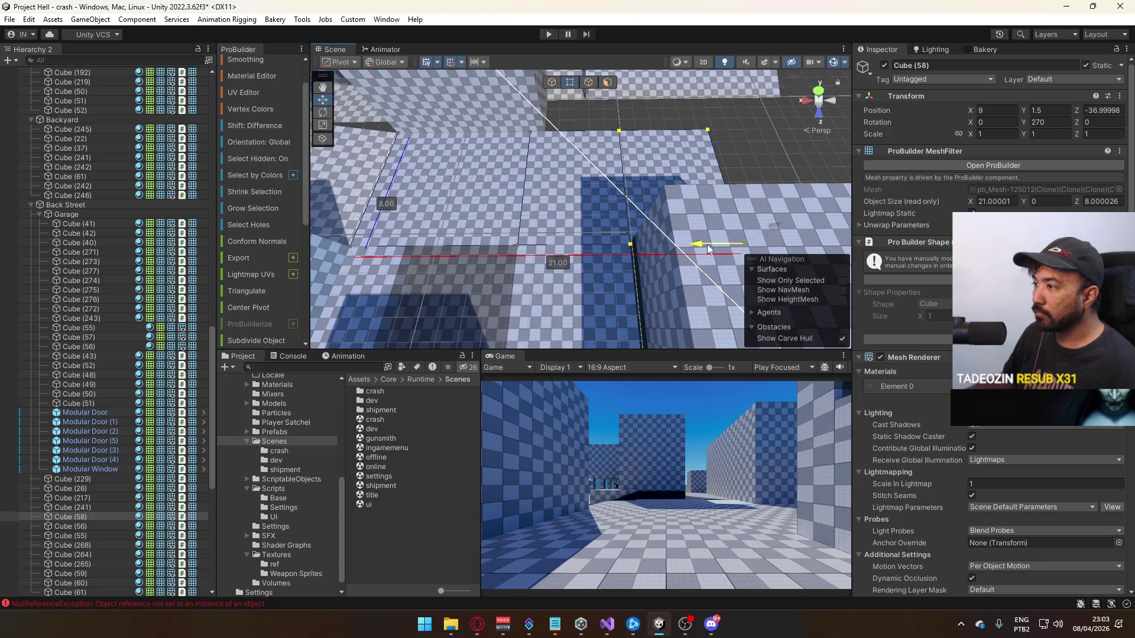
key("f")
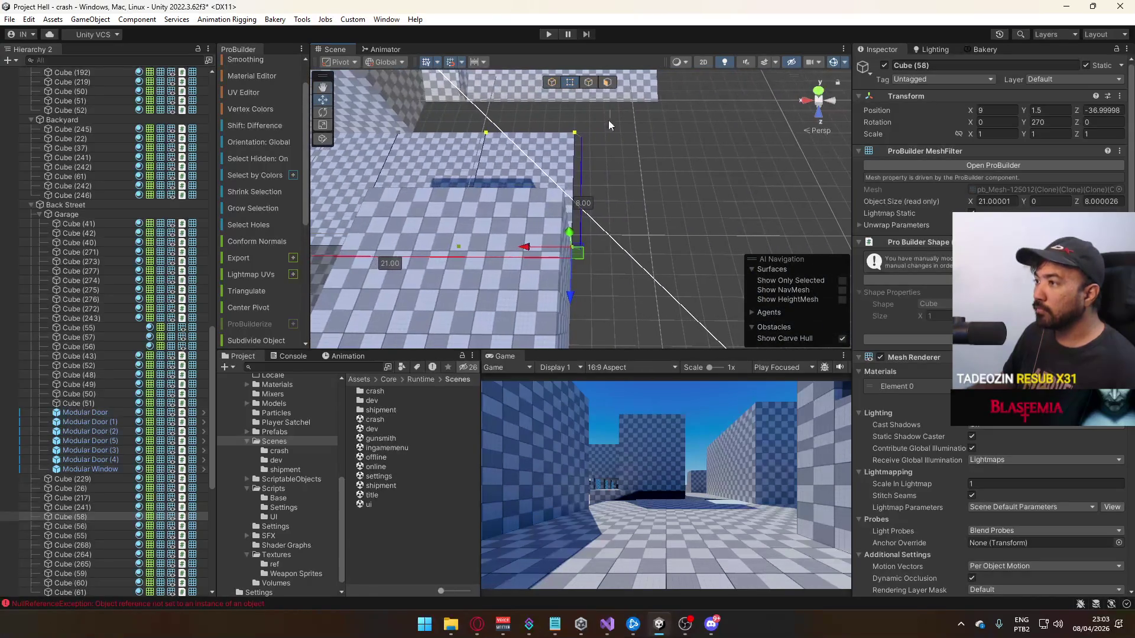
left_click_drag(600, 259, 642, 258)
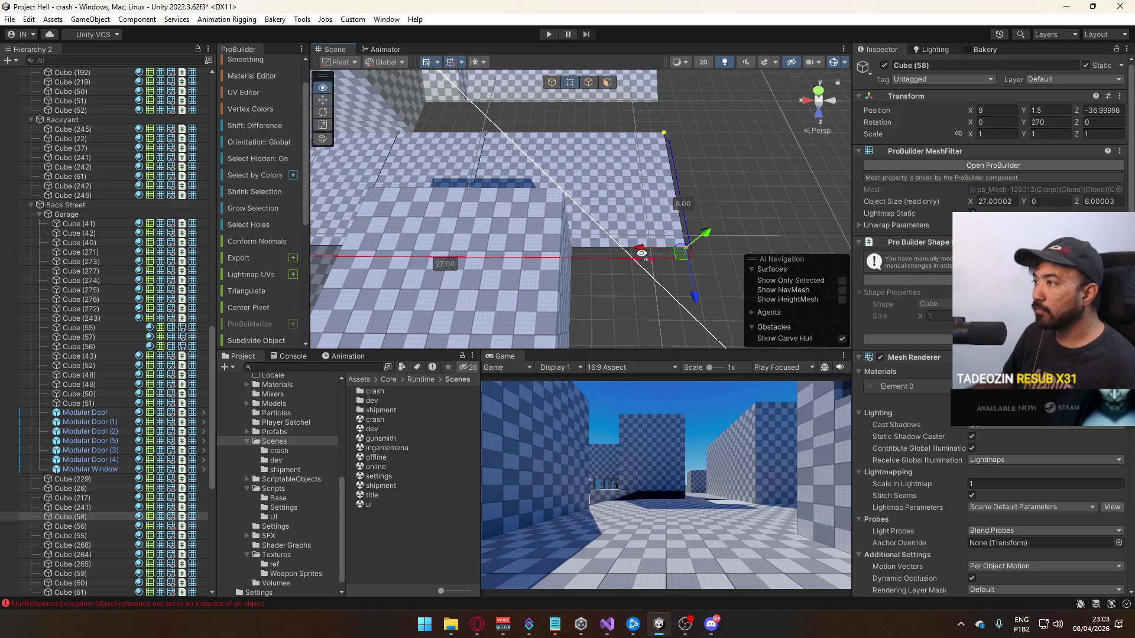
key("f")
Select floor Cube (53), then switch to the Twitch stream in the browser
left_click(551, 83)
left_click(722, 178)
mouse_move(722, 178)
left_mouse_down()
mouse_move(517, 202)
mouse_move(414, 135)
mouse_move(410, 155)
mouse_move(45, 203)
mouse_move(123, 175)
mouse_move(62, 158)
mouse_move(238, 189)
left_mouse_up()
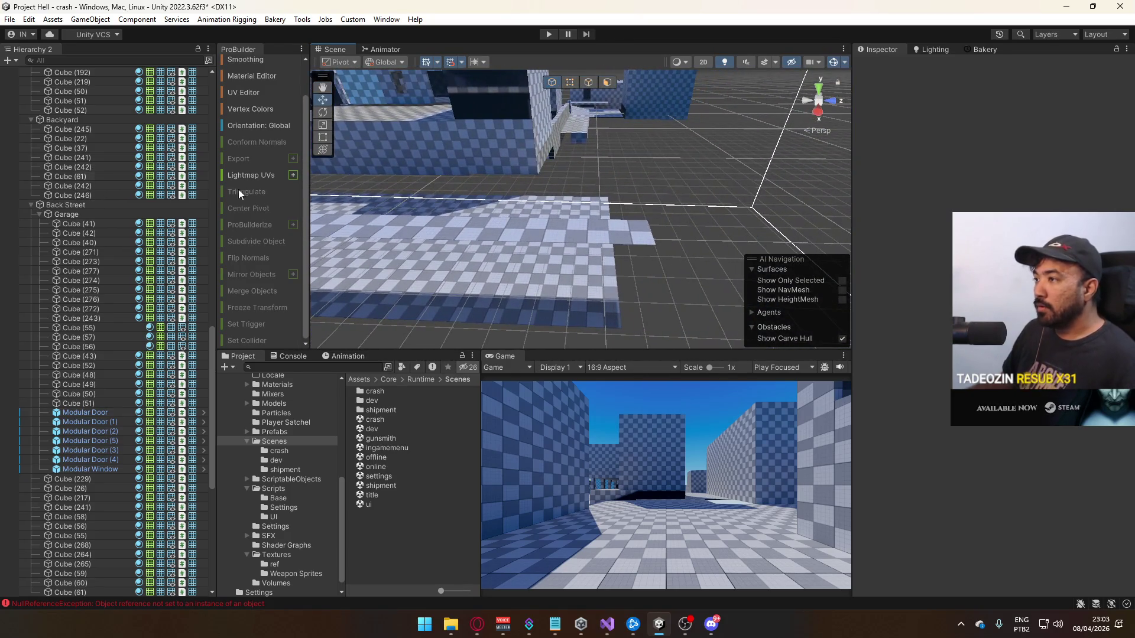
left_click(553, 198)
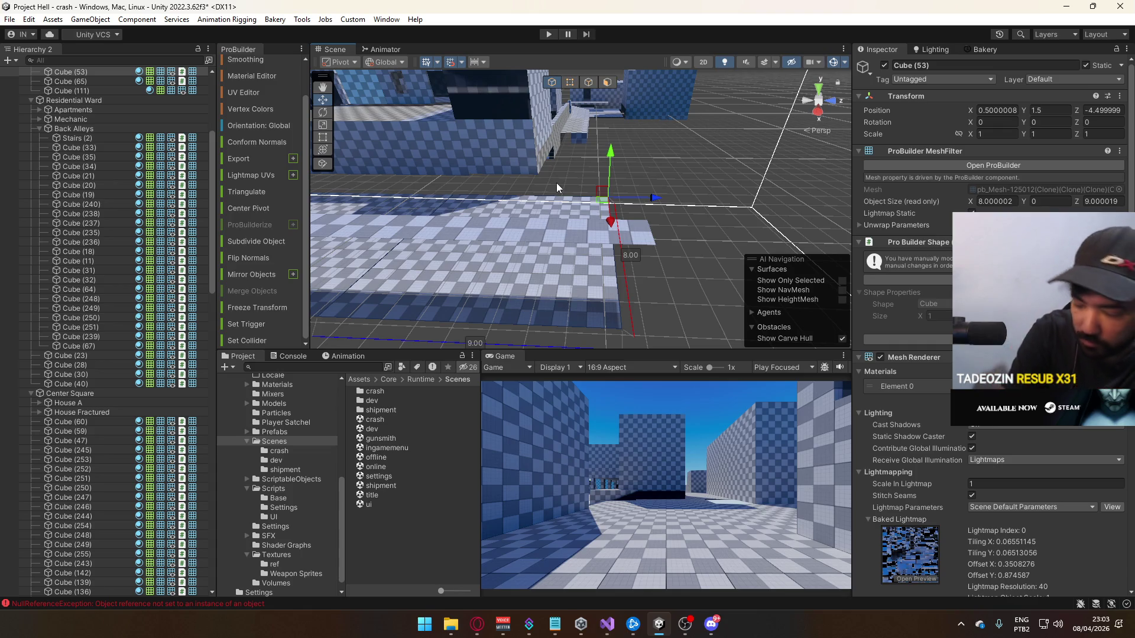
left_click(478, 624)
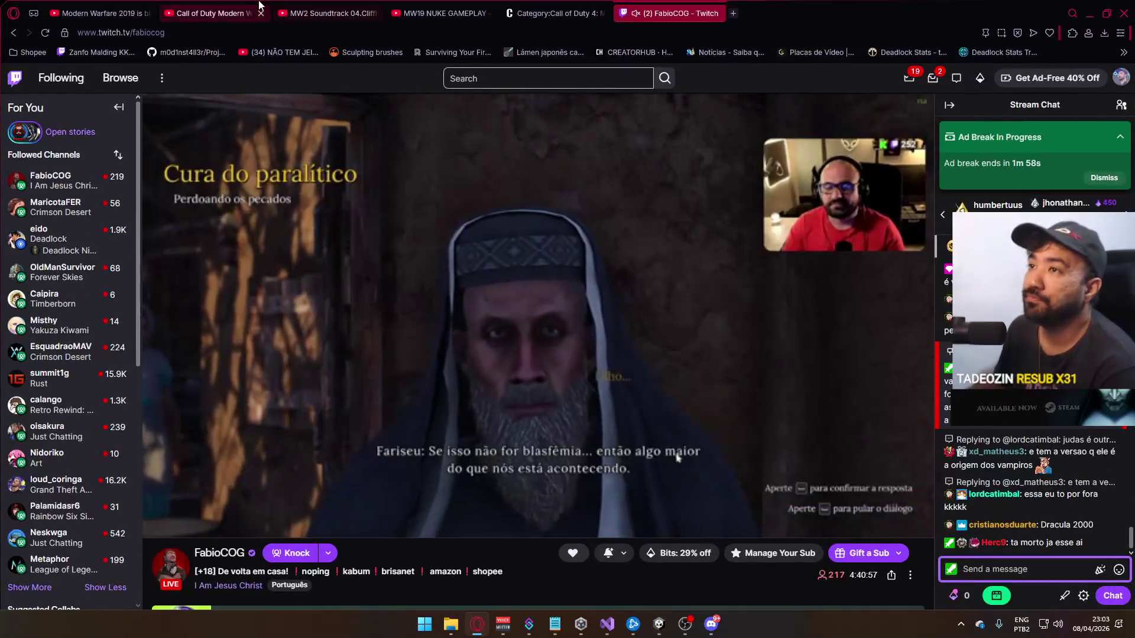
Play the Mix - J-pop video from a new YouTube tab, then return to Unity
left_click(229, 5)
left_click(130, 5)
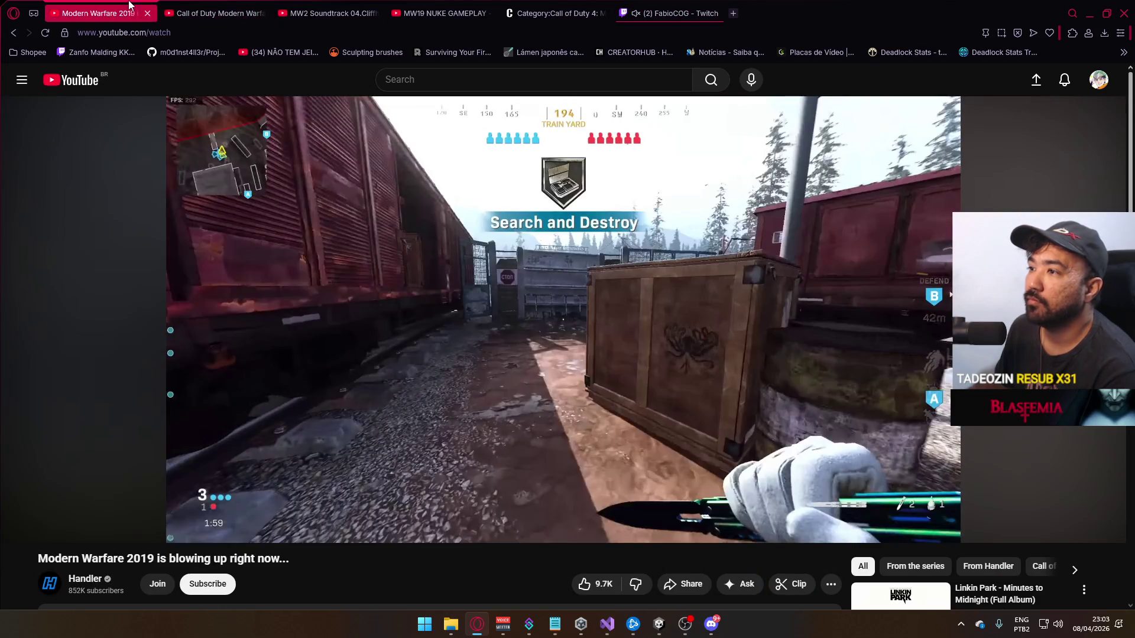
left_click(428, 5)
left_click(734, 13)
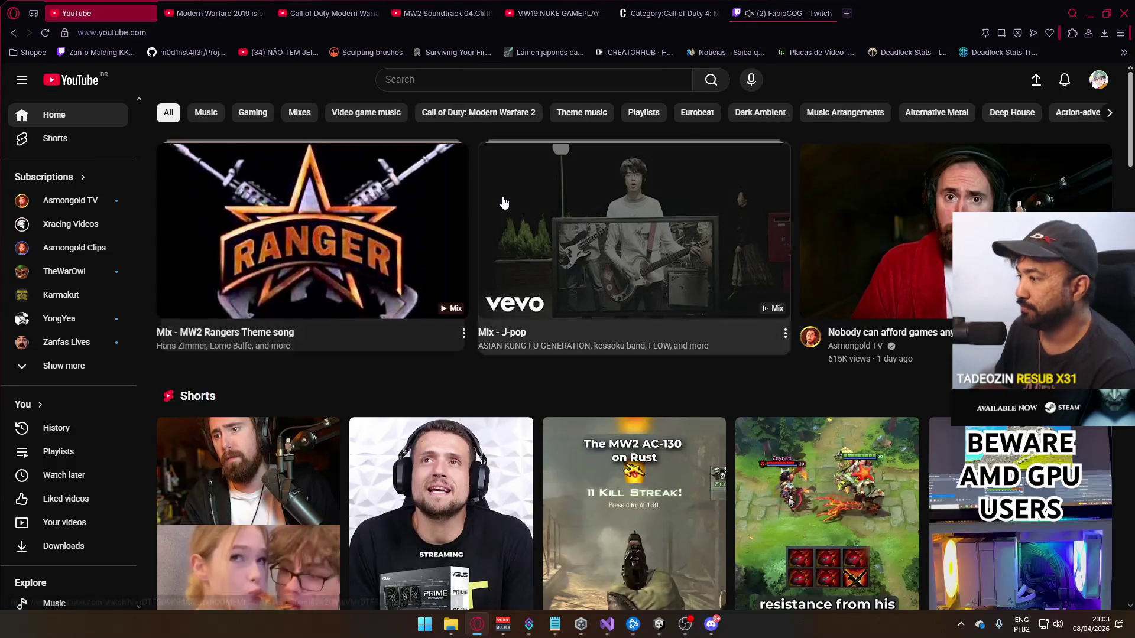
left_click(566, 177)
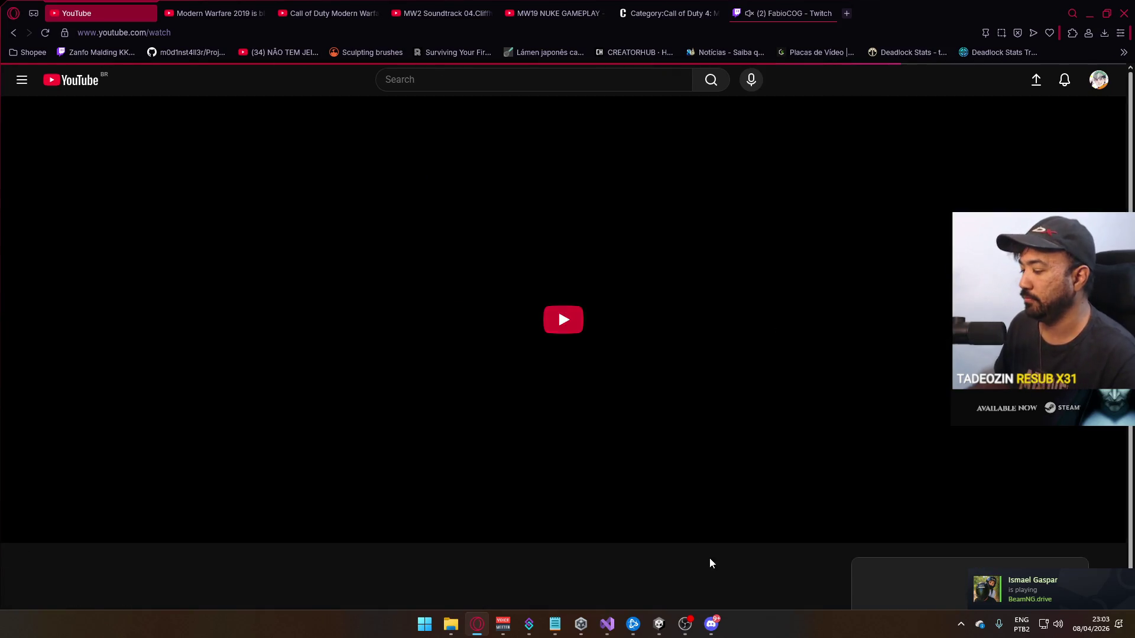
left_click(685, 626)
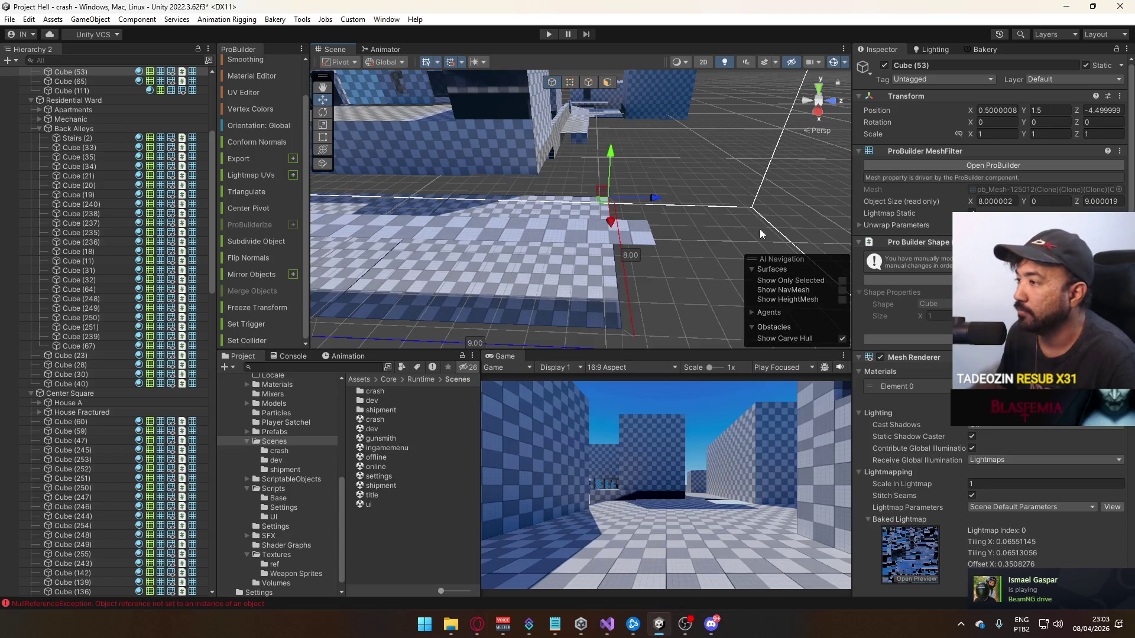
Extrude an edge of floor Cube (61) so it is 35 units long
mouse_move(552, 193)
left_mouse_down()
mouse_move(628, 202)
mouse_move(591, 284)
mouse_move(682, 161)
mouse_move(674, 198)
mouse_move(701, 207)
left_mouse_up()
left_click(628, 204)
left_click(701, 207, "shift")
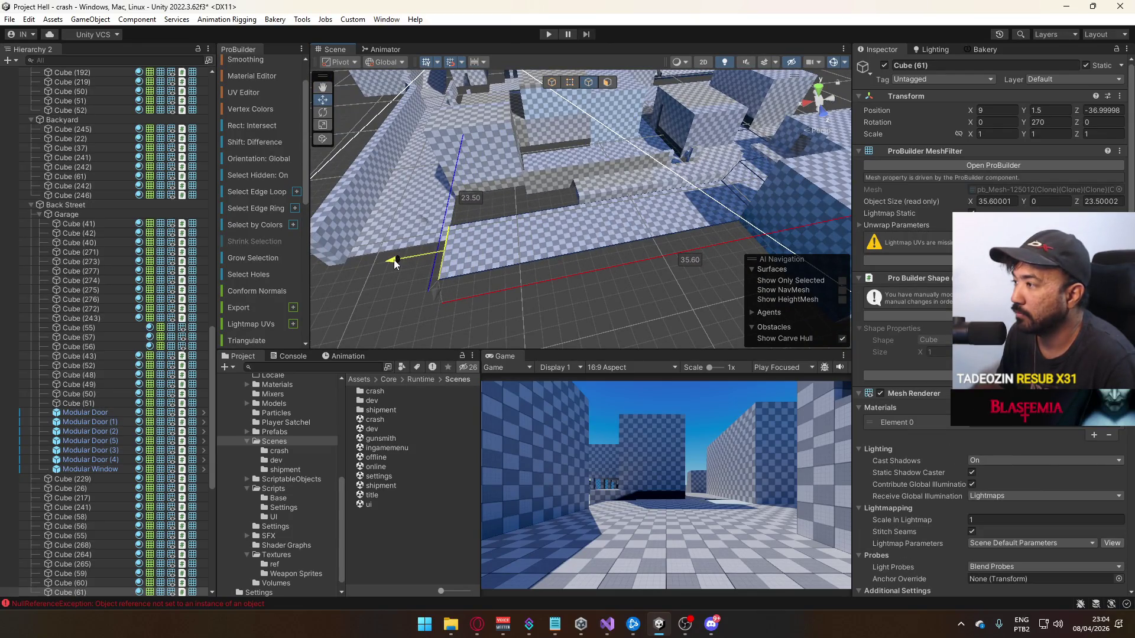
left_click_drag(398, 261, 404, 260)
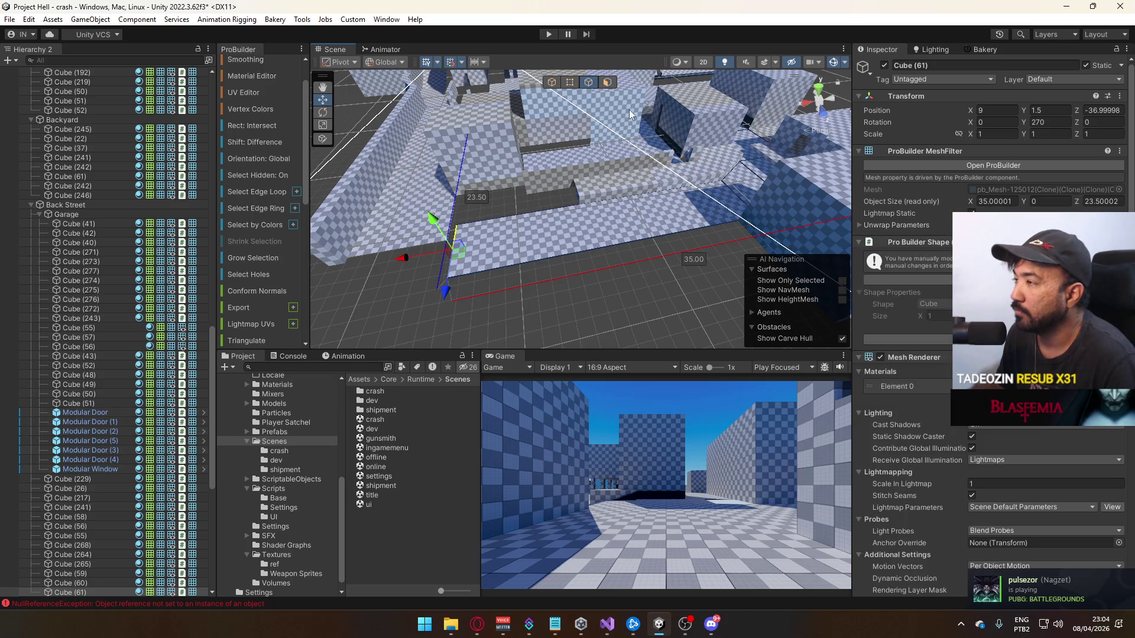
Detach the top face into a new 25 × 5 floor, Cube (62), undoing a pivot change
scroll(254, 312, "down", 4)
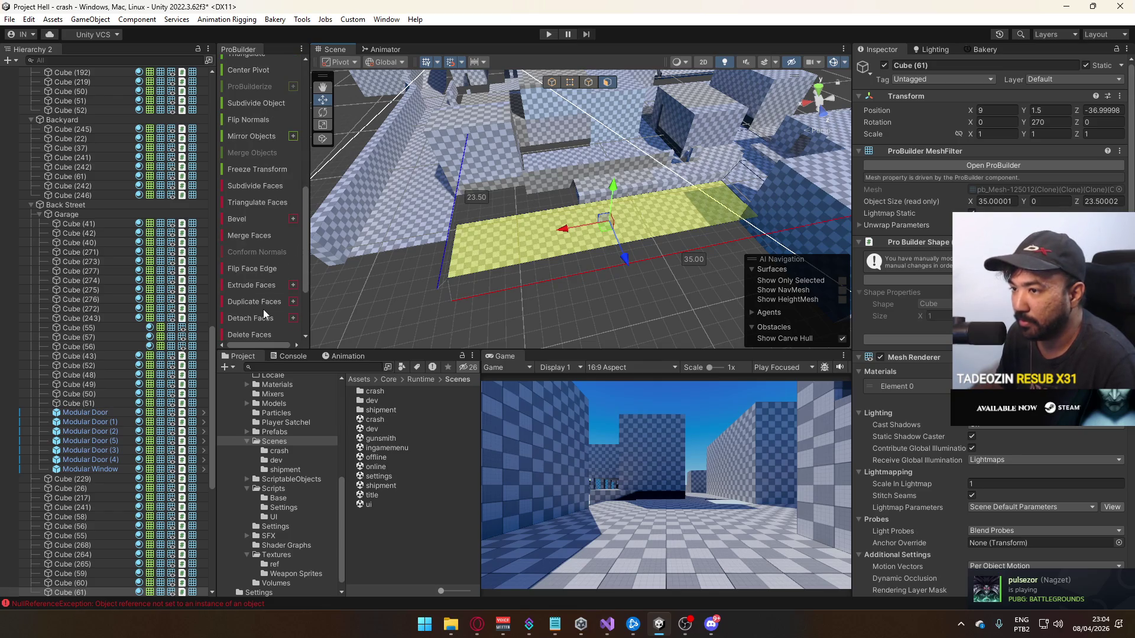
left_click(249, 315)
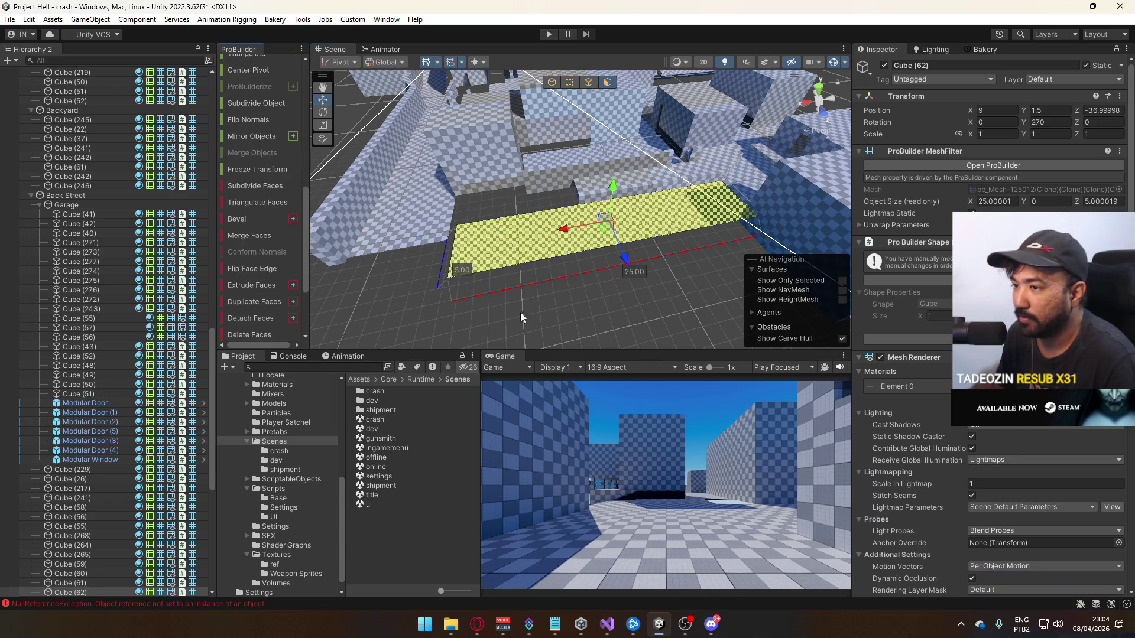
left_click(564, 85)
mouse_move(673, 183)
left_mouse_down()
mouse_move(859, 124)
mouse_move(846, 173)
left_mouse_up()
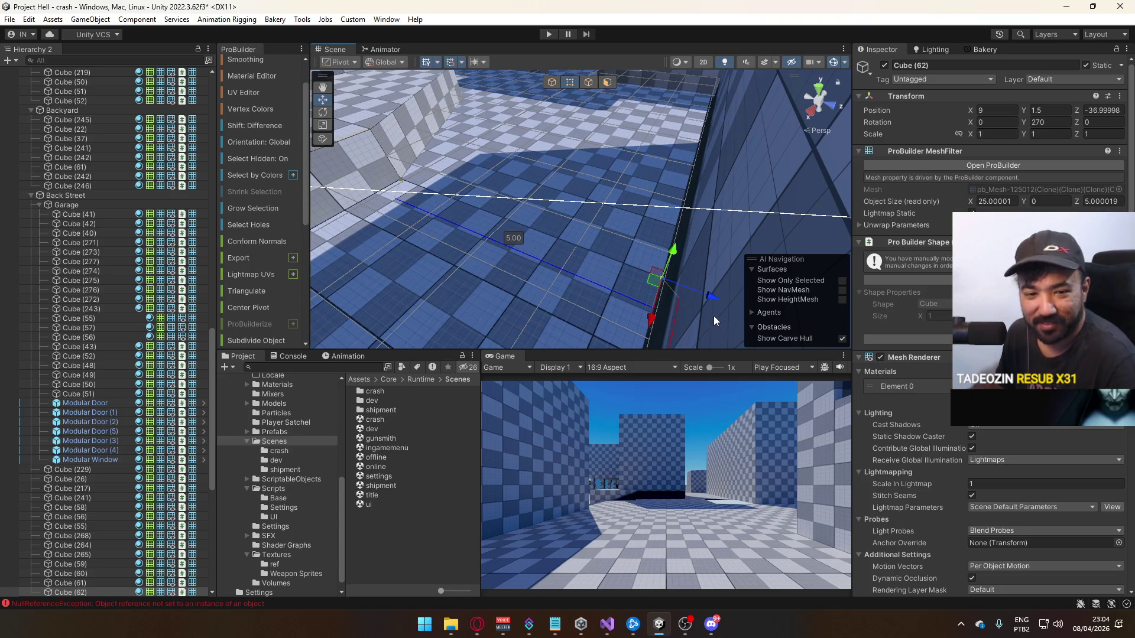
left_click_drag(551, 230, 573, 157)
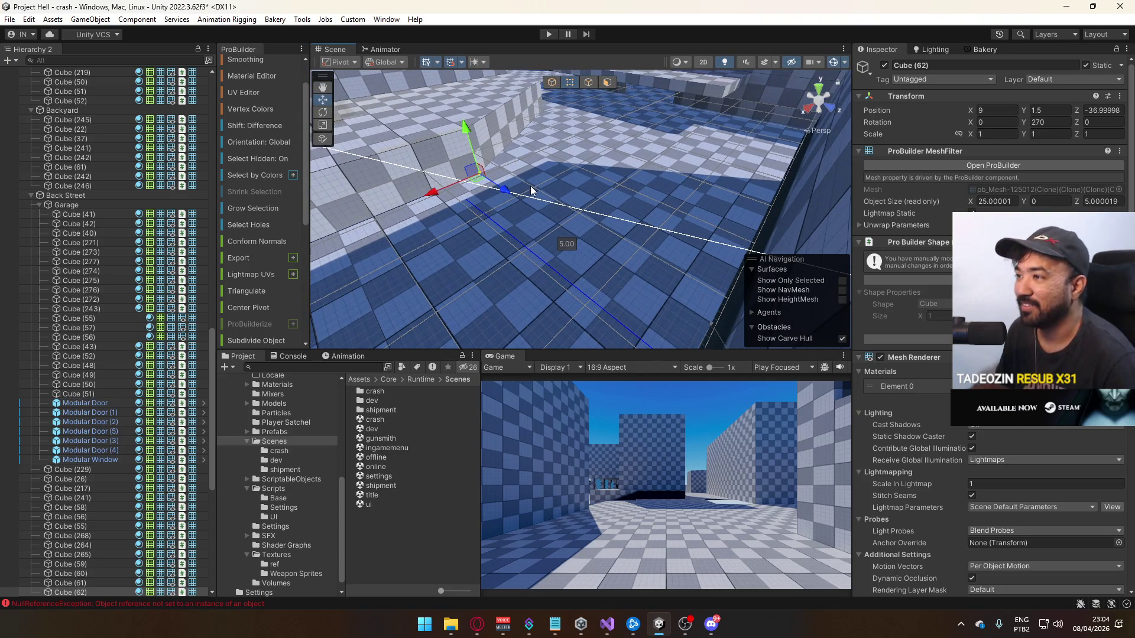
key("ctrl+j")
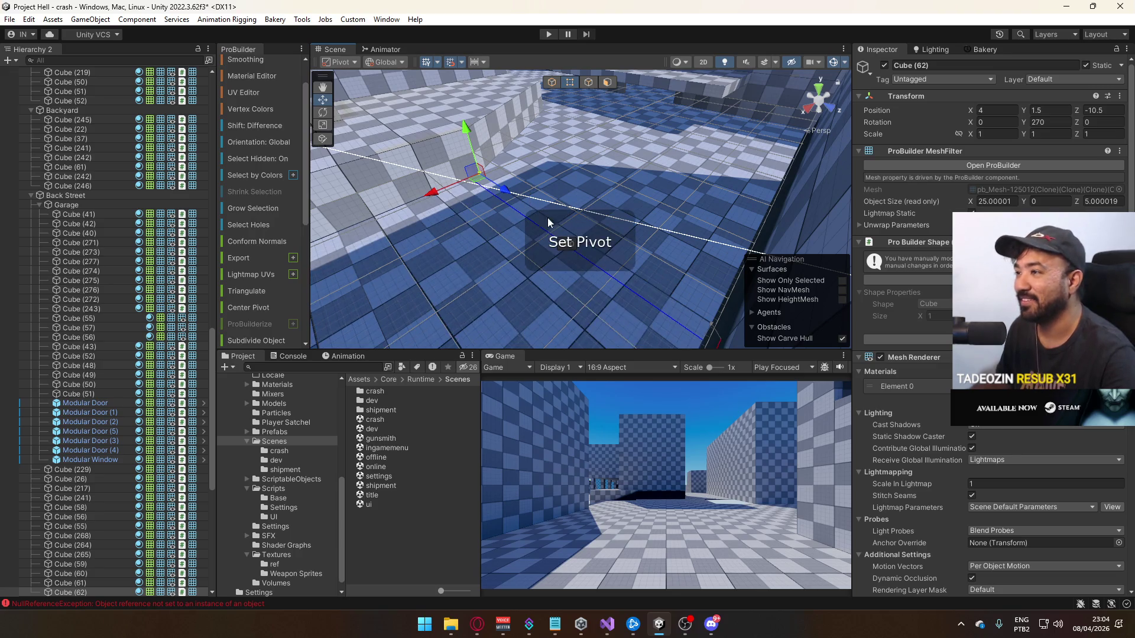
key("ctrl+z")
mouse_move(576, 232)
left_mouse_down()
mouse_move(507, 167)
mouse_move(581, 87)
left_mouse_up()
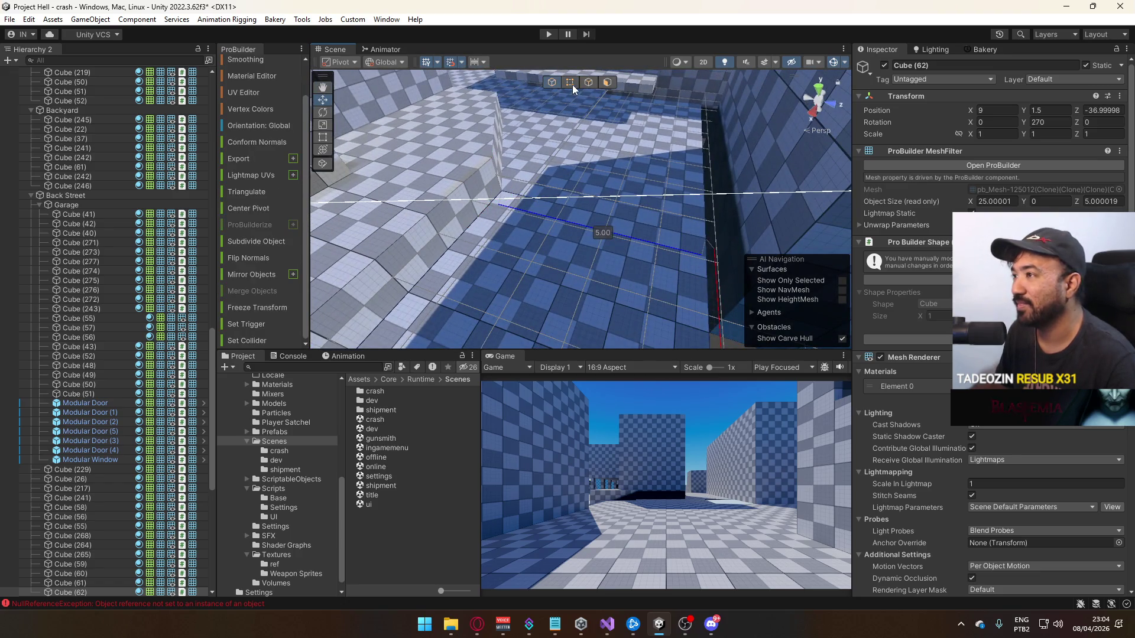
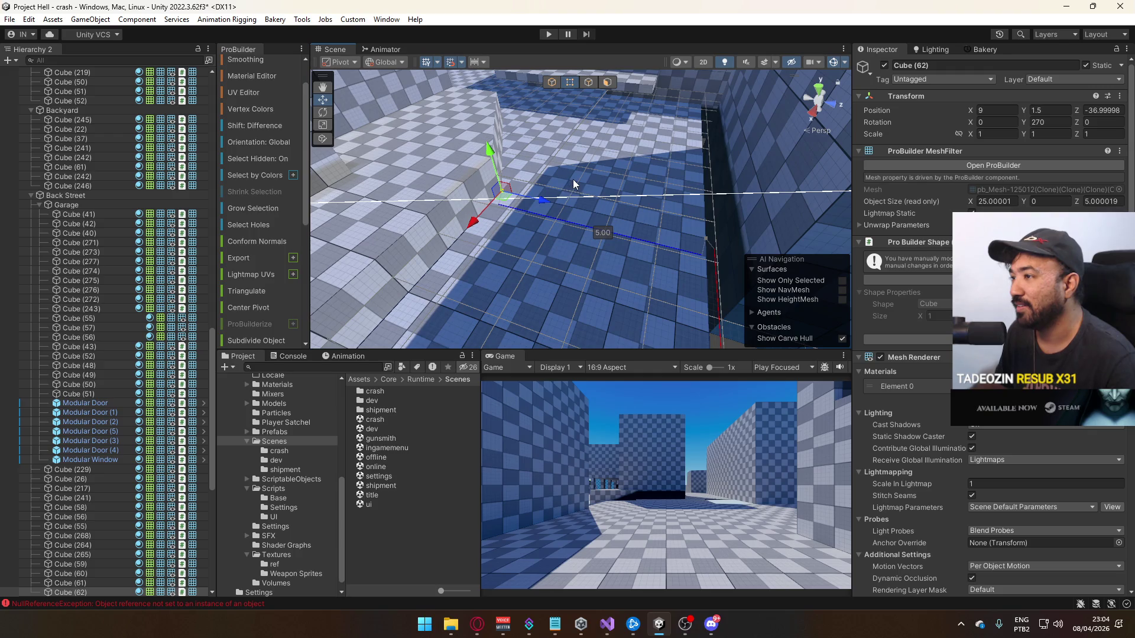
Move the Garage group along X from -4 to about -6
mouse_move(573, 179)
left_mouse_down()
mouse_move(625, 191)
mouse_move(565, 197)
left_mouse_up()
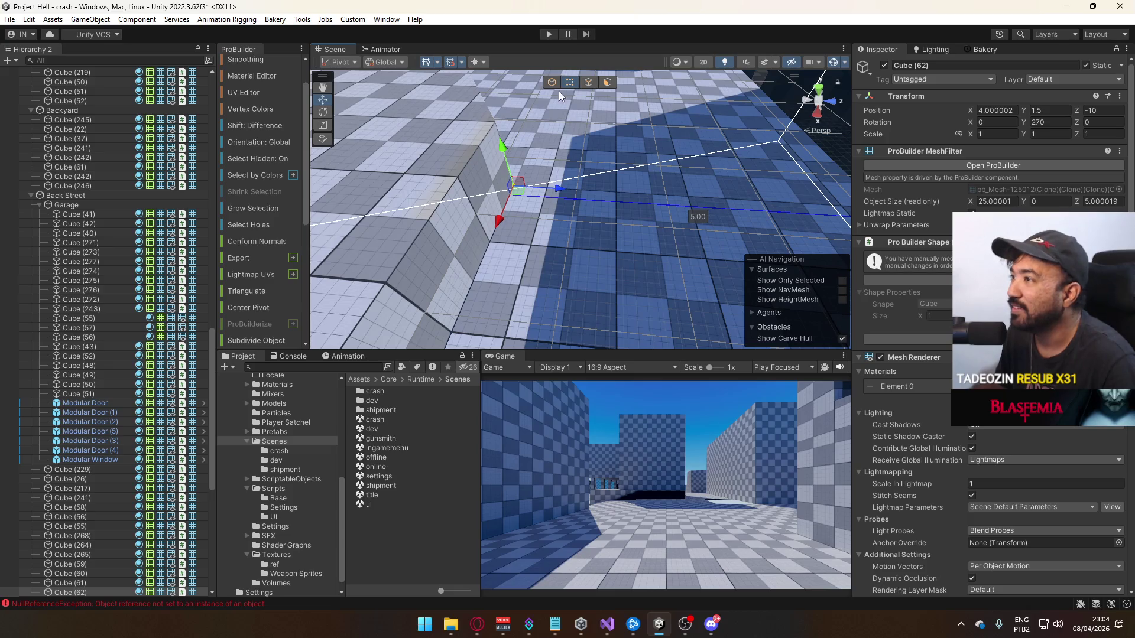
mouse_move(551, 90)
left_mouse_down()
mouse_move(548, 236)
mouse_move(253, 280)
mouse_move(373, 221)
mouse_move(355, 203)
mouse_move(236, 193)
mouse_move(286, 219)
mouse_move(561, 243)
left_mouse_up()
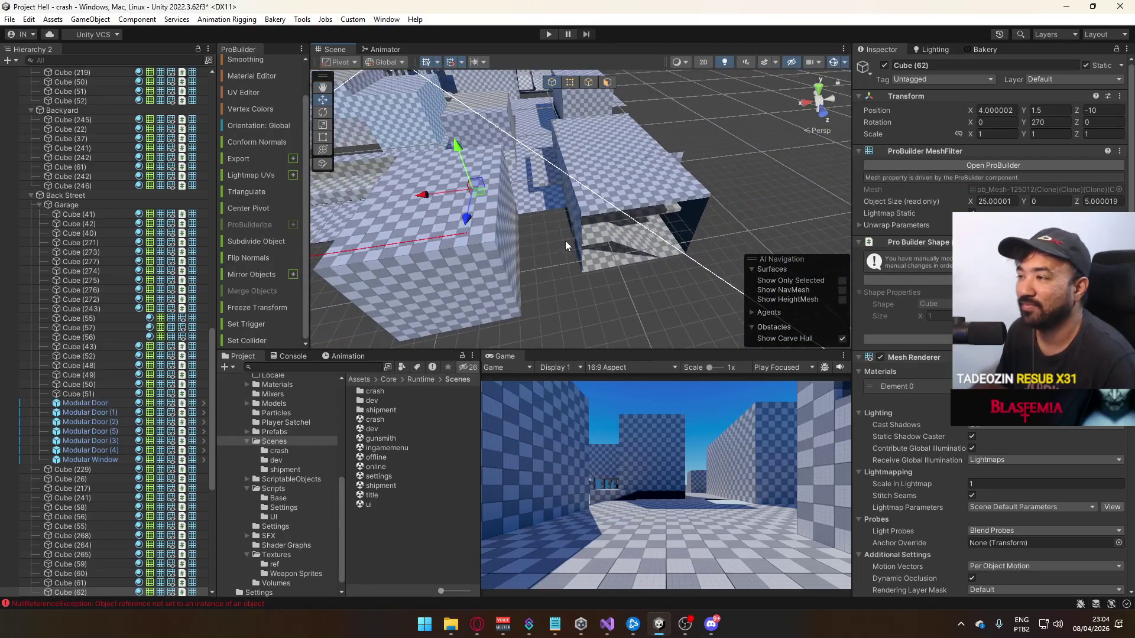
left_click(562, 243)
left_click(66, 205)
mouse_move(532, 178)
left_mouse_down()
mouse_move(574, 143)
mouse_move(688, 238)
mouse_move(648, 227)
mouse_move(658, 180)
mouse_move(655, 199)
left_mouse_up()
mouse_move(684, 253)
left_mouse_down()
mouse_move(617, 218)
mouse_move(625, 215)
mouse_move(528, 210)
mouse_move(483, 187)
mouse_move(615, 225)
mouse_move(767, 228)
left_mouse_up()
scroll(768, 228, "down", 5)
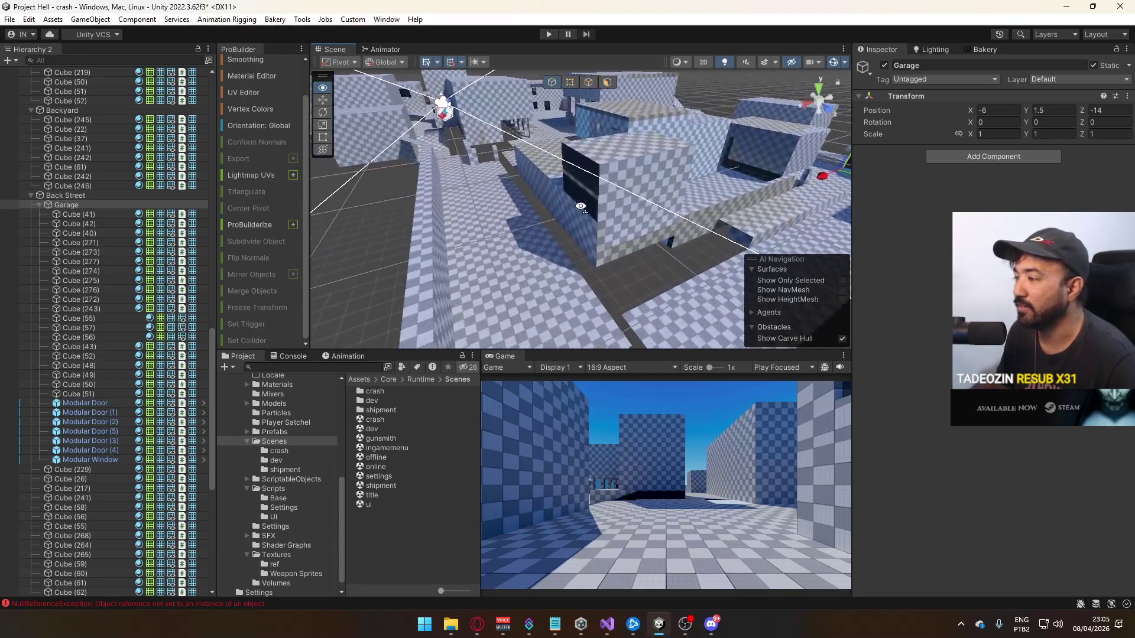
Select the floor slabs and dark floor strip and raise them upward
scroll(581, 207, "up", 8)
mouse_move(553, 207)
left_mouse_down()
mouse_move(449, 155)
mouse_move(499, 219)
mouse_move(655, 175)
mouse_move(187, 153)
mouse_move(101, 160)
mouse_move(809, 247)
mouse_move(484, 222)
left_mouse_up()
left_click(635, 229)
left_click(484, 222, "shift")
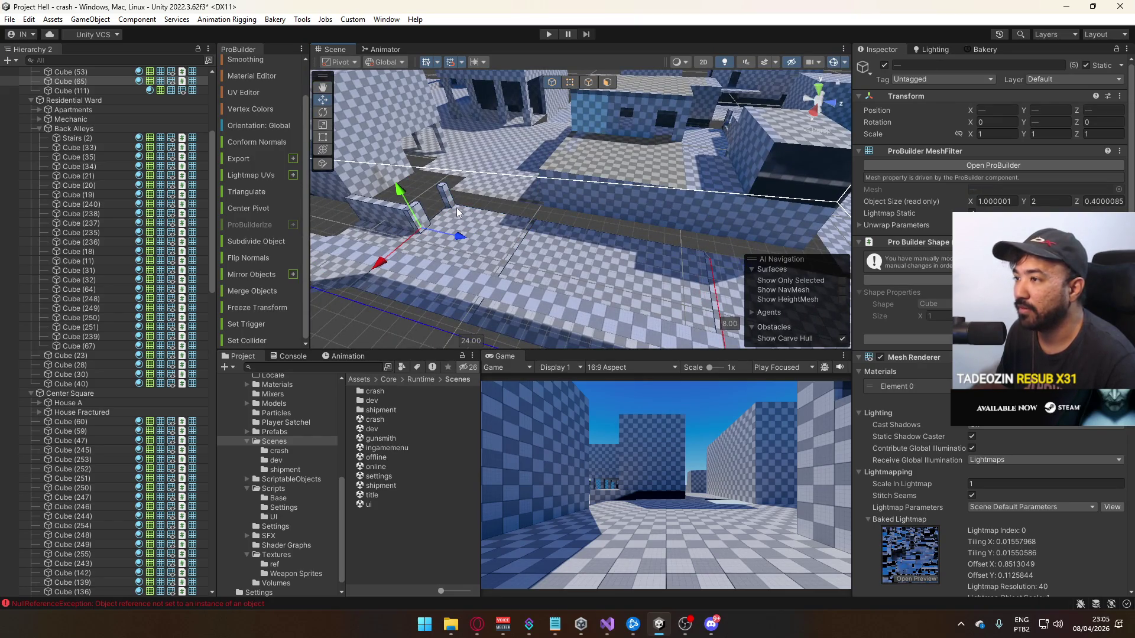
left_click_drag(553, 205, 529, 225)
left_click(528, 216, "shift")
left_click(528, 216, "shift")
mouse_move(620, 198)
left_mouse_down()
mouse_move(635, 136)
mouse_move(755, 153)
mouse_move(657, 190)
left_mouse_up()
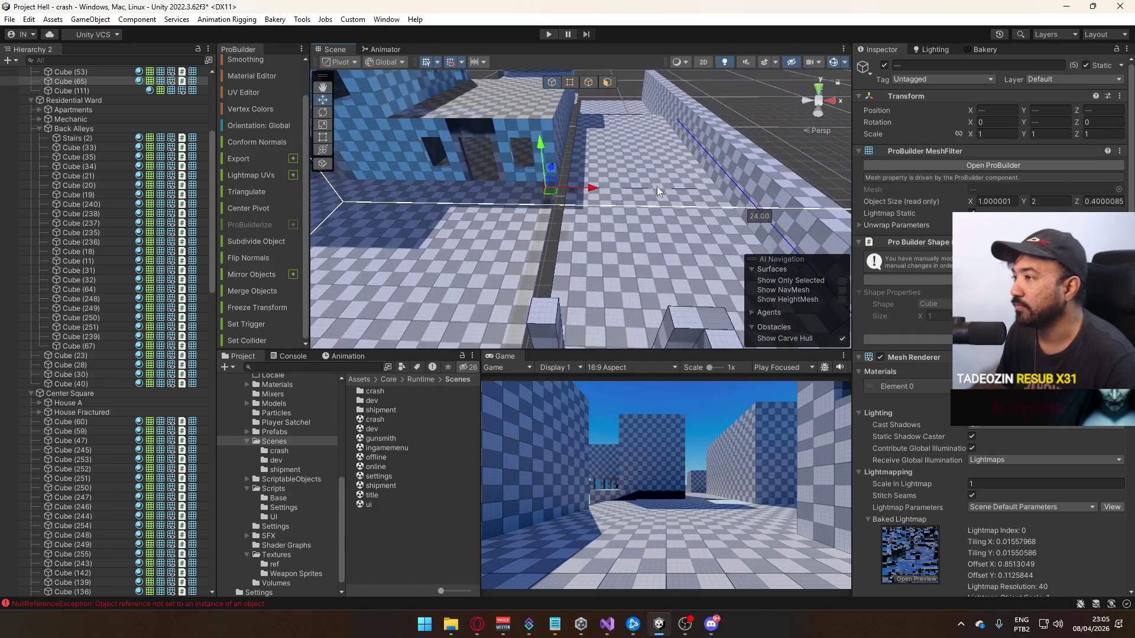
Recentre Cube (65)'s pivot and move it along Z to 3
left_click(622, 170)
mouse_move(597, 226)
left_mouse_down()
mouse_move(422, 211)
mouse_move(565, 158)
left_mouse_up()
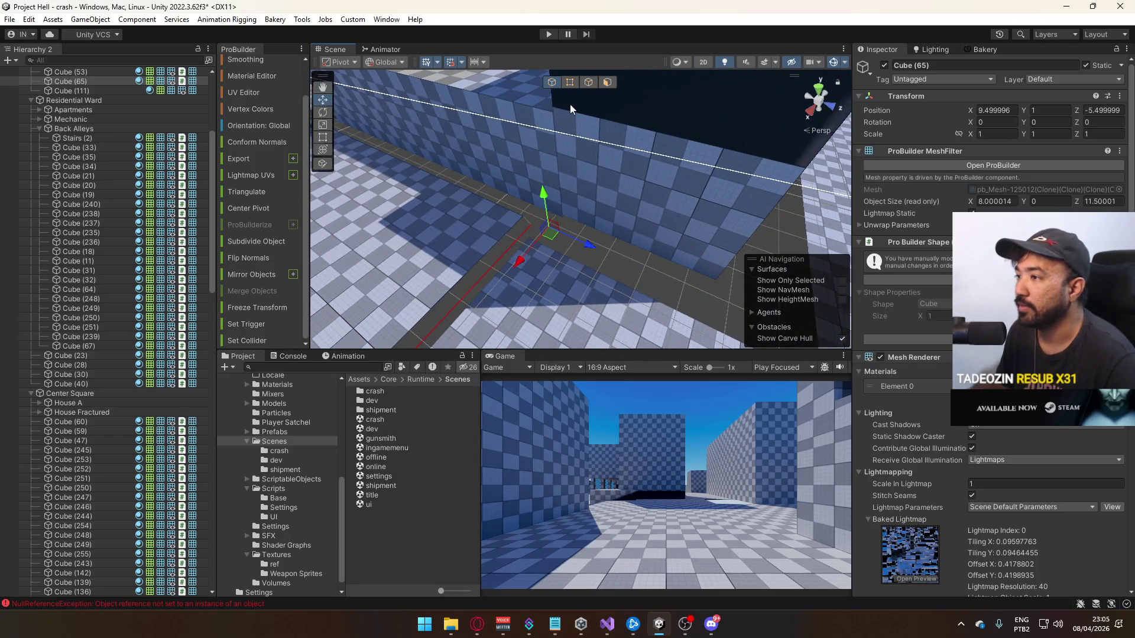
left_click(569, 82)
key("f")
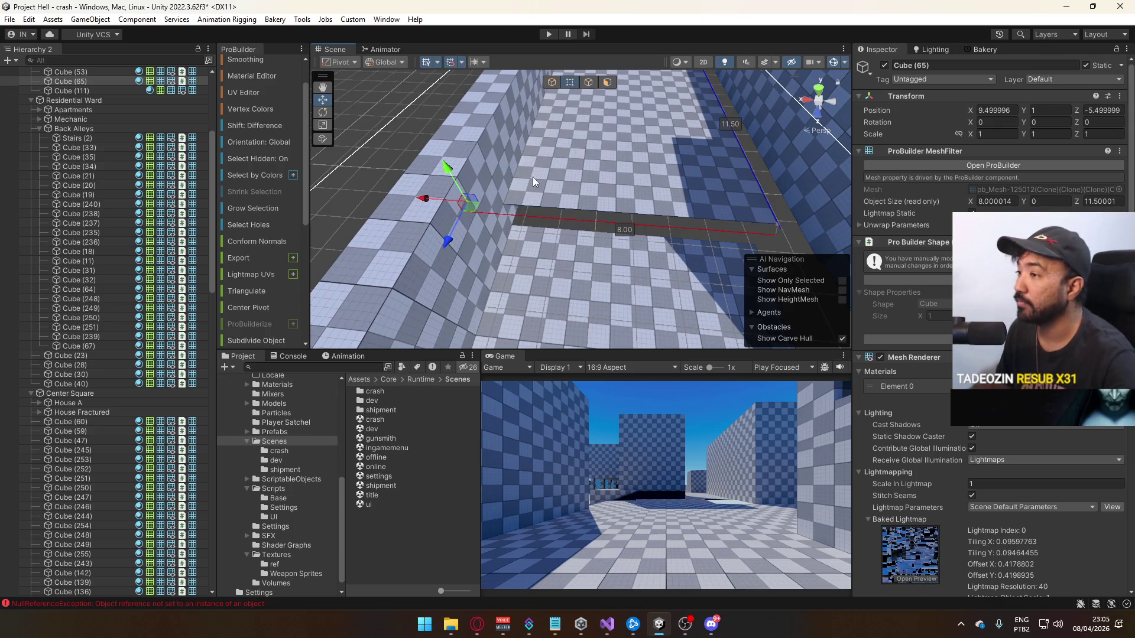
key("ctrl+j")
left_click(556, 84)
mouse_move(431, 201)
left_mouse_down()
mouse_move(650, 176)
mouse_move(624, 204)
mouse_move(565, 222)
left_mouse_up()
Recentre Cube (53)'s pivot and move it so its Z sits at 3
left_click(566, 222)
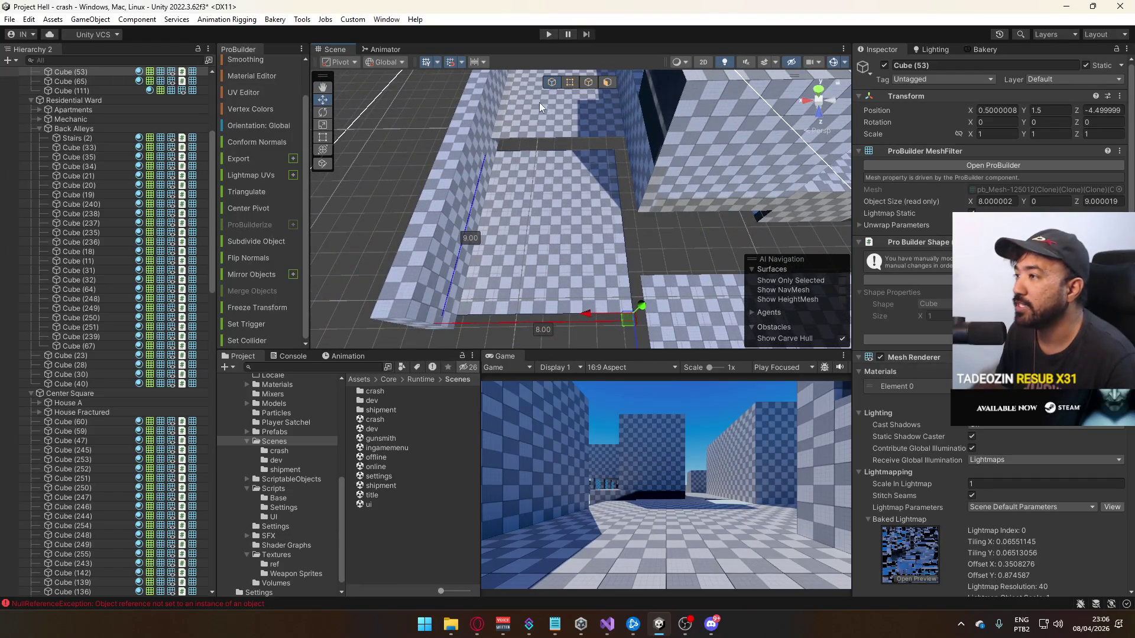
left_click(569, 82)
left_click_drag(569, 82, 643, 322)
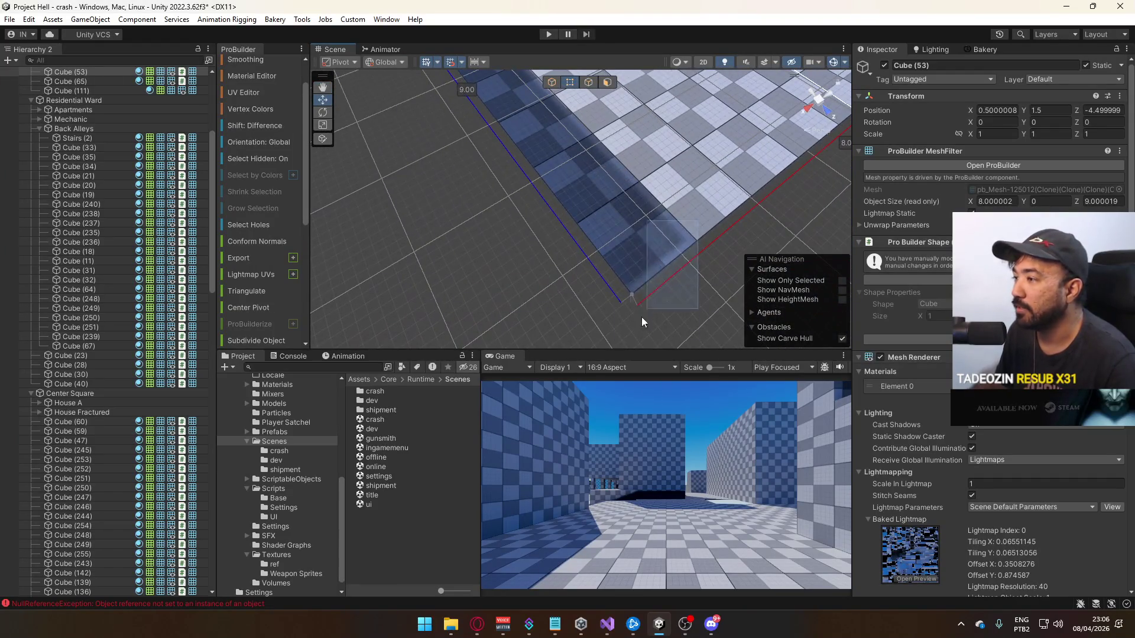
left_click(550, 84)
key("f")
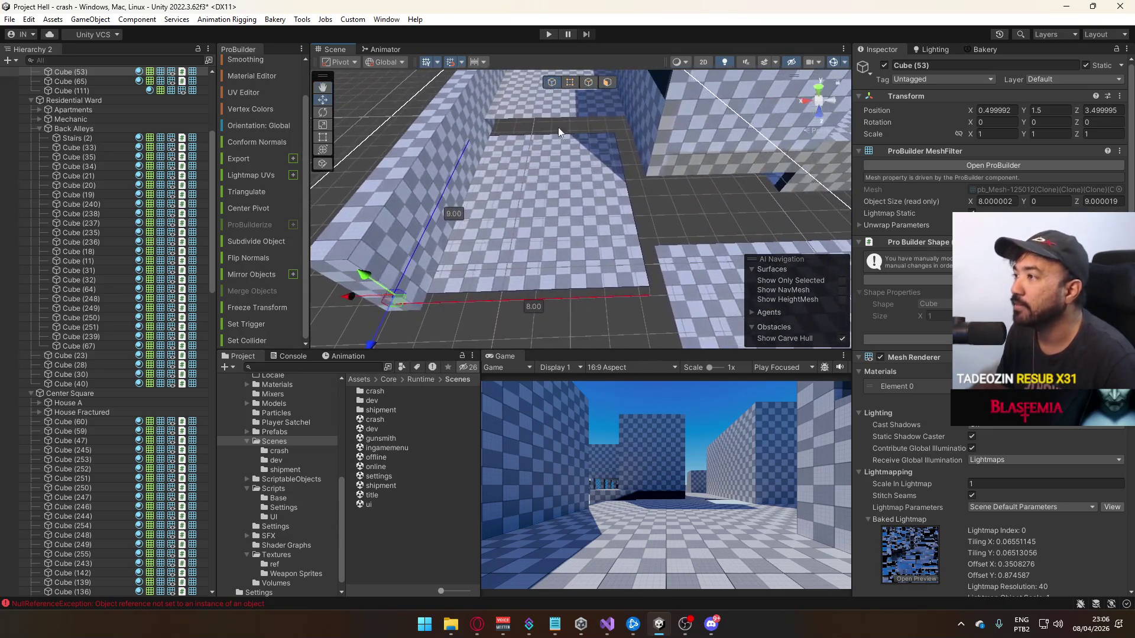
mouse_move(359, 298)
left_mouse_down()
mouse_move(376, 298)
mouse_move(382, 242)
mouse_move(594, 223)
mouse_move(761, 174)
left_mouse_up()
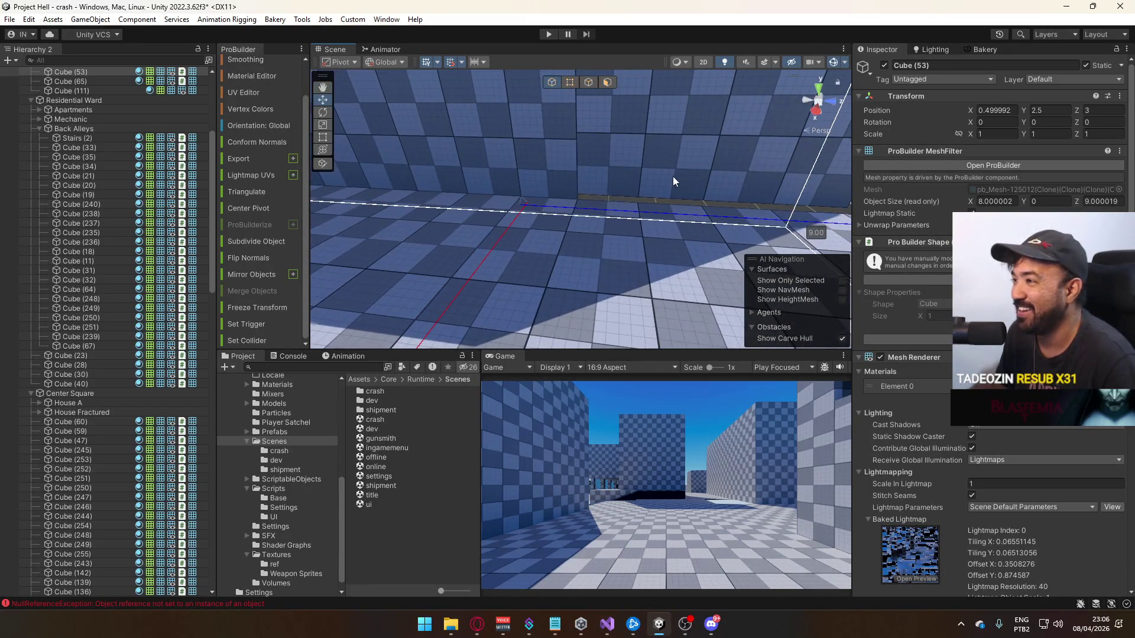
Lower dark cube Cube (249) from 2.6 to 2.5, then select Cube (65) and Cube (53)
left_click(670, 179)
key("f")
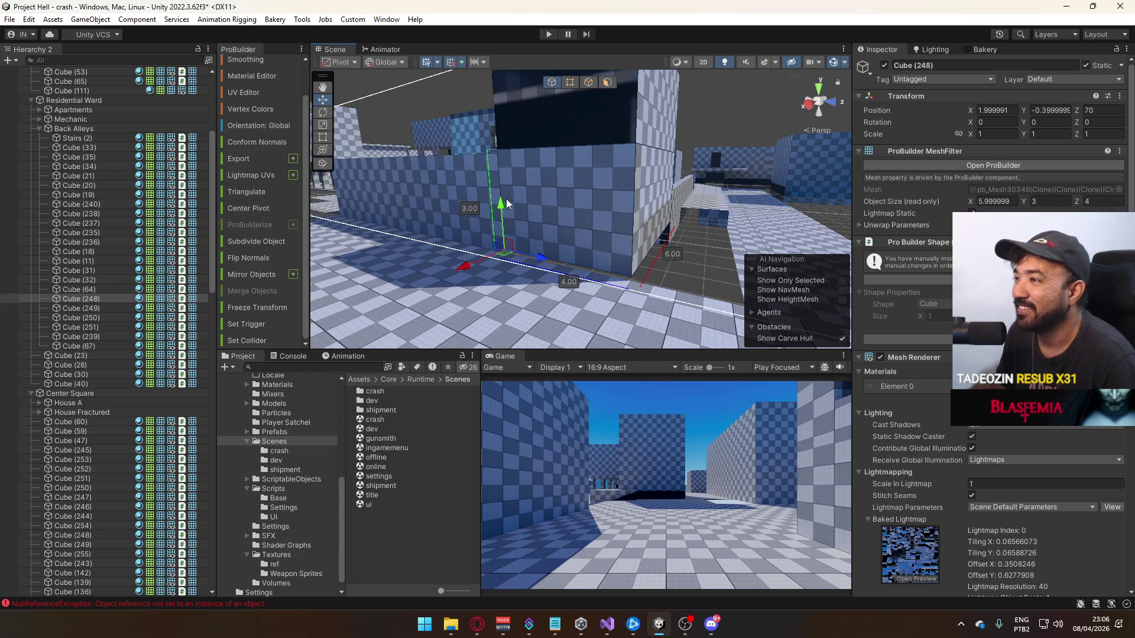
left_click(591, 147)
key("f")
mouse_move(477, 155)
left_mouse_down()
mouse_move(526, 261)
mouse_move(577, 248)
mouse_move(516, 236)
mouse_move(601, 200)
left_mouse_up()
left_click(577, 247)
left_click(551, 243)
left_click(600, 200, "shift")
Slide floor slabs Cube (65) and Cube (53) along X
key("f")
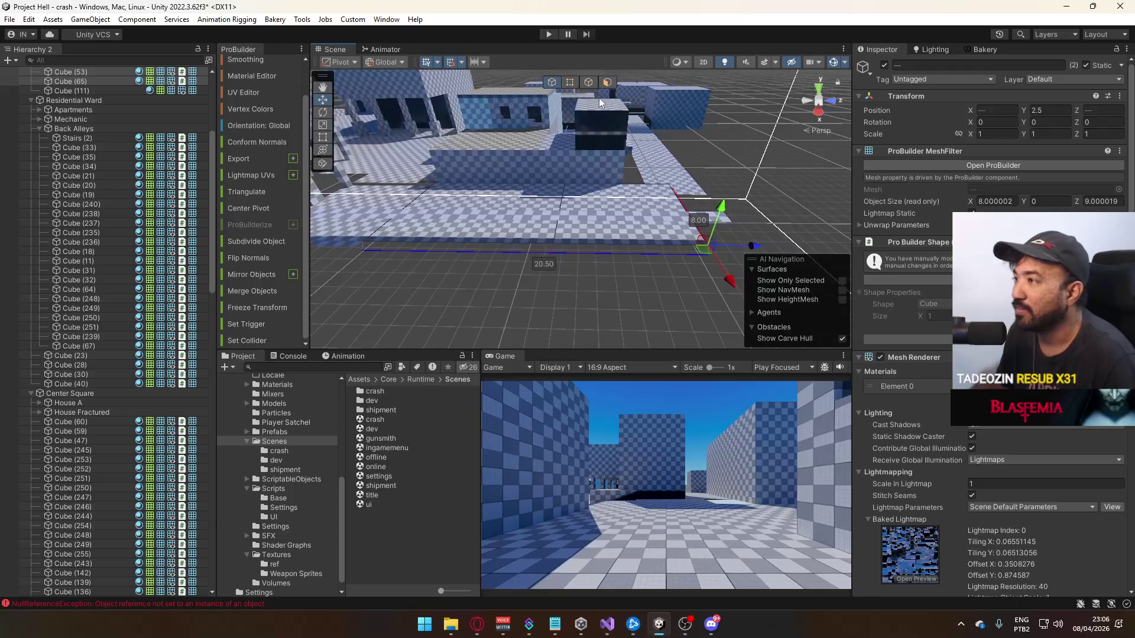
left_click_drag(709, 188, 685, 188)
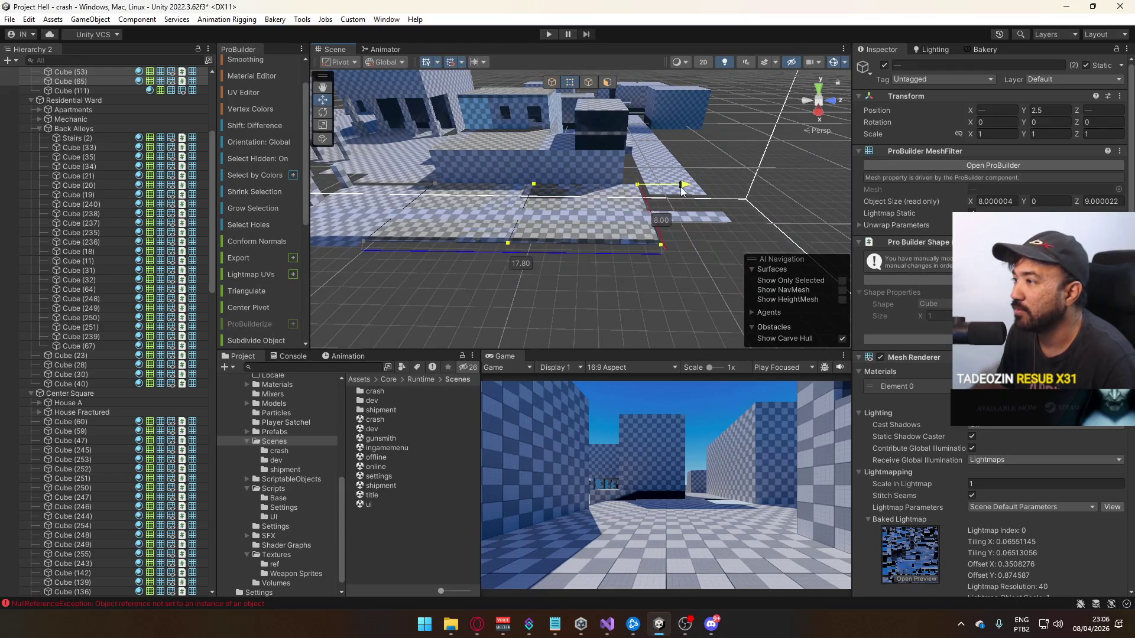
scroll(666, 190, "up", 5)
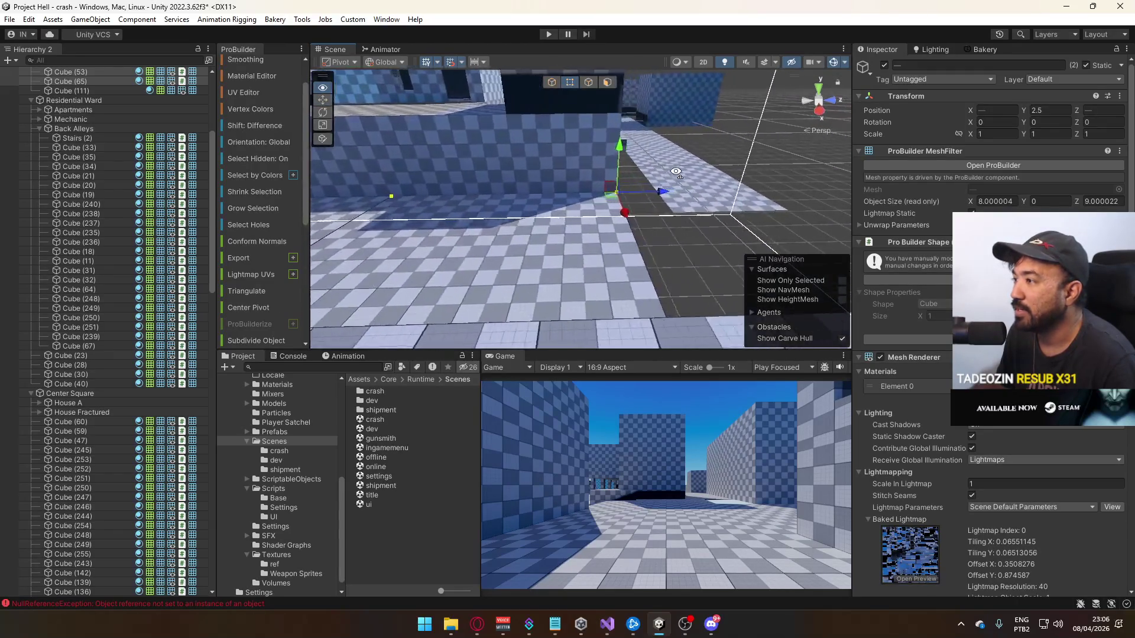
left_click(590, 219)
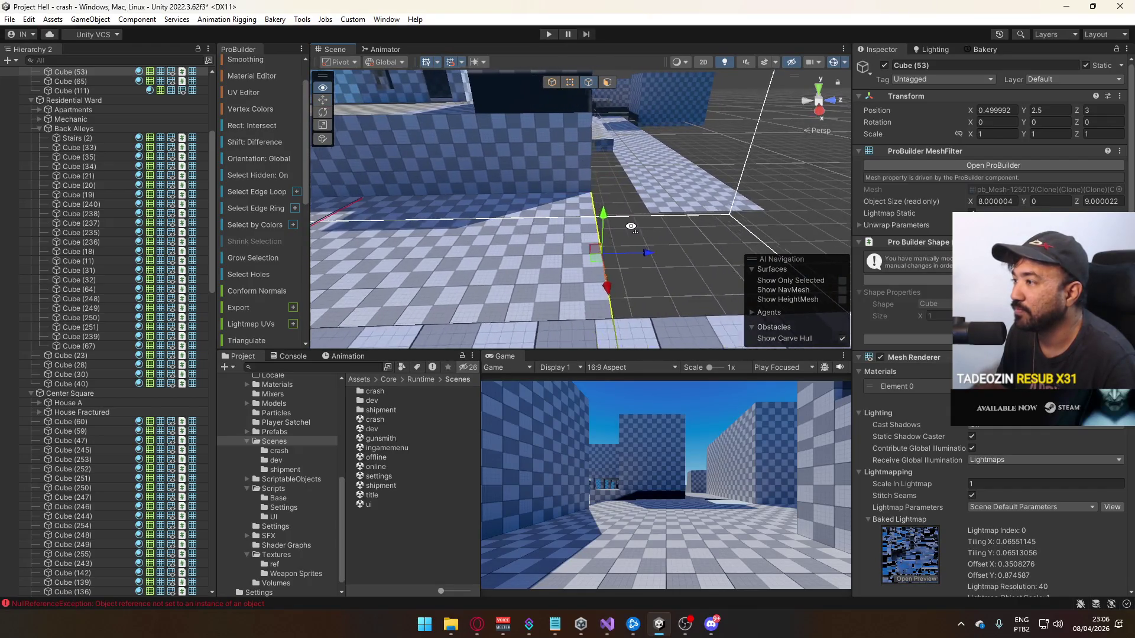
mouse_move(406, 163)
left_mouse_down()
mouse_move(583, 176)
mouse_move(581, 211)
mouse_move(362, 201)
mouse_move(564, 238)
mouse_move(525, 200)
mouse_move(456, 179)
mouse_move(475, 132)
mouse_move(432, 86)
left_mouse_up()
Stretch wall Cube (111)'s end face so it measures 40 units along Z
left_click(455, 177)
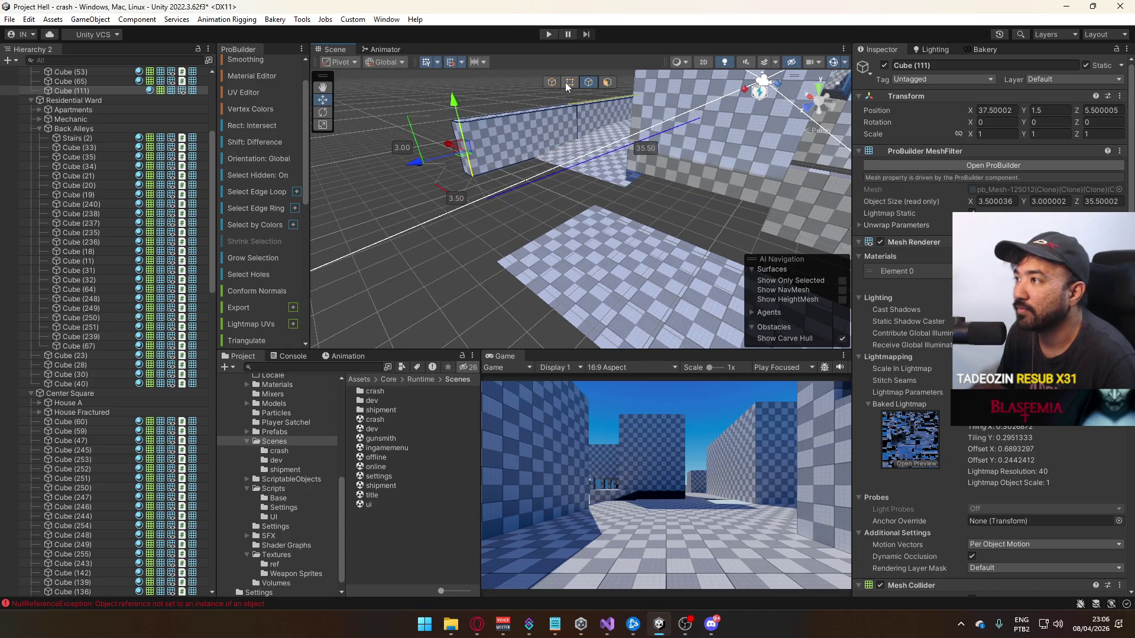
mouse_move(511, 205)
left_mouse_down()
mouse_move(505, 145)
mouse_move(433, 161)
left_mouse_up()
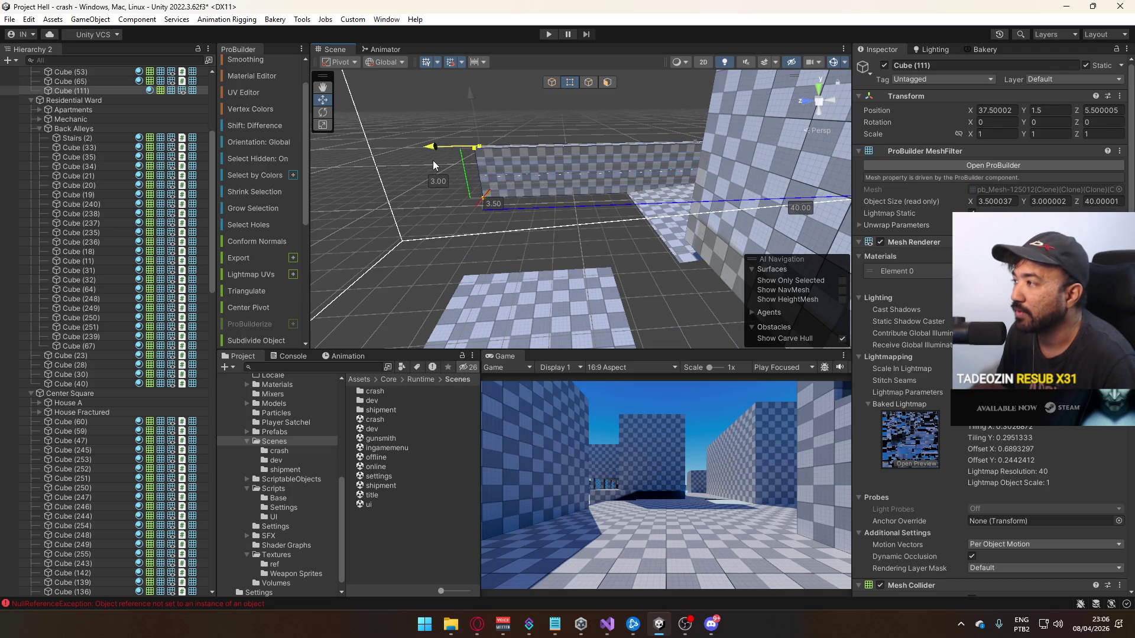
key("Escape")
key("Escape")
left_click(531, 227)
mouse_move(531, 227)
left_mouse_down()
mouse_move(633, 224)
mouse_move(492, 250)
mouse_move(704, 212)
left_mouse_up()
Extrude low wall Cube (31)'s end face to lengthen it from 8.5 to 23.5
left_click(627, 204)
mouse_move(627, 204)
left_mouse_down()
mouse_move(815, 170)
mouse_move(592, 198)
left_mouse_up()
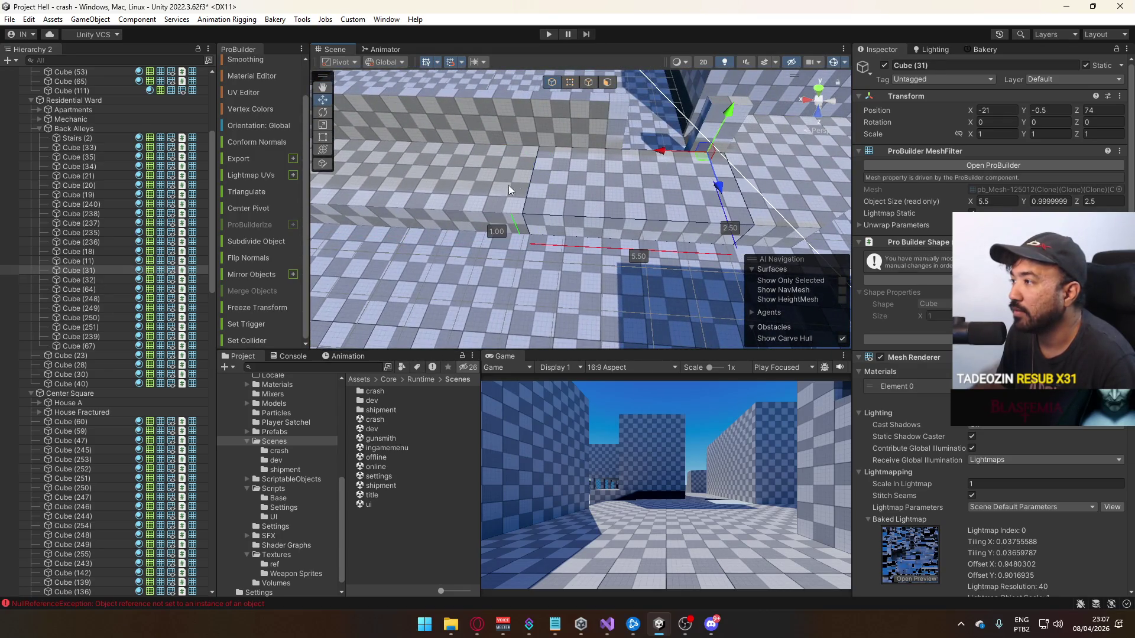
left_click_drag(502, 182, 624, 165)
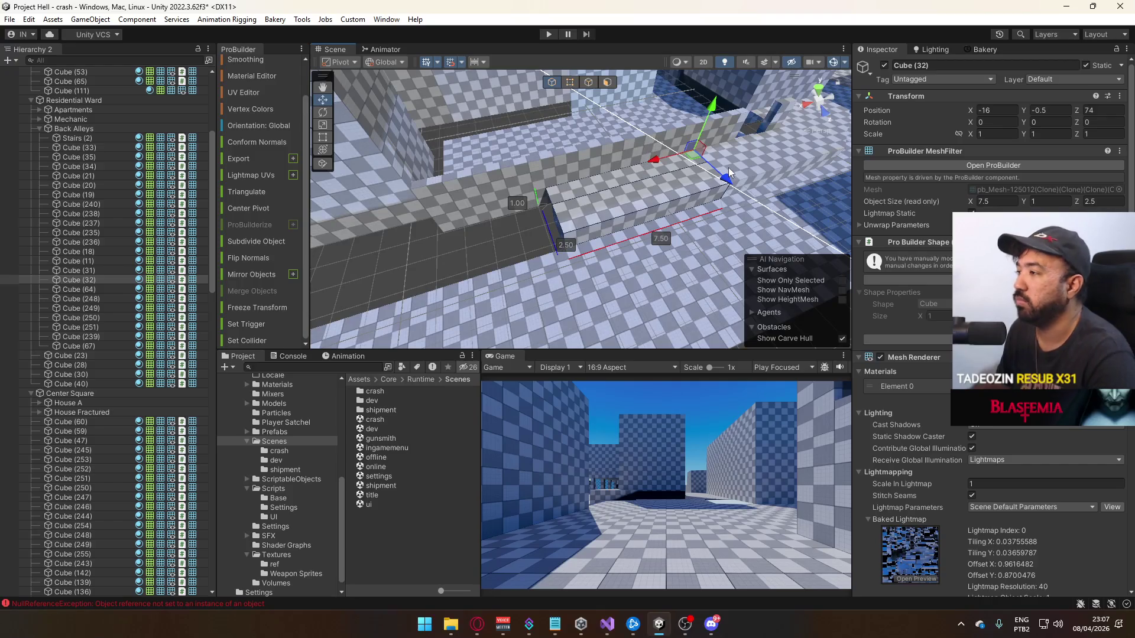
left_click(729, 151)
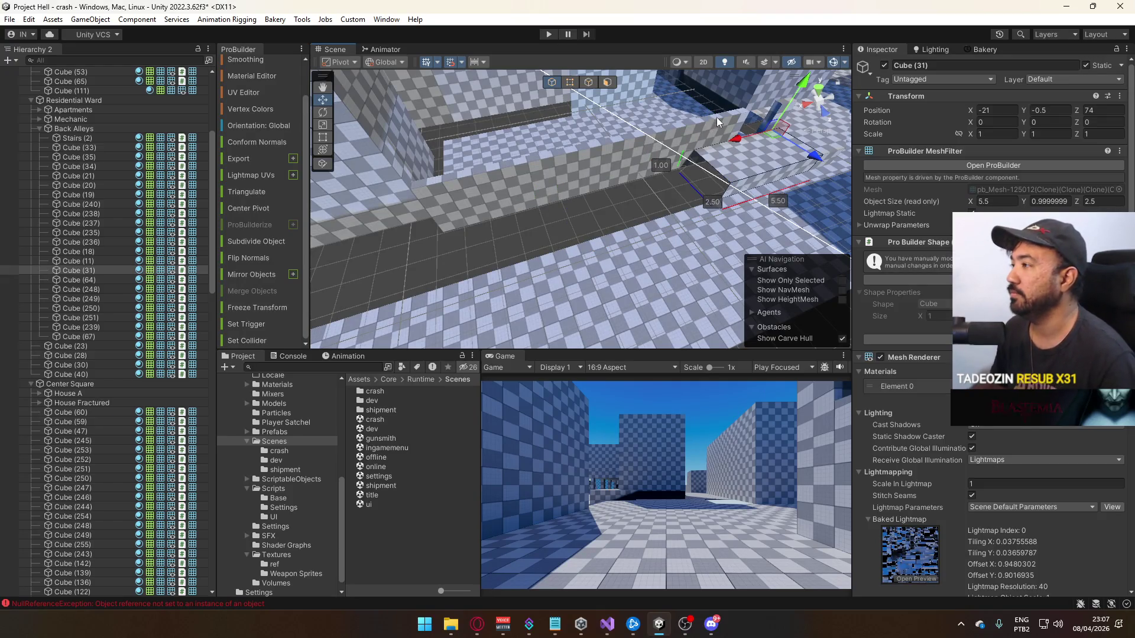
left_click_drag(735, 94, 629, 92)
left_click(570, 83)
mouse_move(607, 205)
left_mouse_down()
mouse_move(739, 204)
mouse_move(512, 280)
mouse_move(528, 319)
mouse_move(659, 254)
mouse_move(564, 174)
left_mouse_up()
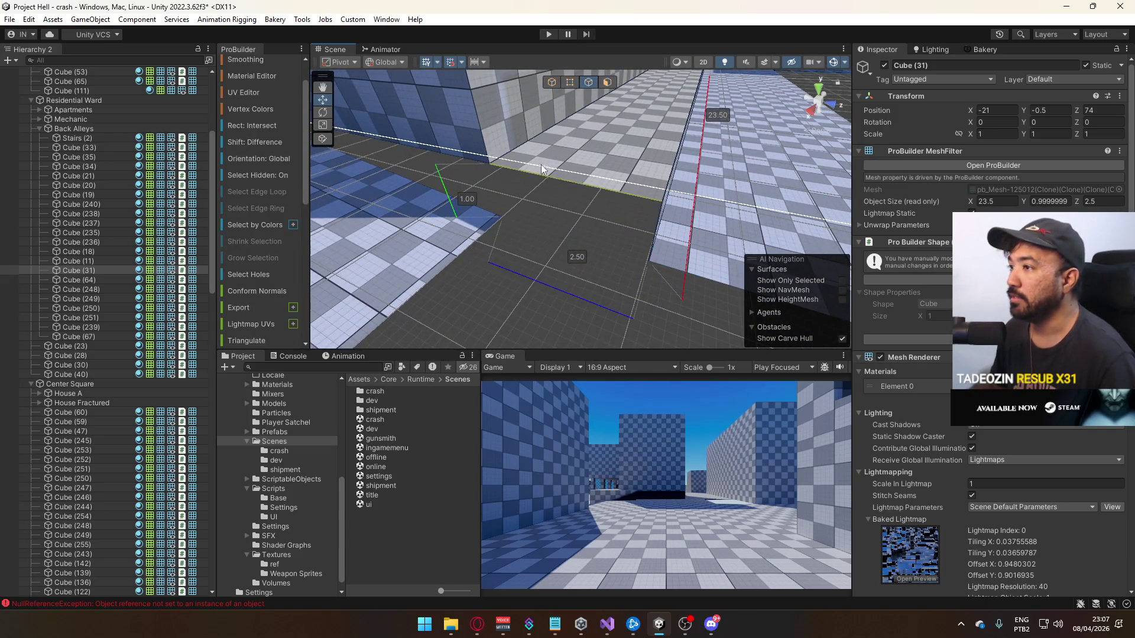
key("ctrl+e")
mouse_move(548, 204)
left_mouse_down()
mouse_move(506, 189)
mouse_move(531, 140)
left_mouse_up()
key("ctrl+z")
key("ctrl+z")
Weld Cube (31)'s overlapping vertices, then select floor slab Cube (53)
left_click(569, 82)
key("alt+v")
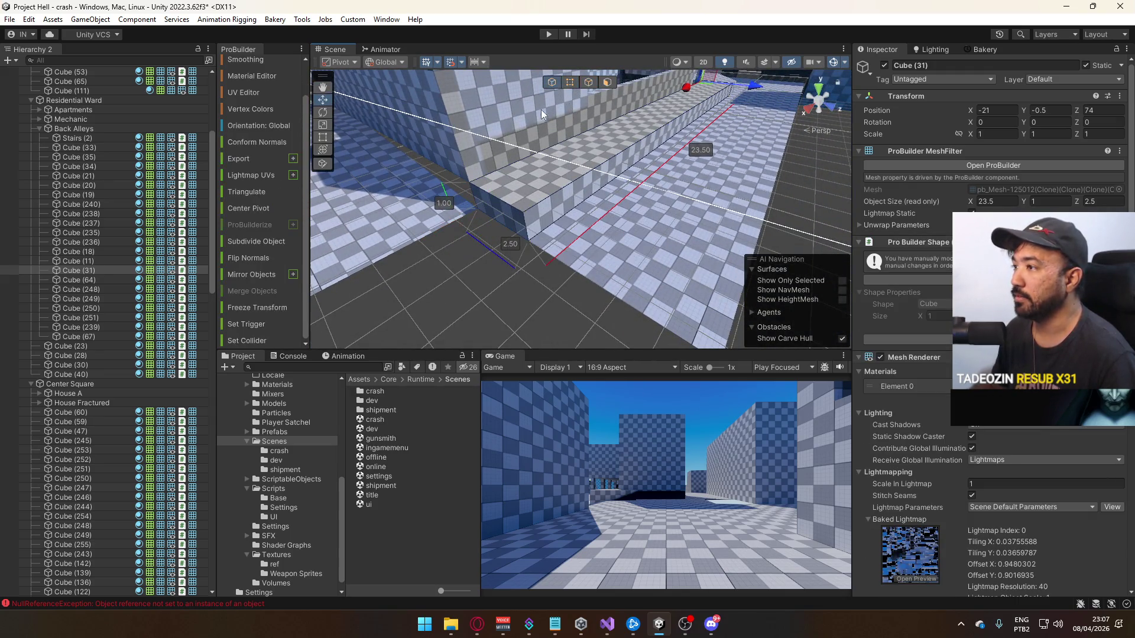
left_click(545, 96)
left_click(590, 222)
mouse_move(592, 223)
left_mouse_down()
mouse_move(544, 195)
mouse_move(610, 148)
left_mouse_up()
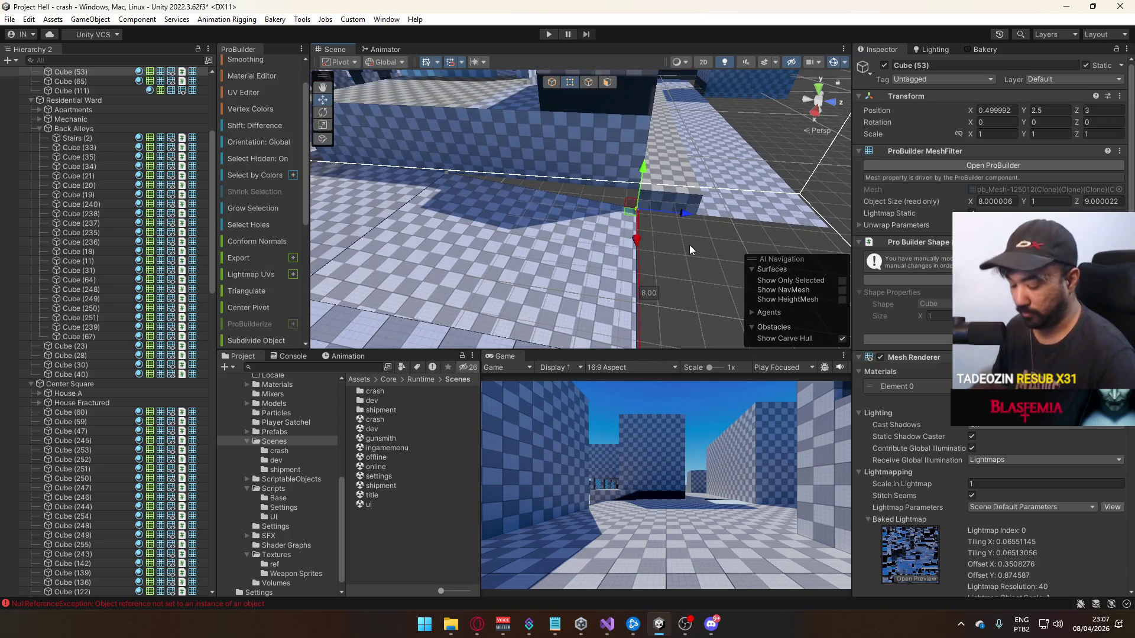
Recentre the pivot of floor slab Cube (53)
key("ctrl+j")
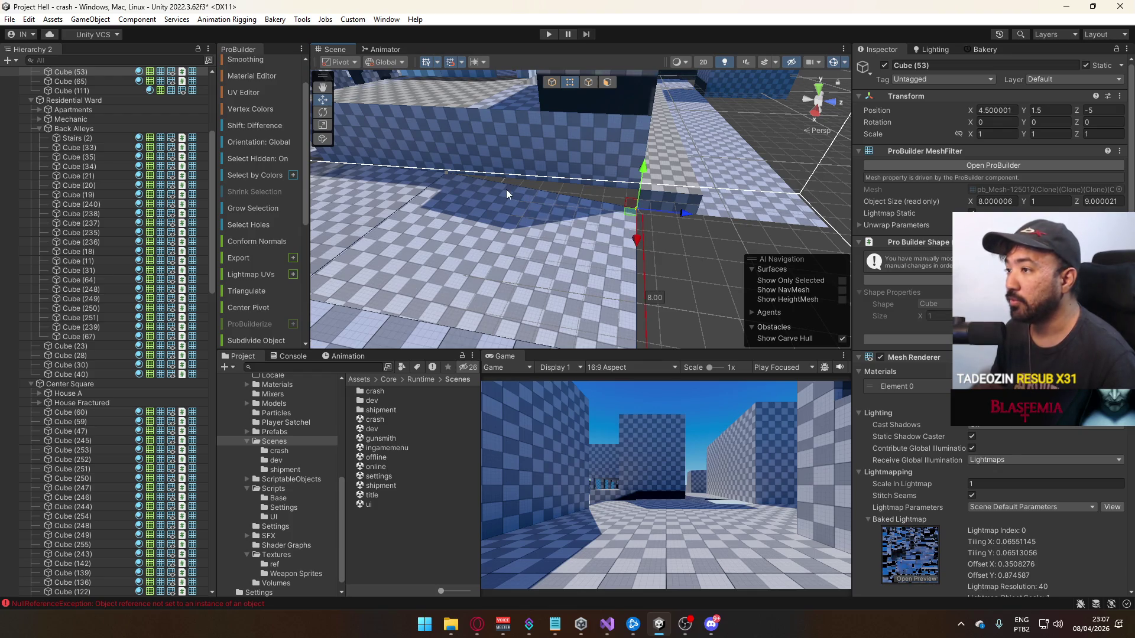
left_click_drag(565, 214, 572, 218)
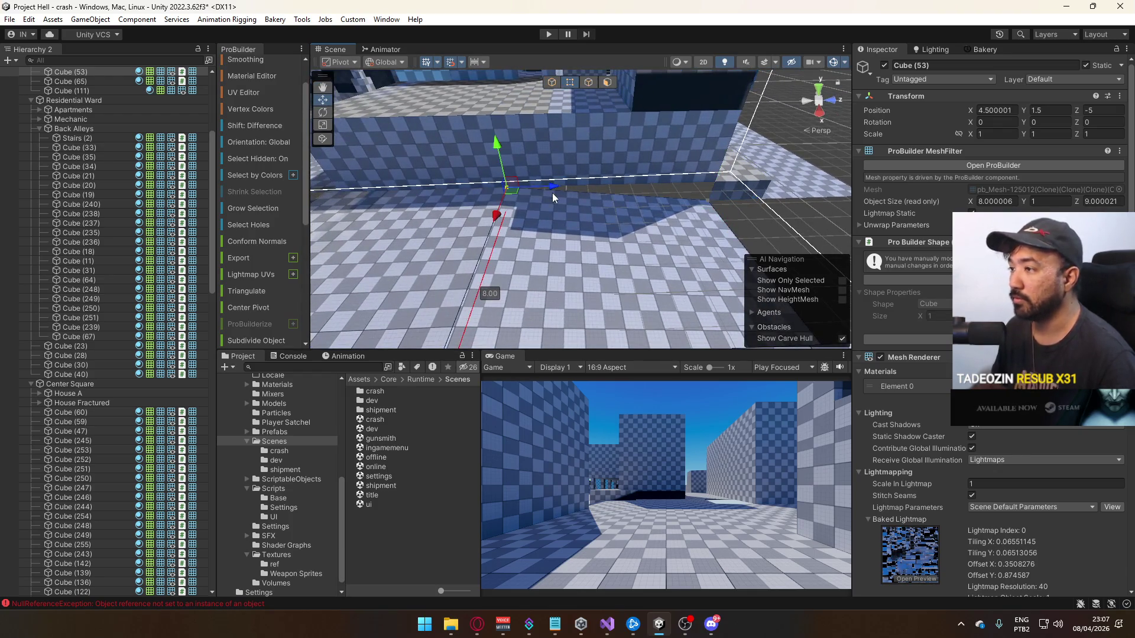
key("ctrl+j")
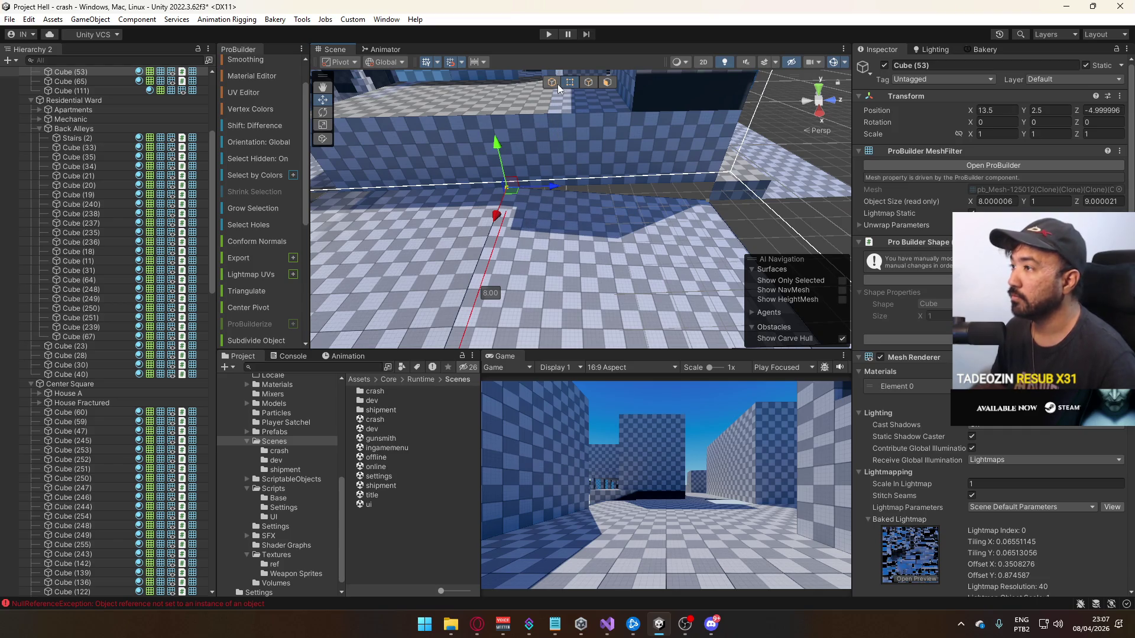
left_click(750, 222)
mouse_move(750, 222)
left_mouse_down()
mouse_move(512, 219)
mouse_move(569, 166)
mouse_move(368, 139)
mouse_move(459, 119)
mouse_move(385, 116)
mouse_move(630, 181)
mouse_move(753, 184)
mouse_move(613, 199)
left_mouse_up()
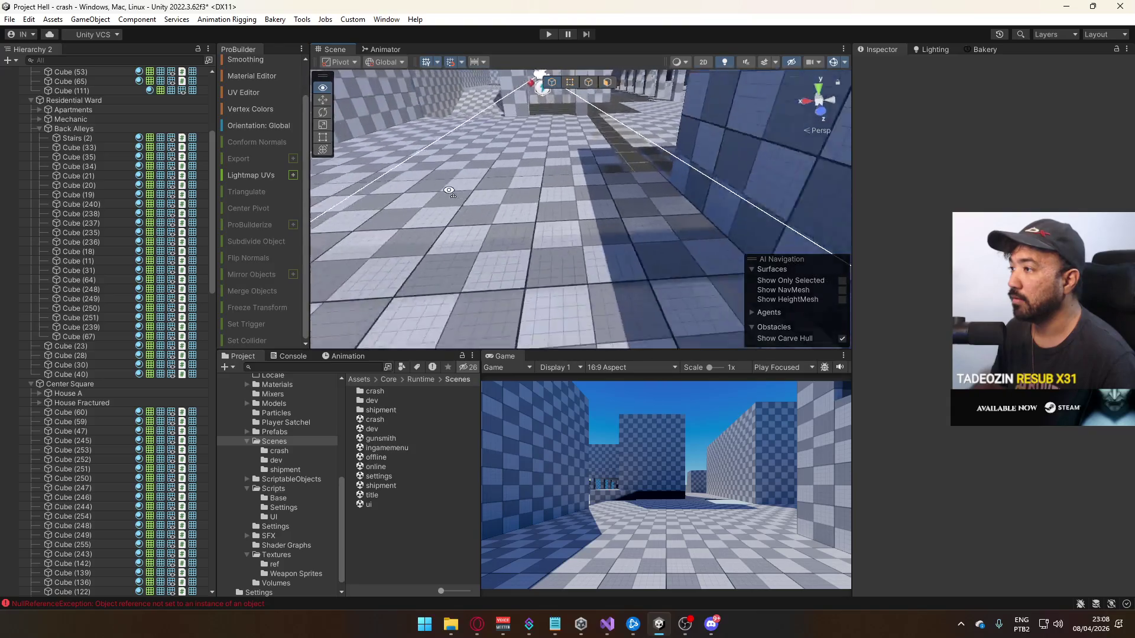
Narrow floor tile Cube (68) to 7.5 by 7.5 and open its top face's UV layout
left_click(566, 204)
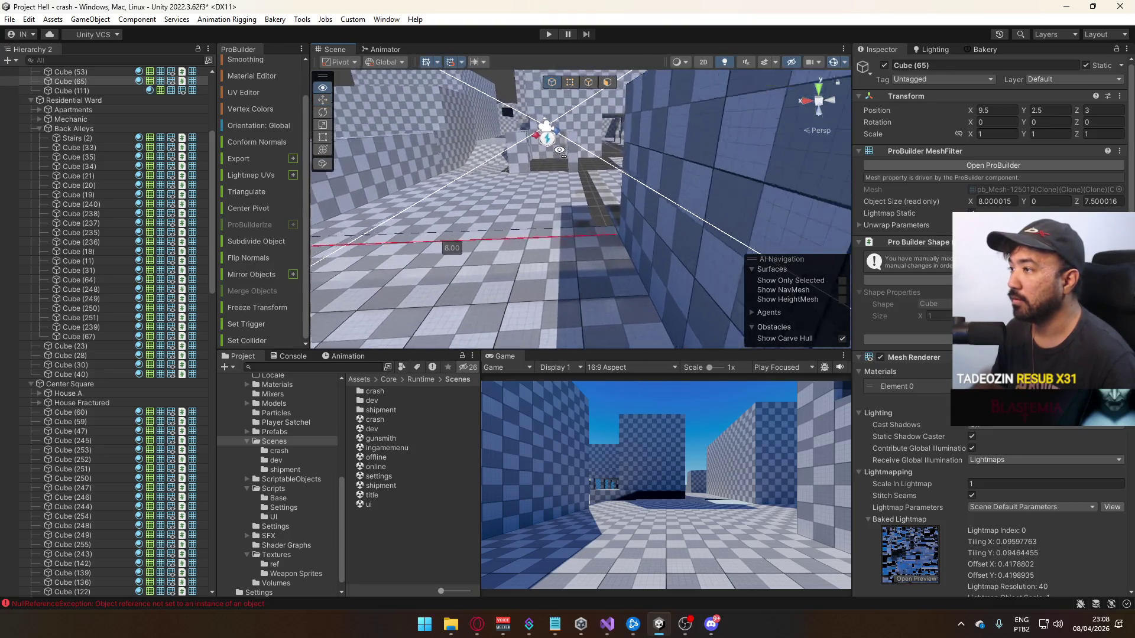
left_click(542, 183)
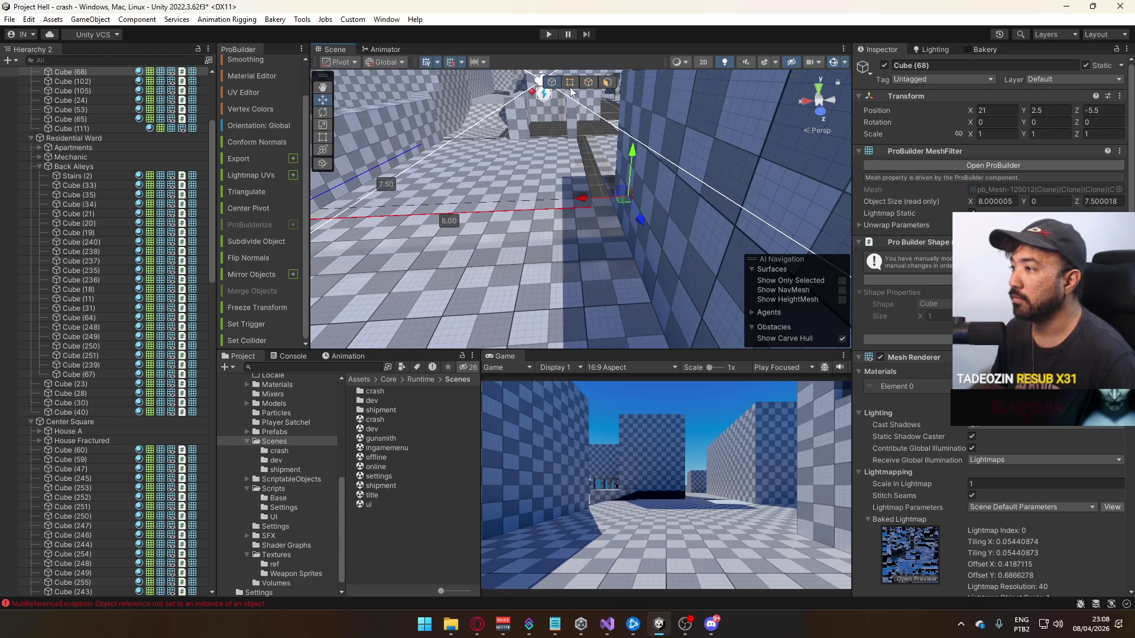
scroll(567, 112, "up", 3)
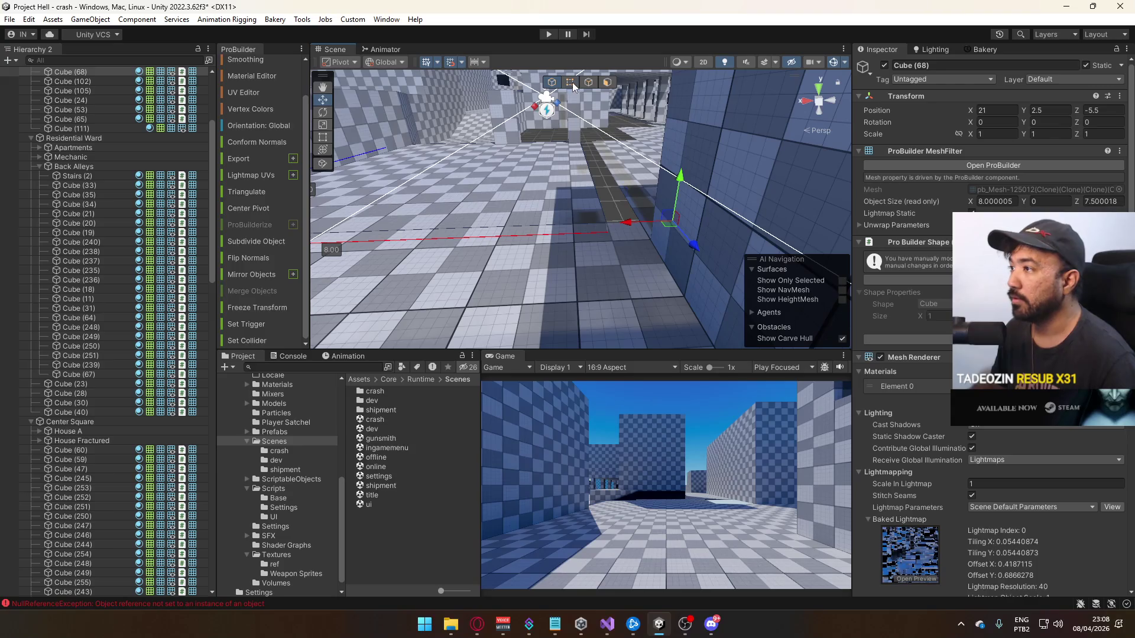
left_click(573, 84)
left_click_drag(574, 222, 529, 226)
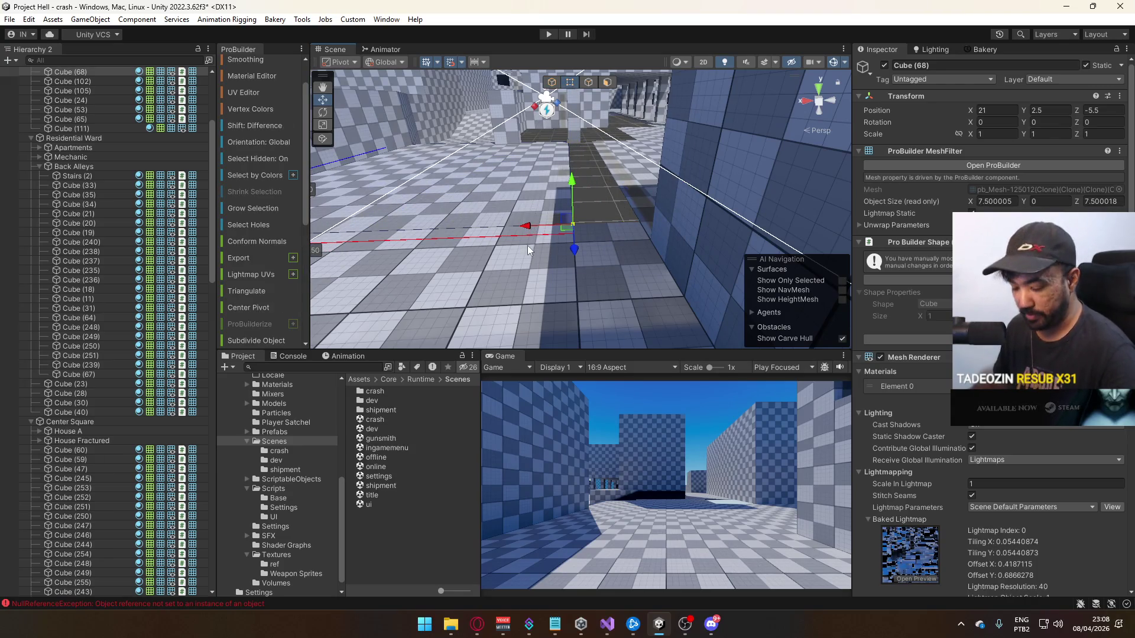
key("ctrl+j")
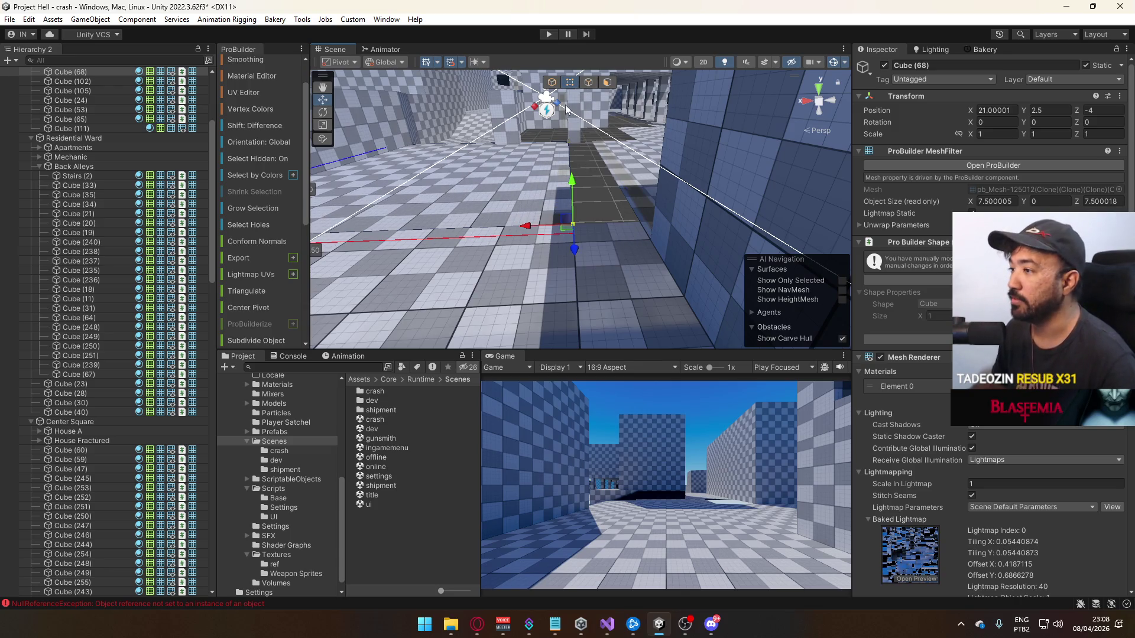
left_click_drag(512, 189, 575, 149)
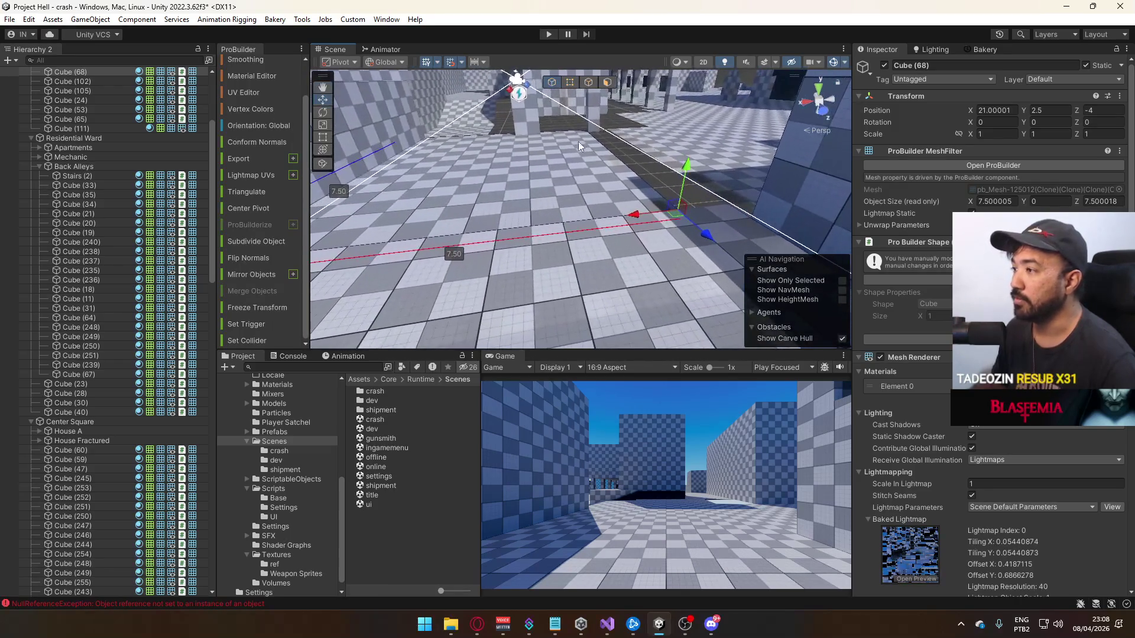
left_click(609, 83)
left_click(236, 91)
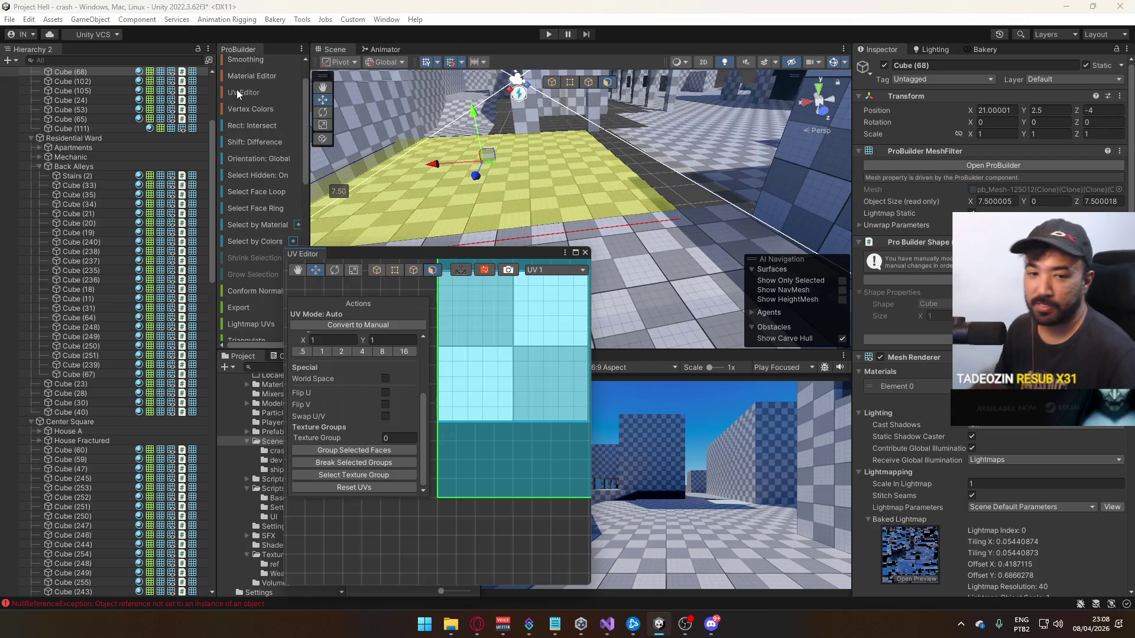
Reset the tile's UVs and move Cube (68) to X 28.5, Z -5
left_click(386, 485)
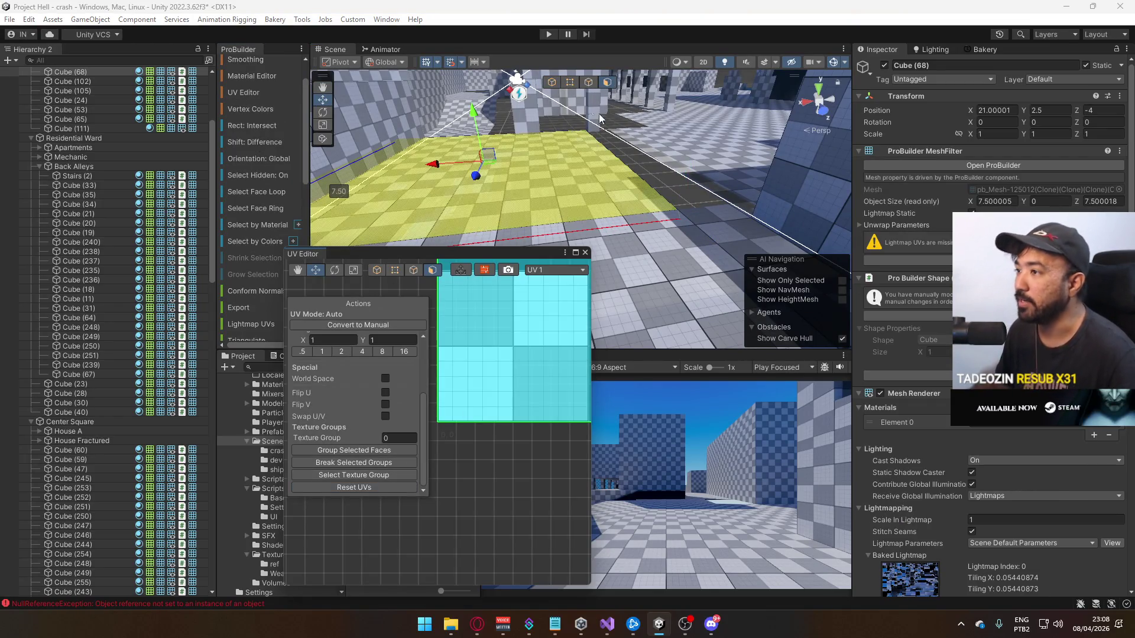
left_click(555, 82)
mouse_move(636, 224)
left_mouse_down()
mouse_move(693, 212)
mouse_move(775, 253)
mouse_move(538, 156)
mouse_move(647, 158)
left_mouse_up()
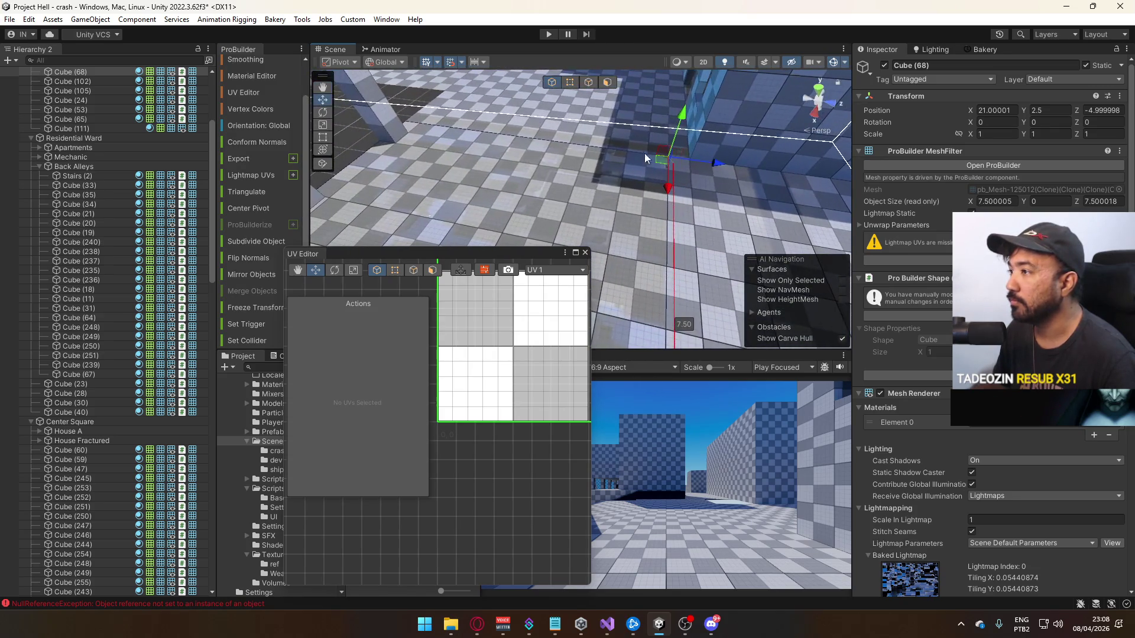
mouse_move(624, 105)
left_mouse_down()
mouse_move(690, 112)
mouse_move(720, 169)
mouse_move(694, 176)
left_mouse_up()
left_click(729, 168)
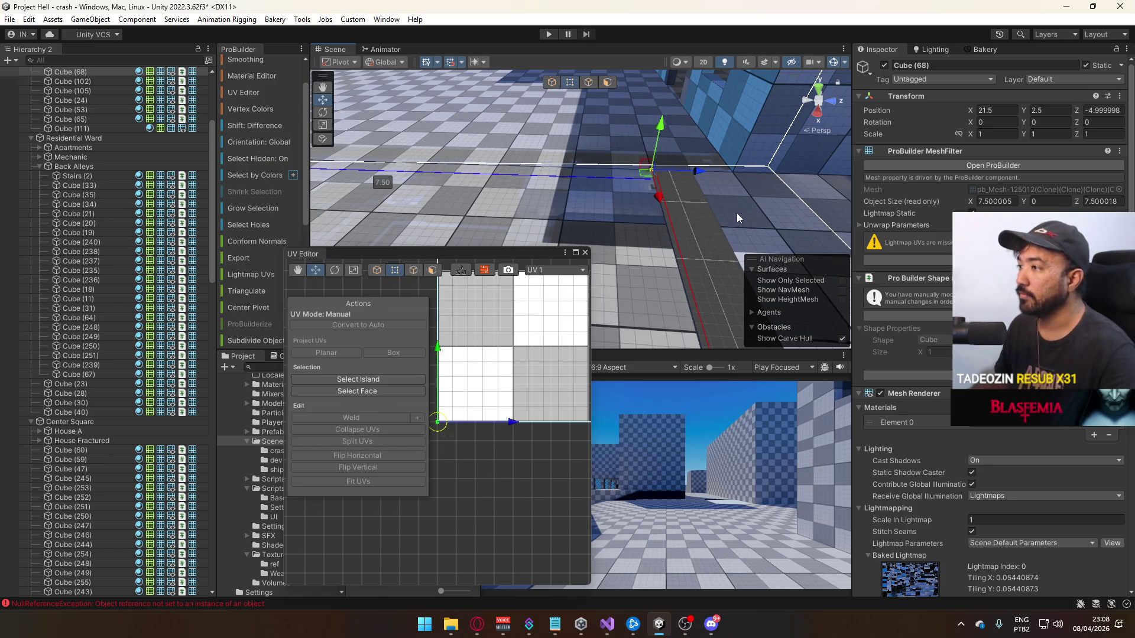
Re-pivot floor tile Cube (68) onto its corner vertex
key("ctrl+j")
left_click_drag(571, 74, 479, 185)
key("ctrl+j")
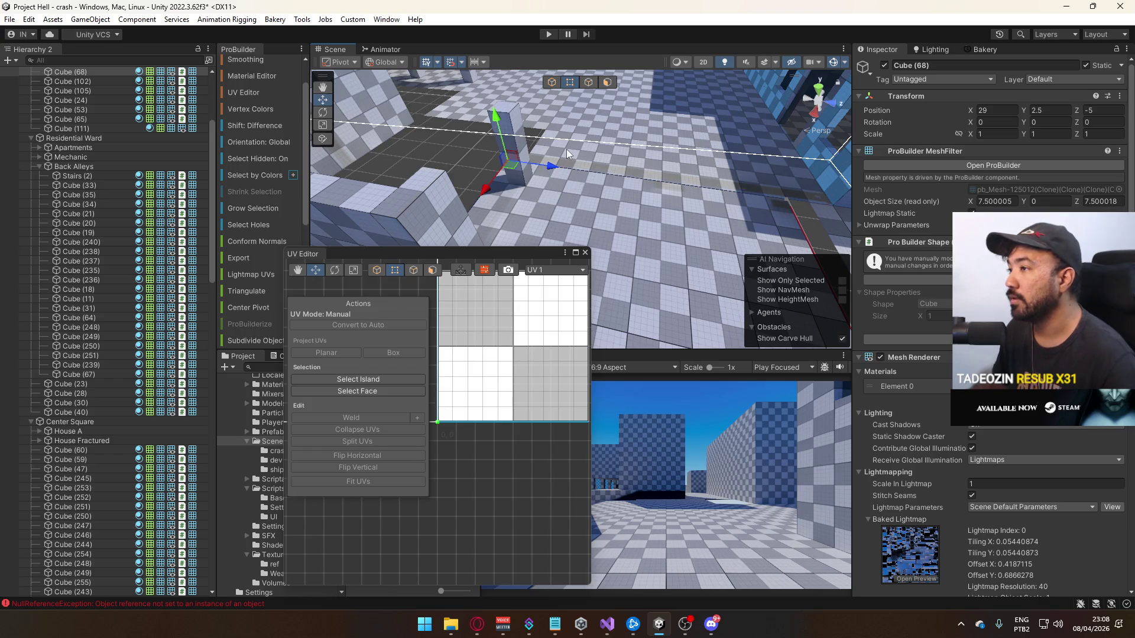
mouse_move(560, 125)
left_mouse_down()
mouse_move(604, 145)
mouse_move(553, 162)
mouse_move(583, 161)
left_mouse_up()
left_click(553, 82)
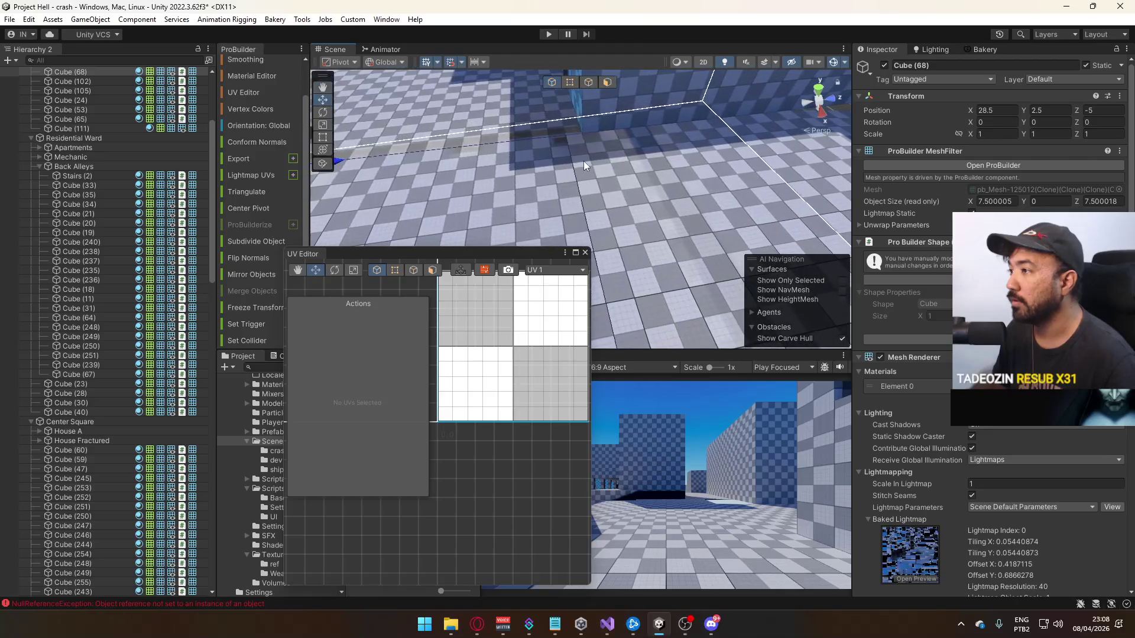
Trim floor slab Cube (65) to 8 by 7 units and close the UV Editor
left_click(589, 83)
mouse_move(579, 158)
left_mouse_down()
mouse_move(602, 229)
mouse_move(629, 203)
left_mouse_up()
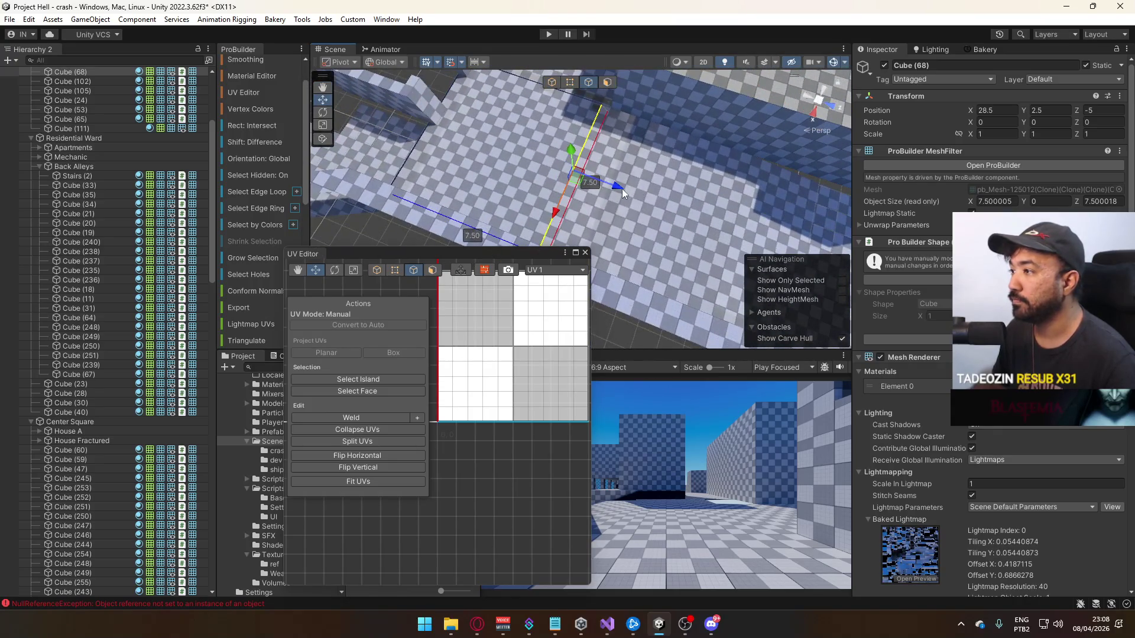
left_click(590, 155)
left_click(590, 155)
mouse_move(611, 186)
left_mouse_down()
mouse_move(640, 187)
mouse_move(616, 192)
left_mouse_up()
left_click(551, 83)
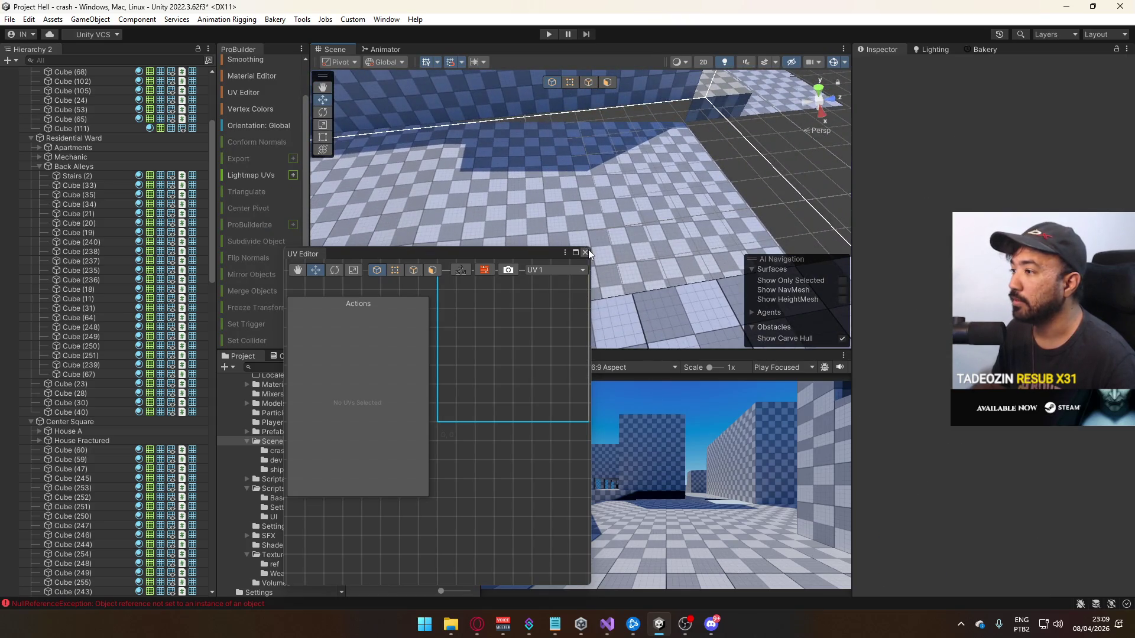
left_click(586, 252)
Re-pivot wall Cube (111) on a vertex and move it to Z 6
mouse_move(675, 183)
left_mouse_down()
mouse_move(554, 170)
mouse_move(540, 187)
mouse_move(530, 144)
mouse_move(355, 170)
mouse_move(382, 118)
mouse_move(490, 201)
left_mouse_up()
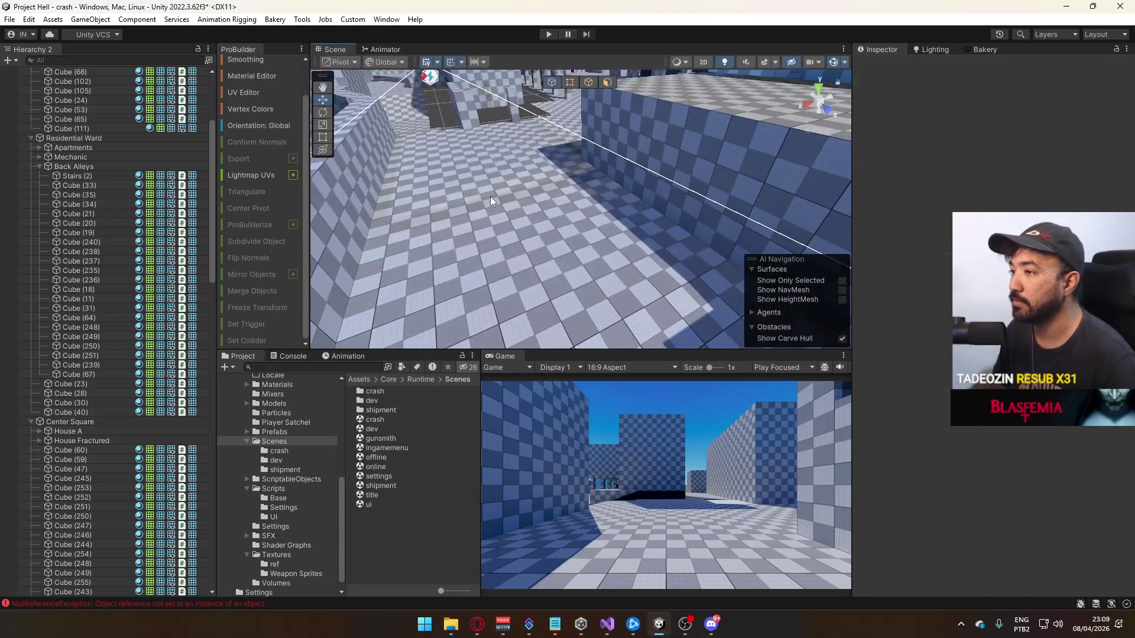
left_click(491, 201)
key("f")
mouse_move(611, 189)
left_mouse_down()
mouse_move(560, 158)
mouse_move(496, 157)
mouse_move(437, 237)
mouse_move(395, 267)
mouse_move(451, 117)
mouse_move(424, 152)
mouse_move(685, 212)
mouse_move(686, 224)
mouse_move(669, 190)
left_mouse_up()
left_click(564, 83)
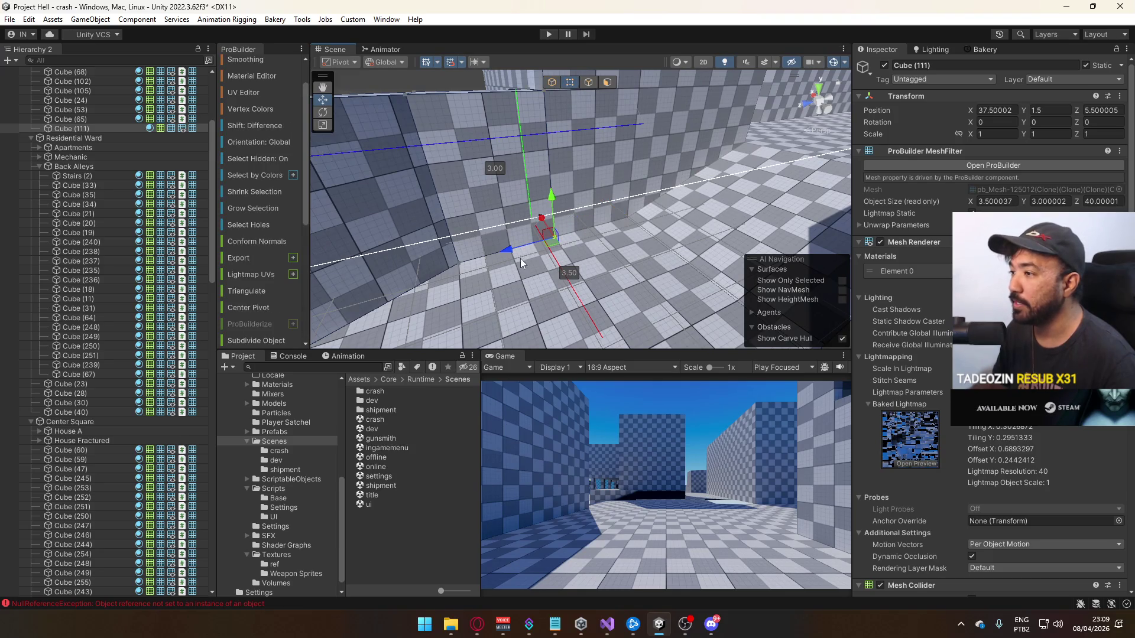
key("ctrl+j")
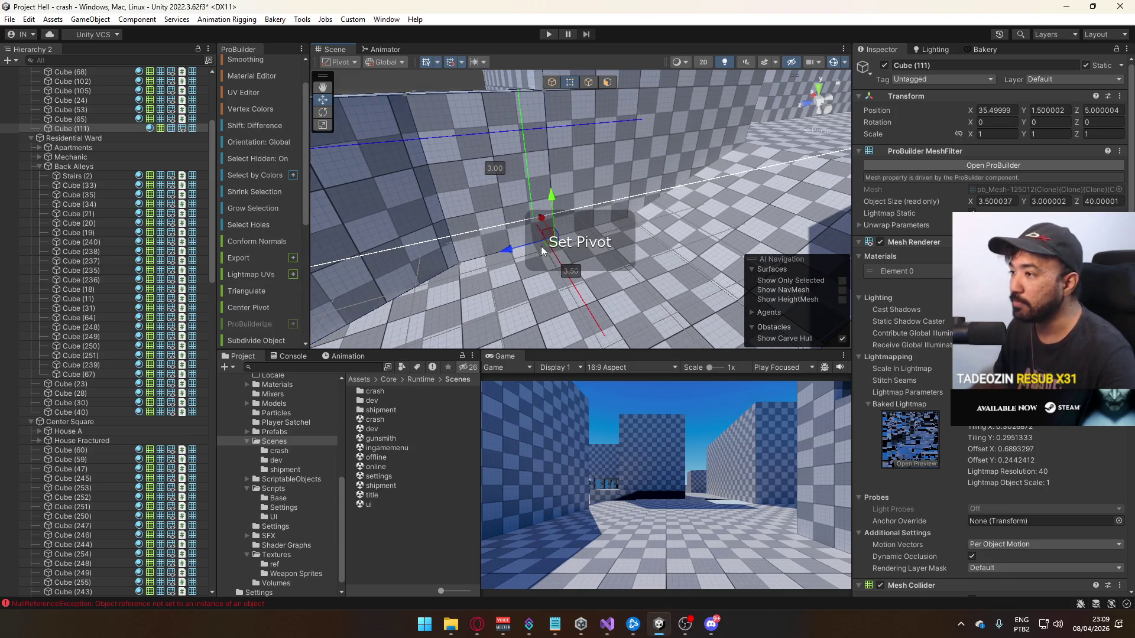
left_click(552, 83)
left_click_drag(568, 165, 615, 264)
mouse_move(569, 226)
left_mouse_down()
mouse_move(496, 180)
mouse_move(529, 195)
mouse_move(480, 217)
mouse_move(653, 127)
mouse_move(613, 231)
mouse_move(681, 242)
mouse_move(713, 263)
mouse_move(563, 171)
mouse_move(655, 189)
mouse_move(710, 156)
mouse_move(619, 196)
mouse_move(529, 183)
mouse_move(569, 144)
mouse_move(596, 171)
mouse_move(562, 184)
left_mouse_up()
Move Cube (106)'s pivot to a corner vertex
left_click(613, 231)
left_click(619, 196)
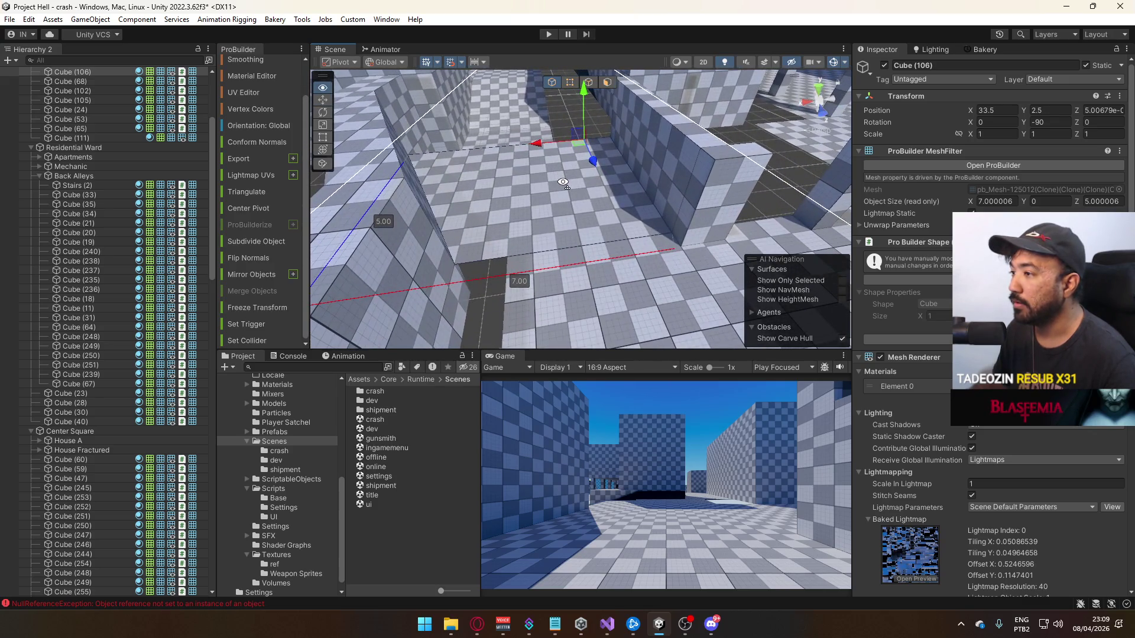
left_click(588, 84)
key("ctrl+j")
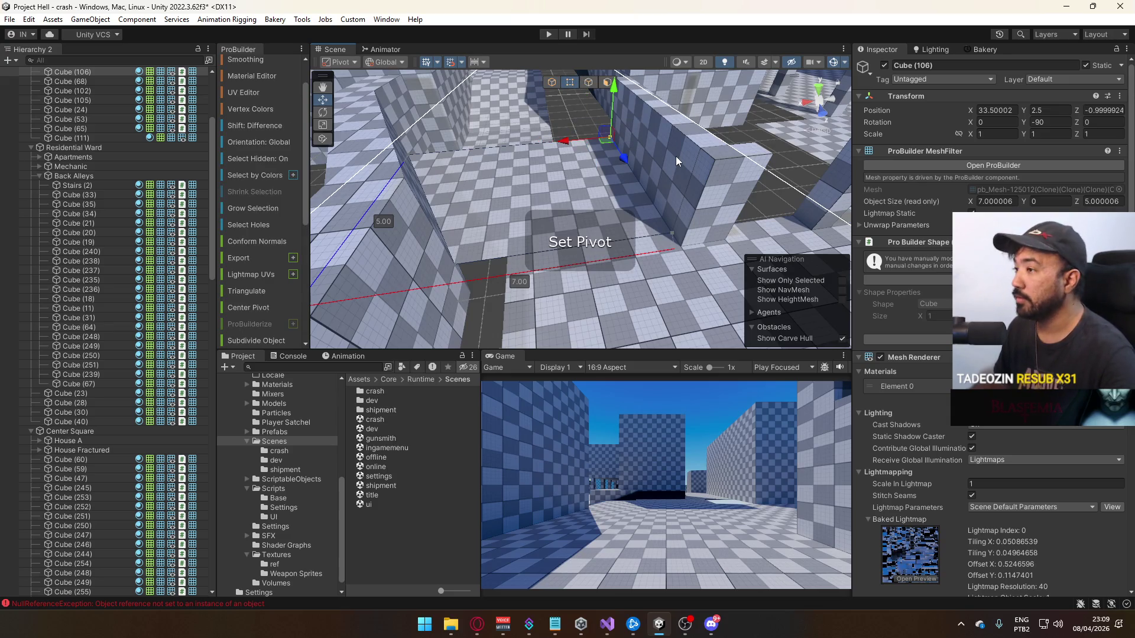
key("Escape")
mouse_move(574, 99)
left_mouse_down()
mouse_move(309, 184)
mouse_move(584, 234)
mouse_move(713, 214)
left_mouse_up()
Slide floor Cube (68)'s edge out to widen it to 8 units
left_click(583, 233)
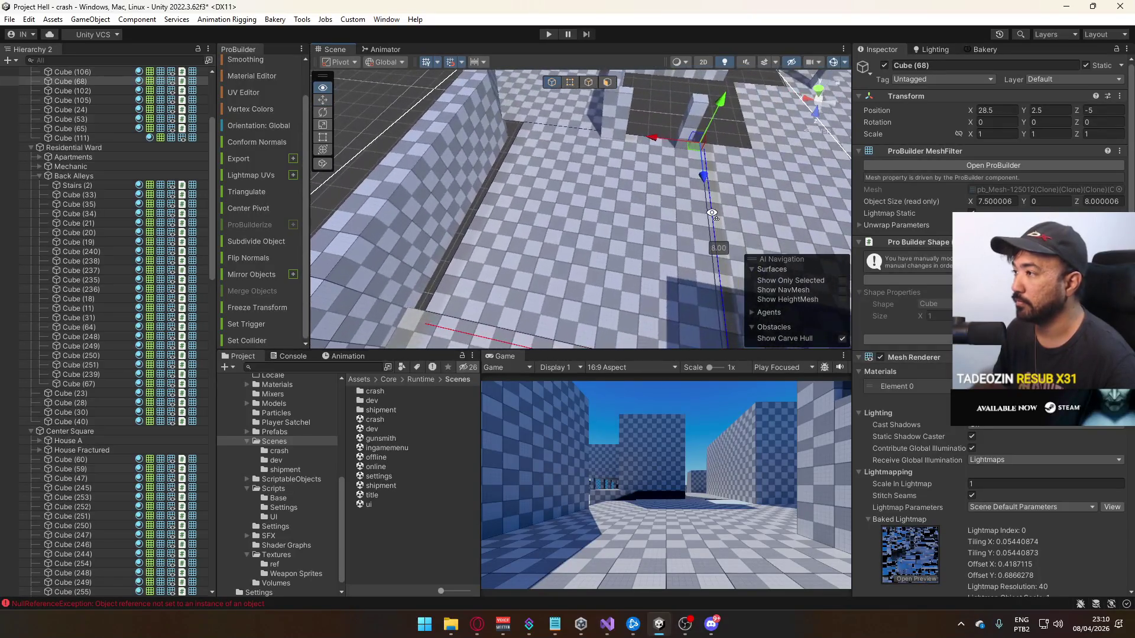
left_click(591, 83)
left_click_drag(447, 186, 432, 187)
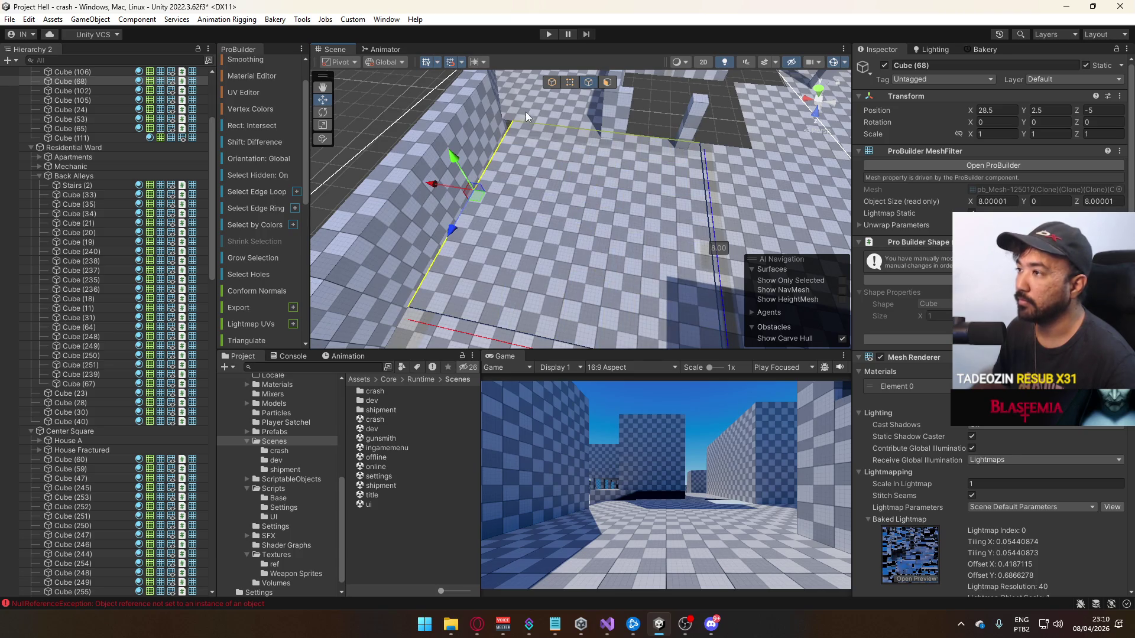
left_click(552, 82)
mouse_move(556, 86)
left_mouse_down()
mouse_move(577, 110)
mouse_move(532, 131)
mouse_move(588, 184)
mouse_move(394, 167)
mouse_move(508, 173)
left_mouse_up()
Stretch Cube (106)'s end vertices to widen it from 7 to 8.5, then frame Cube (111)
left_click(589, 185)
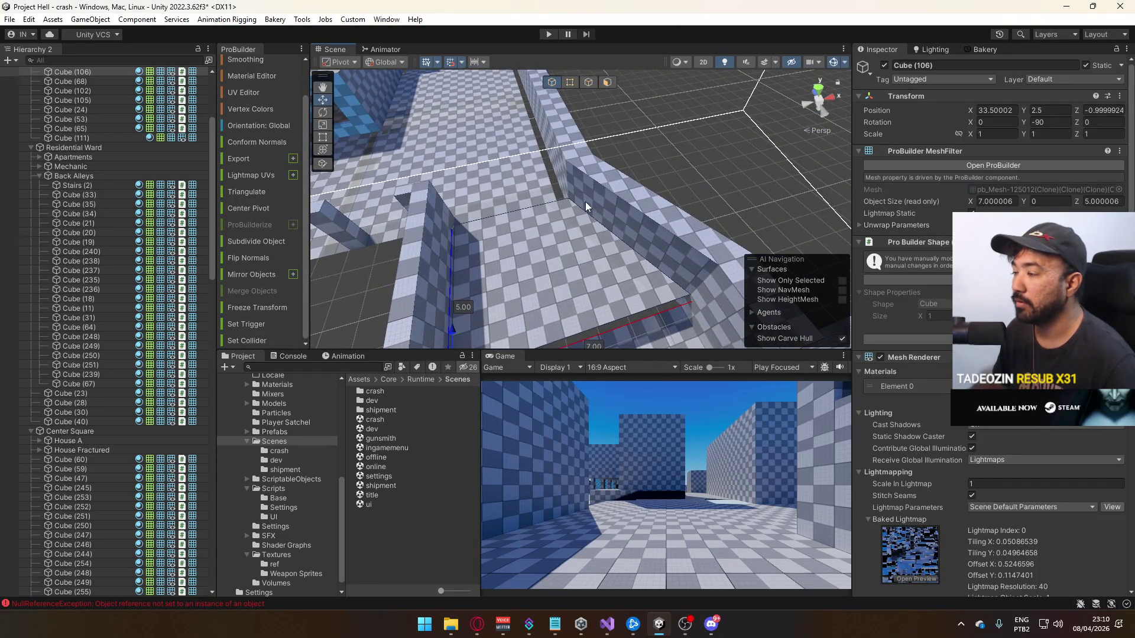
left_click(570, 83)
left_click(689, 299)
left_click_drag(726, 289, 714, 289)
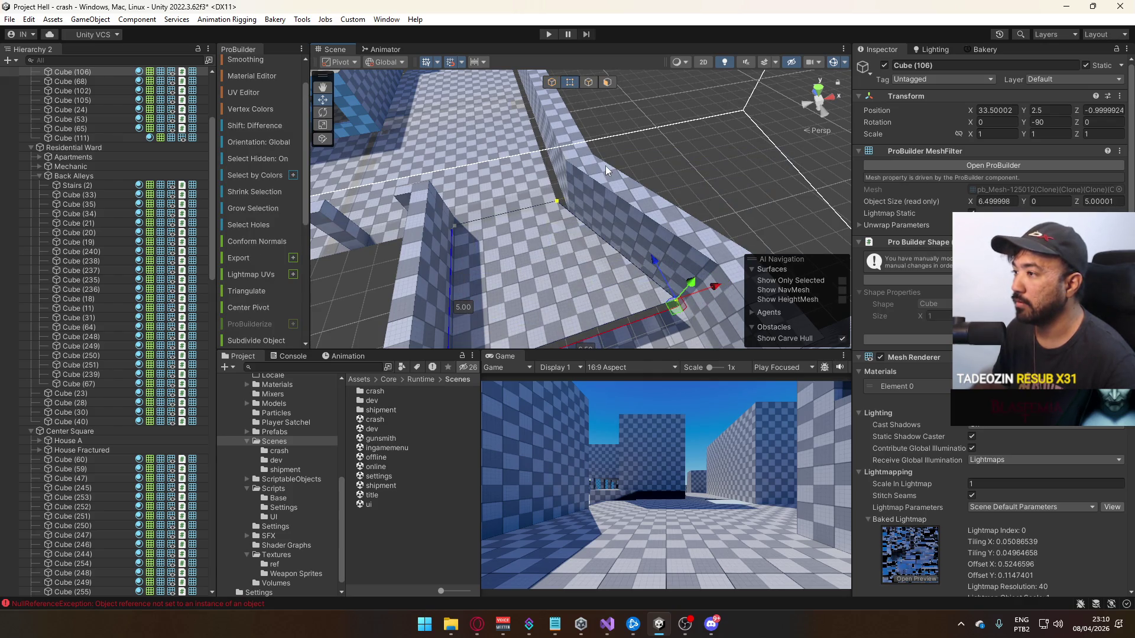
left_click(650, 134)
key("f")
mouse_move(649, 76)
left_mouse_down()
mouse_move(794, 105)
mouse_move(668, 116)
left_mouse_up()
Raise wall Cube (111) to Y 2.5 and move it back to Z 5.5
left_click(554, 85)
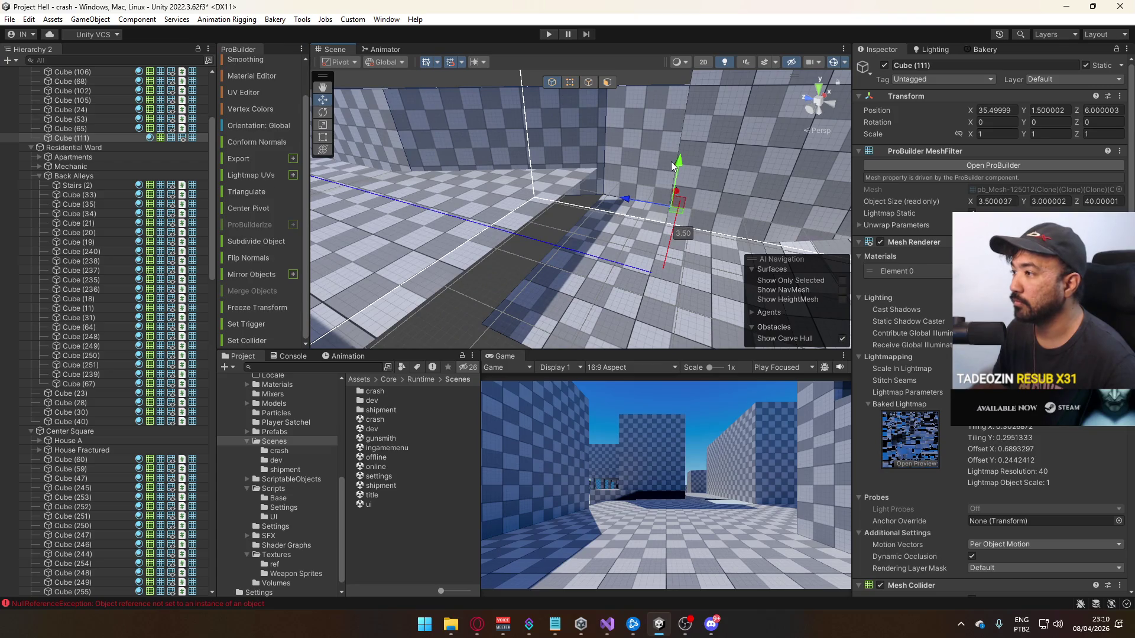
mouse_move(658, 172)
left_mouse_down()
mouse_move(662, 136)
mouse_move(593, 191)
left_mouse_up()
mouse_move(531, 207)
left_mouse_down()
mouse_move(570, 260)
mouse_move(641, 297)
mouse_move(670, 268)
left_mouse_up()
Re-pivot floor Cube (104) on a corner vertex and move it to 33.5, 2.5, 0
left_click(573, 262)
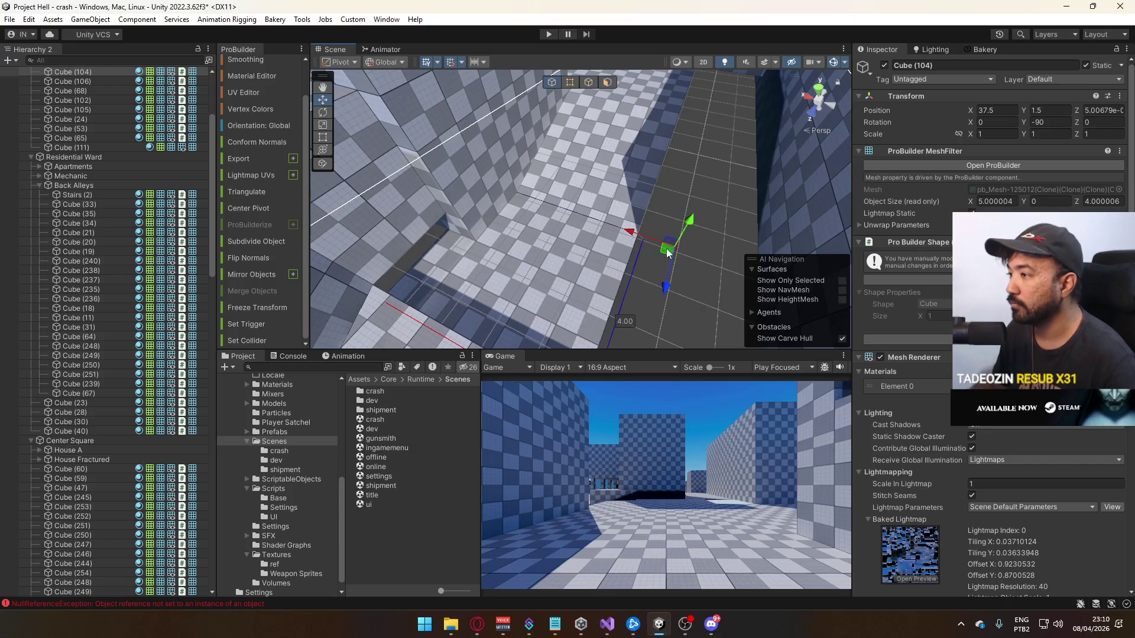
left_click(571, 82)
key("f")
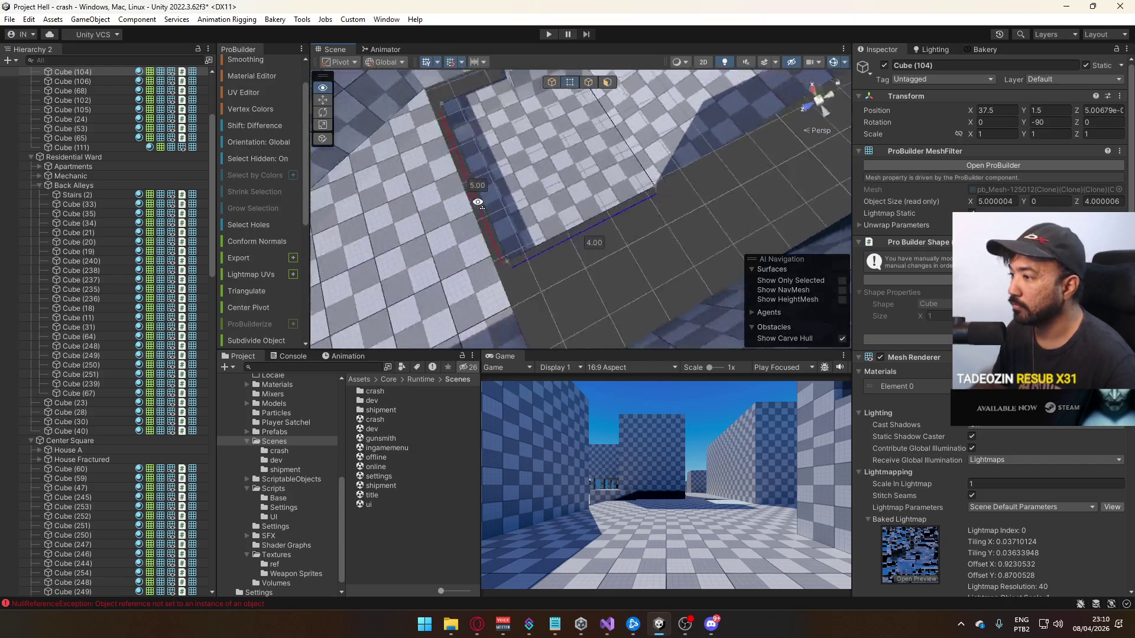
key("ctrl+j")
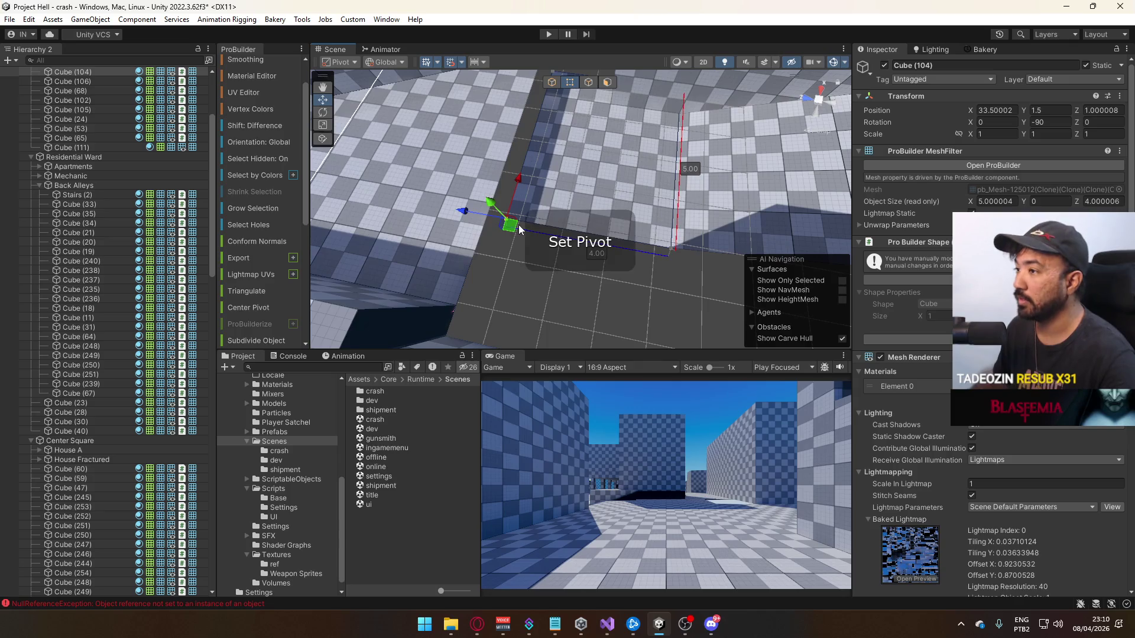
left_click(552, 82)
left_click_drag(555, 112, 673, 225)
left_click(673, 225)
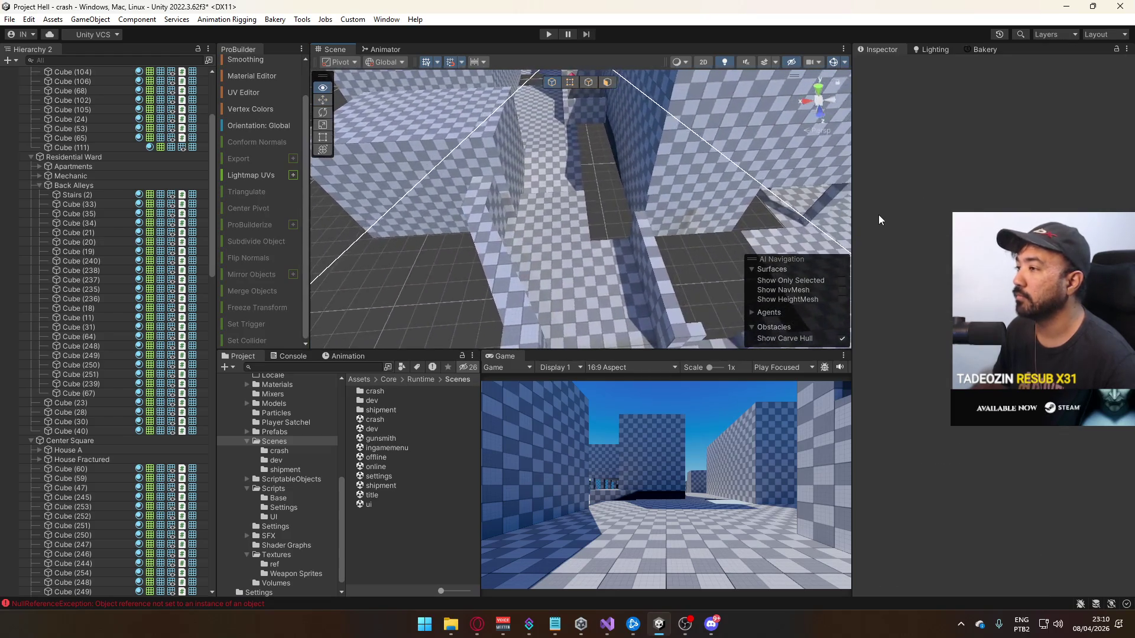
left_click(596, 239)
mouse_move(565, 257)
left_mouse_down()
mouse_move(613, 254)
mouse_move(581, 260)
mouse_move(541, 216)
left_mouse_up()
Raise Cube (255) to about Y 2.6 and reset its pivot
left_click(501, 162)
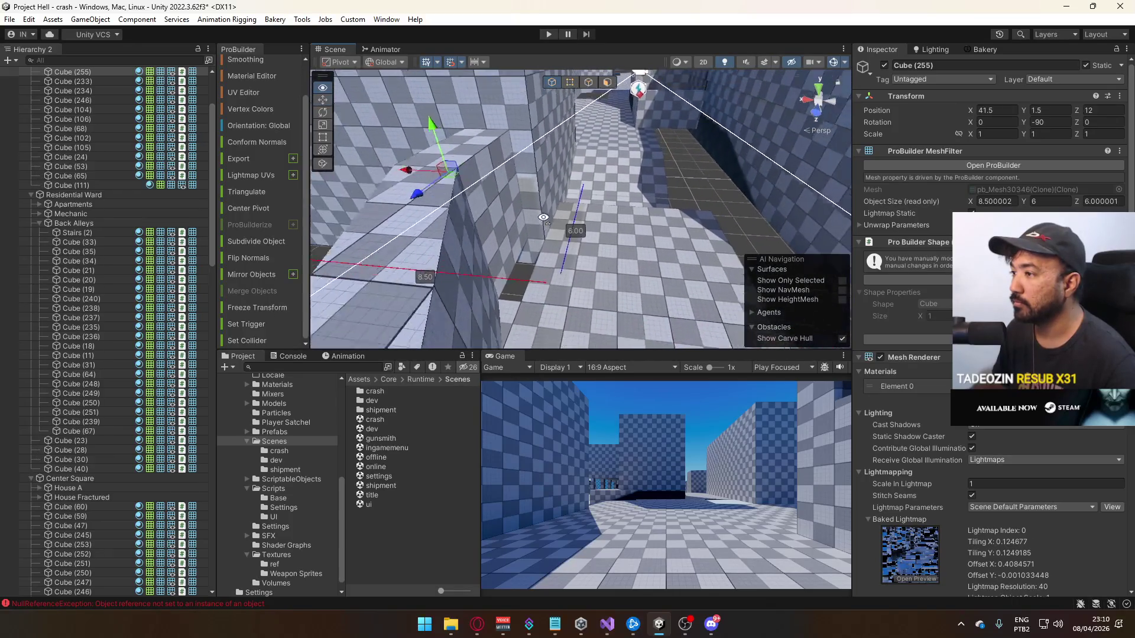
left_click_drag(474, 143, 470, 137)
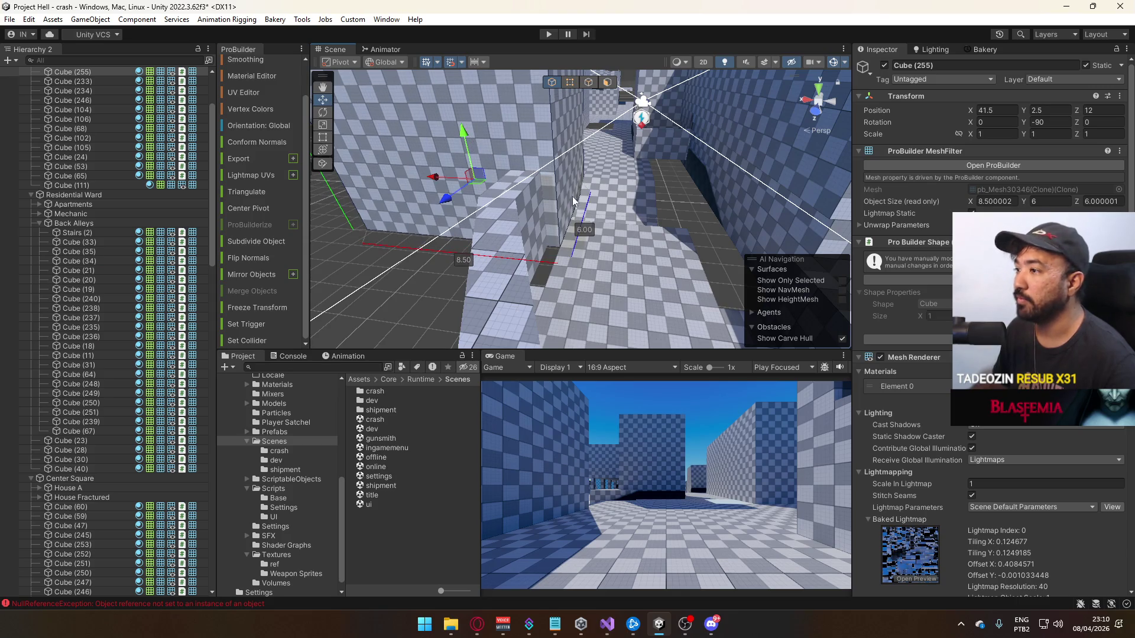
key("f")
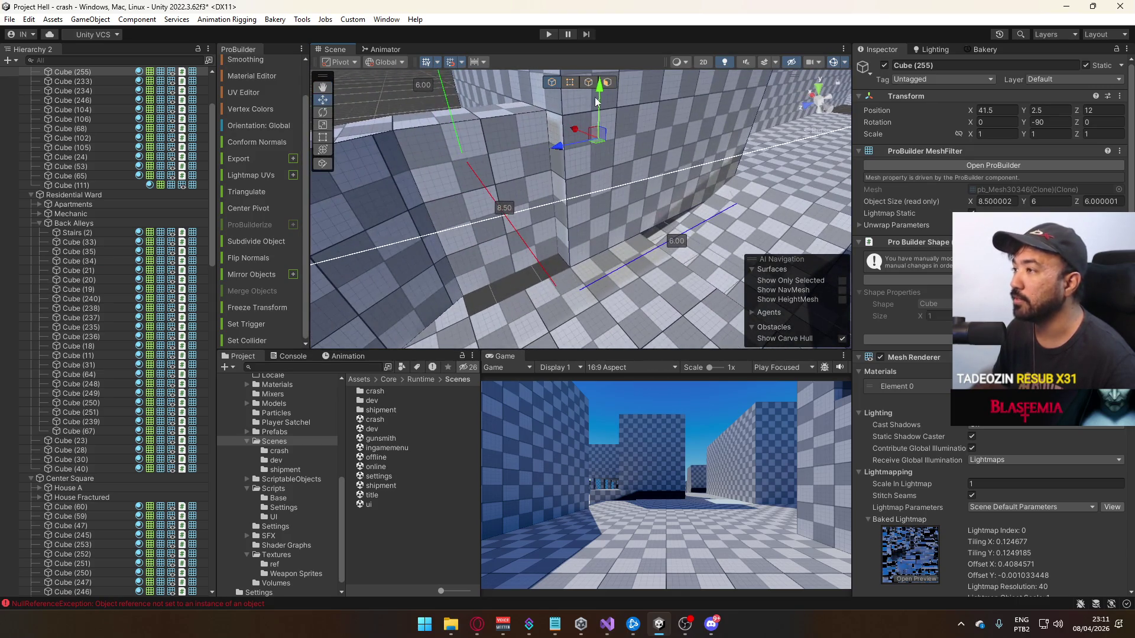
left_click(570, 83)
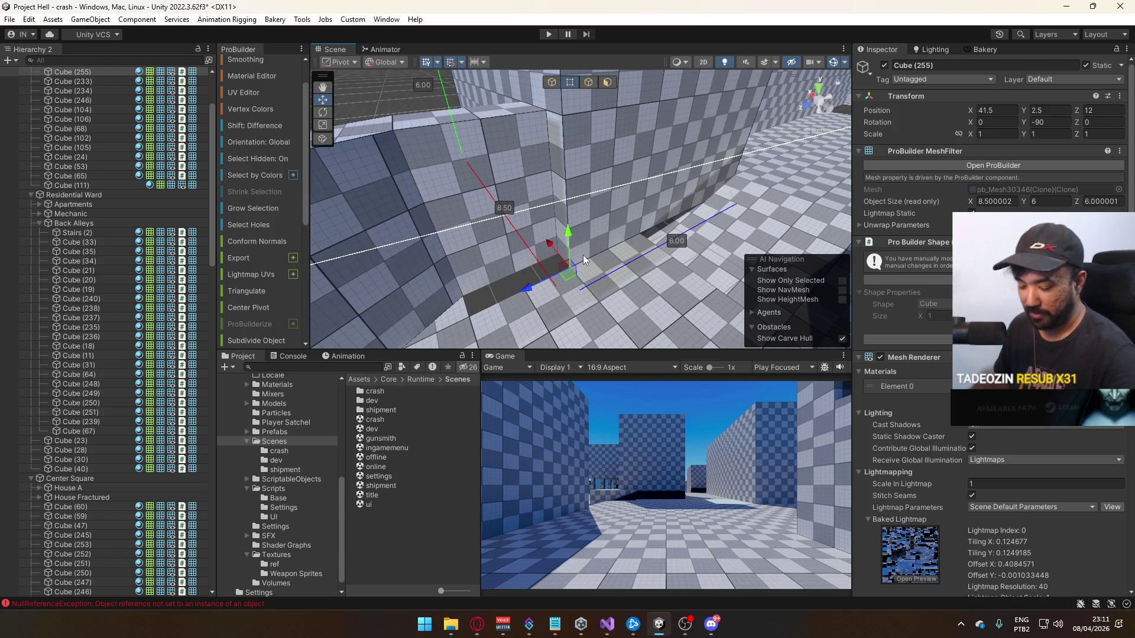
key("ctrl+j")
left_click(551, 82)
Drag an edge of Cube (104) to widen it from 5 to 5.5 units
left_click(615, 195)
key("f")
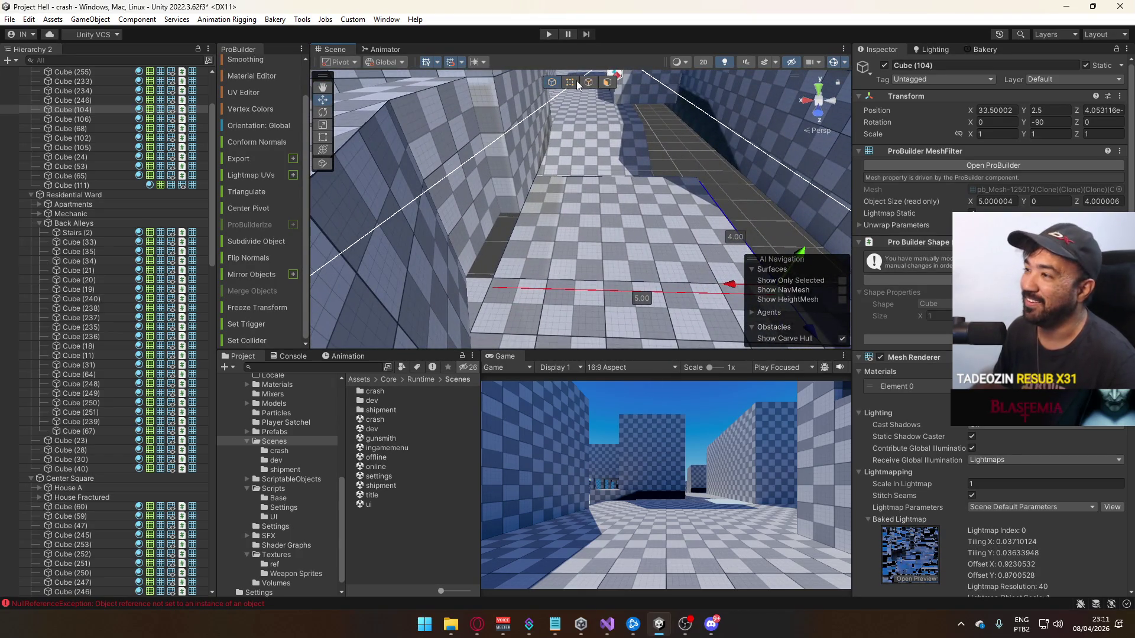
left_click(585, 87)
left_click_drag(477, 211, 462, 214)
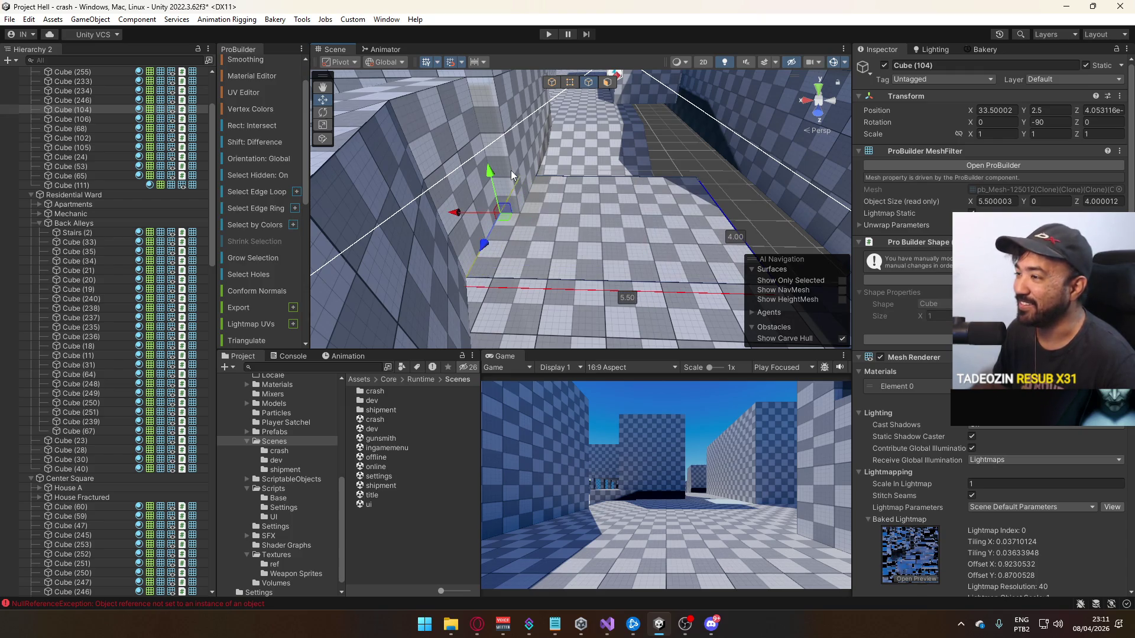
left_click(551, 82)
Move Cube (244) along X to 10
left_click(704, 159)
mouse_move(704, 159)
left_mouse_down()
mouse_move(716, 184)
mouse_move(582, 181)
mouse_move(618, 145)
mouse_move(570, 169)
mouse_move(573, 158)
mouse_move(639, 203)
left_mouse_up()
left_click(580, 182)
left_click(559, 156, "shift")
left_click(640, 203)
key("f")
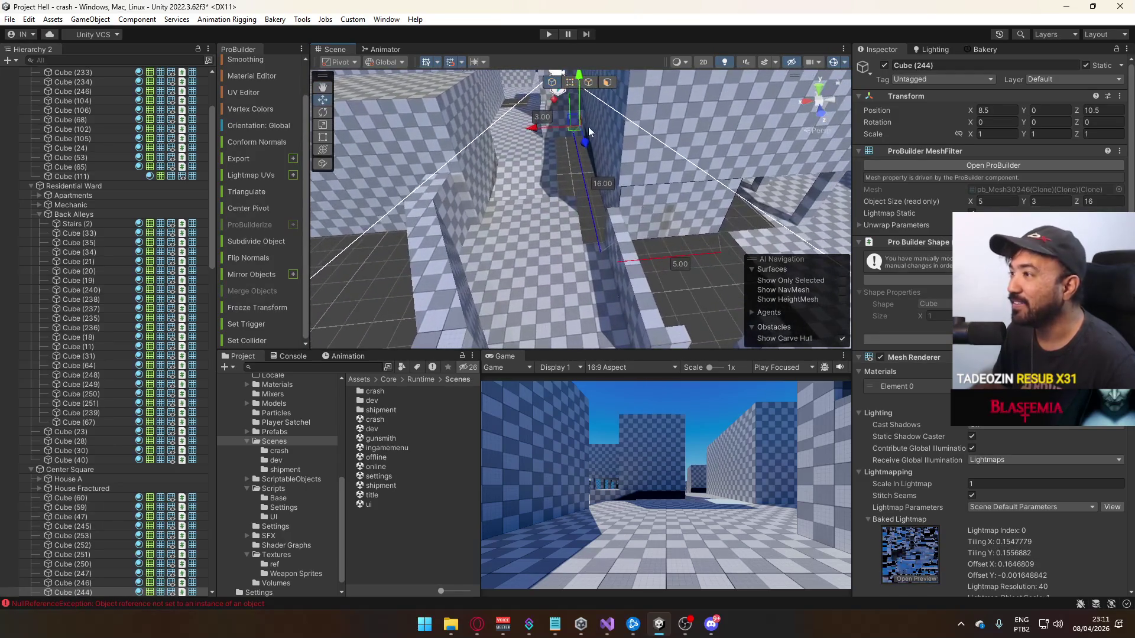
mouse_move(550, 132)
left_mouse_down()
mouse_move(521, 134)
mouse_move(625, 160)
mouse_move(613, 137)
left_mouse_up()
Move Cube (245) along X to 9.1, then select Cubes (37) and (245)
left_click(556, 150)
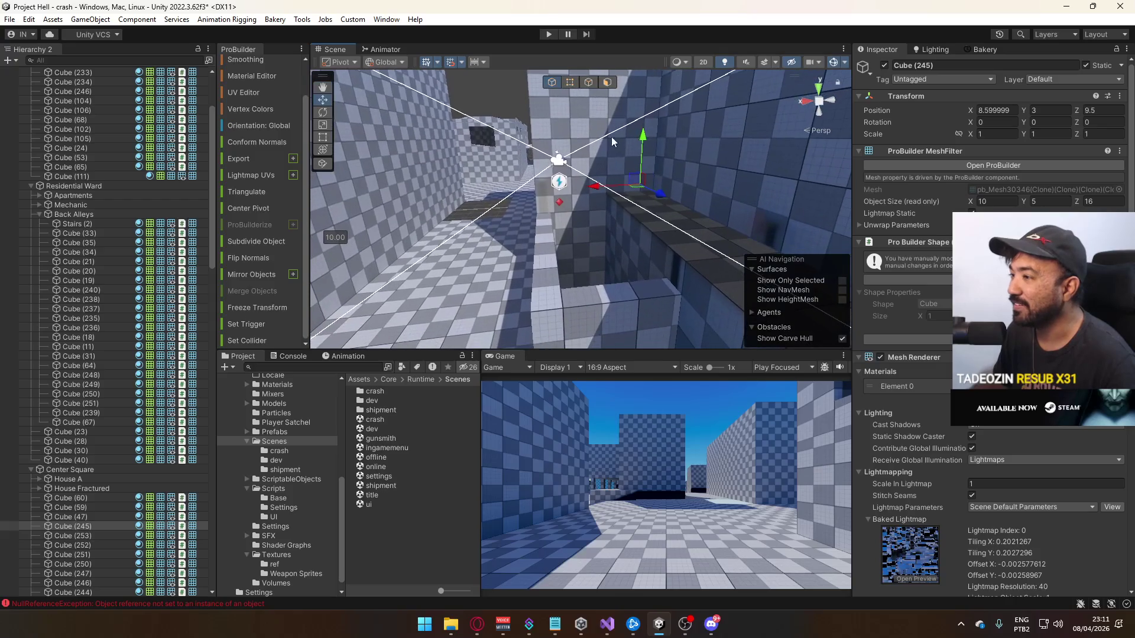
left_click_drag(598, 186, 578, 189)
left_click(693, 234)
mouse_move(693, 235)
left_mouse_down()
mouse_move(699, 287)
mouse_move(558, 276)
mouse_move(559, 314)
mouse_move(572, 234)
mouse_move(545, 268)
left_mouse_up()
left_click(558, 275)
left_click(571, 234)
left_click(547, 190, "shift")
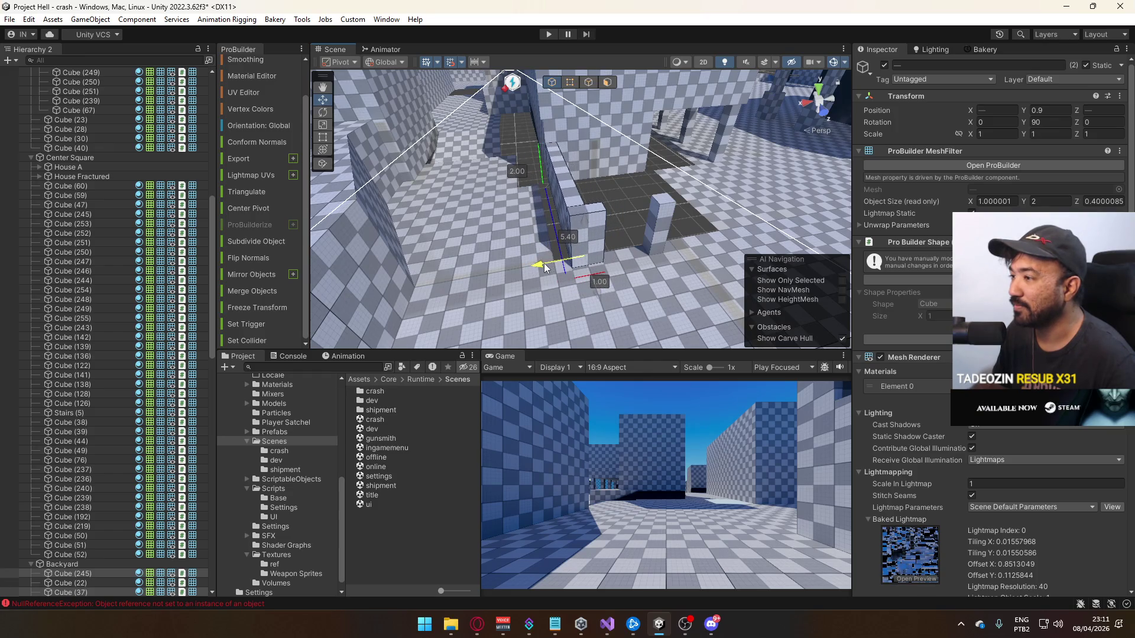
Reset Cube (68)'s pivot with Ctrl+J, keeping it at Z 3
left_click(663, 236)
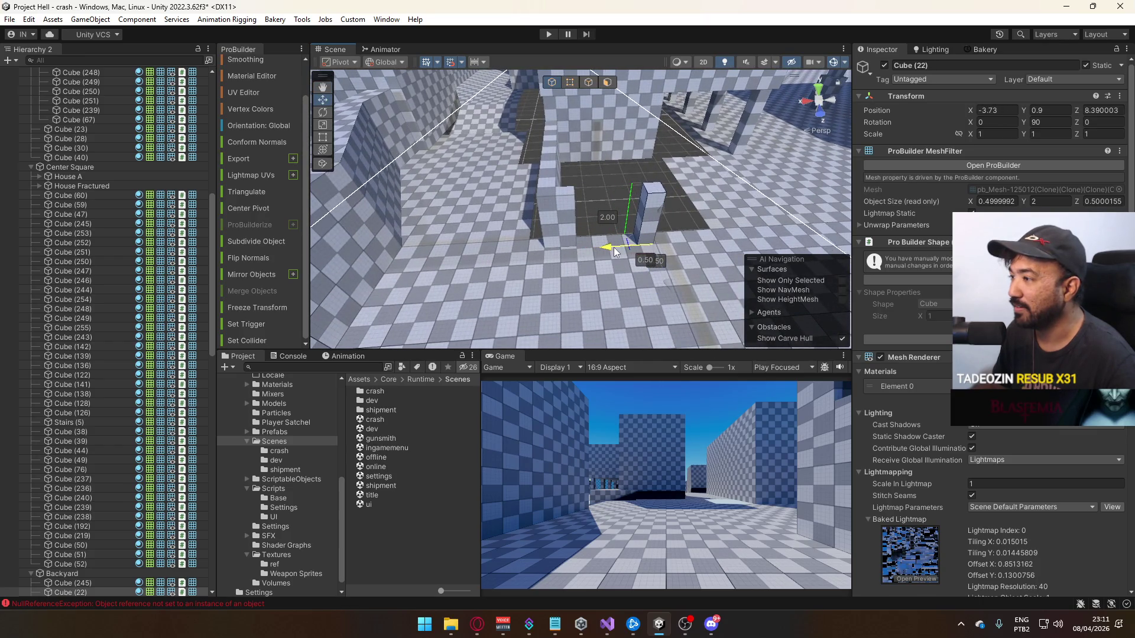
left_click(616, 251)
left_click_drag(616, 252, 490, 189)
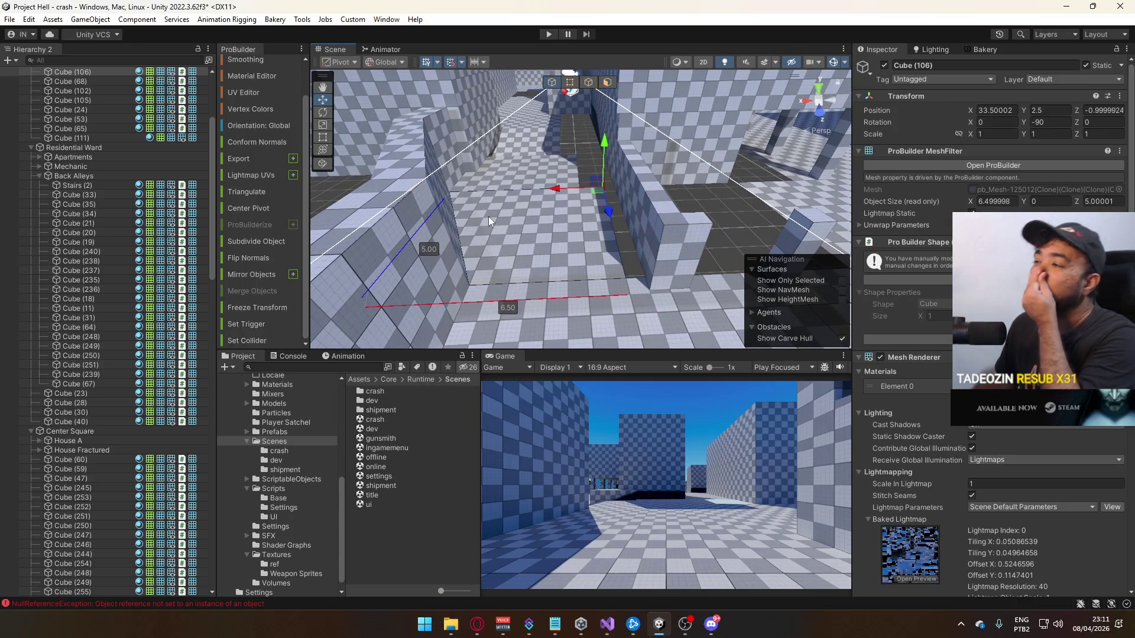
left_click(651, 208)
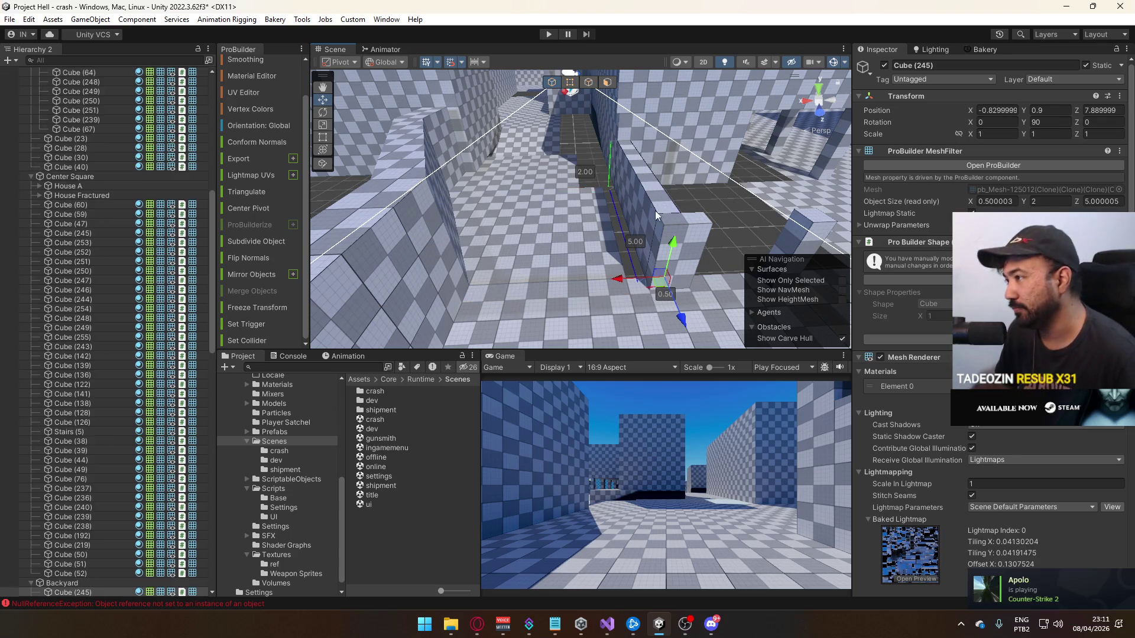
key("ctrl+j")
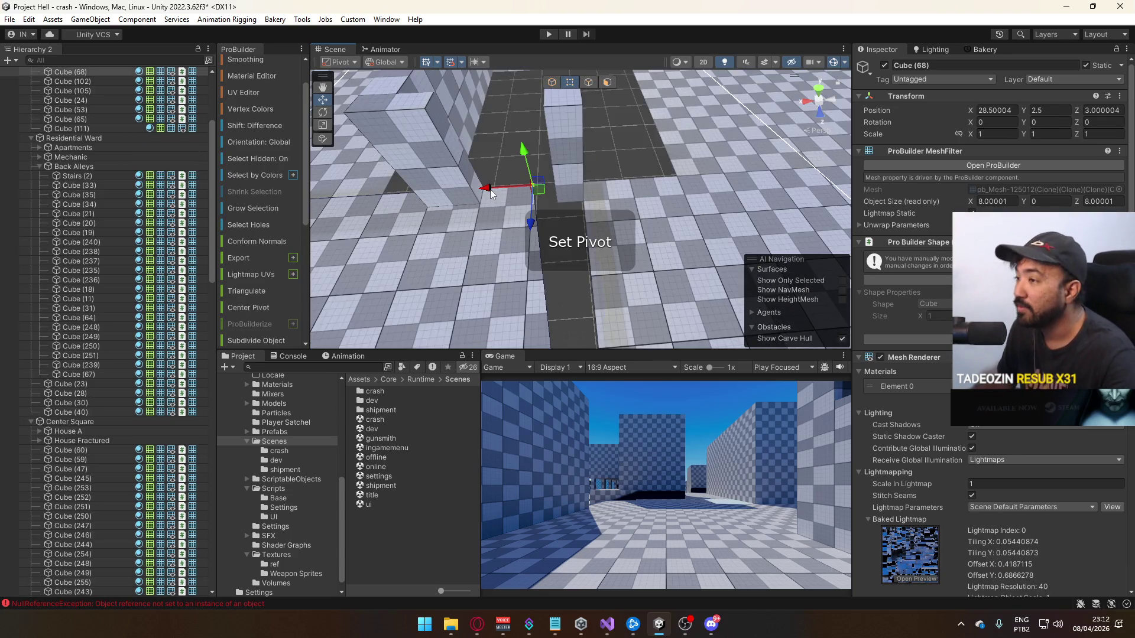
key("ctrl+z")
Select and frame the top face of the floor in face mode
left_click(607, 82)
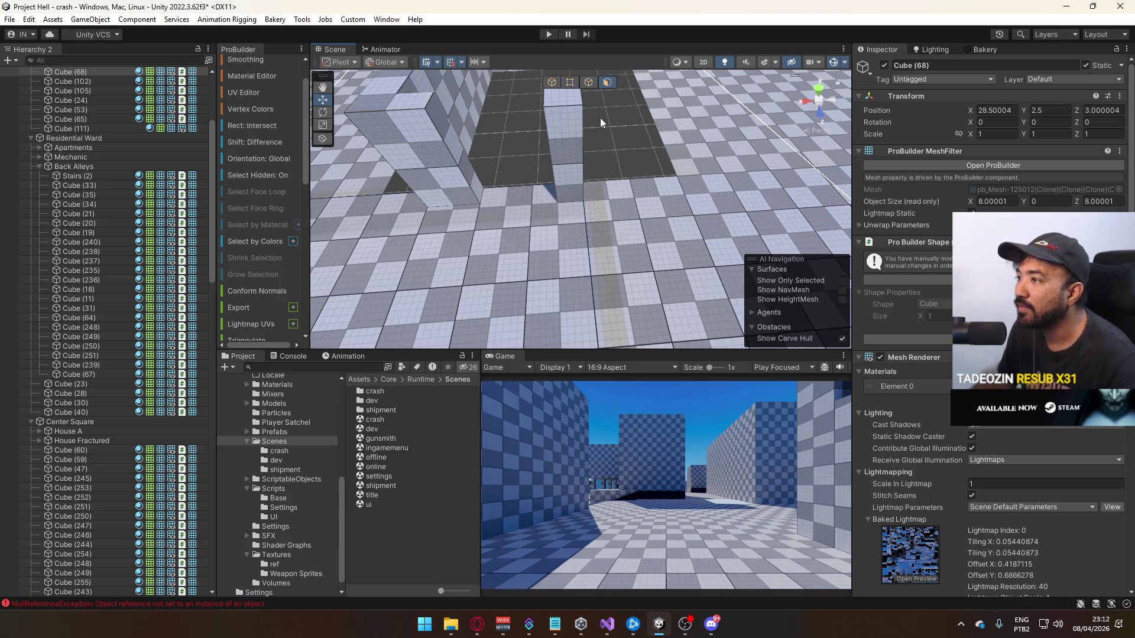
left_click(449, 260)
key("f")
left_click(246, 93)
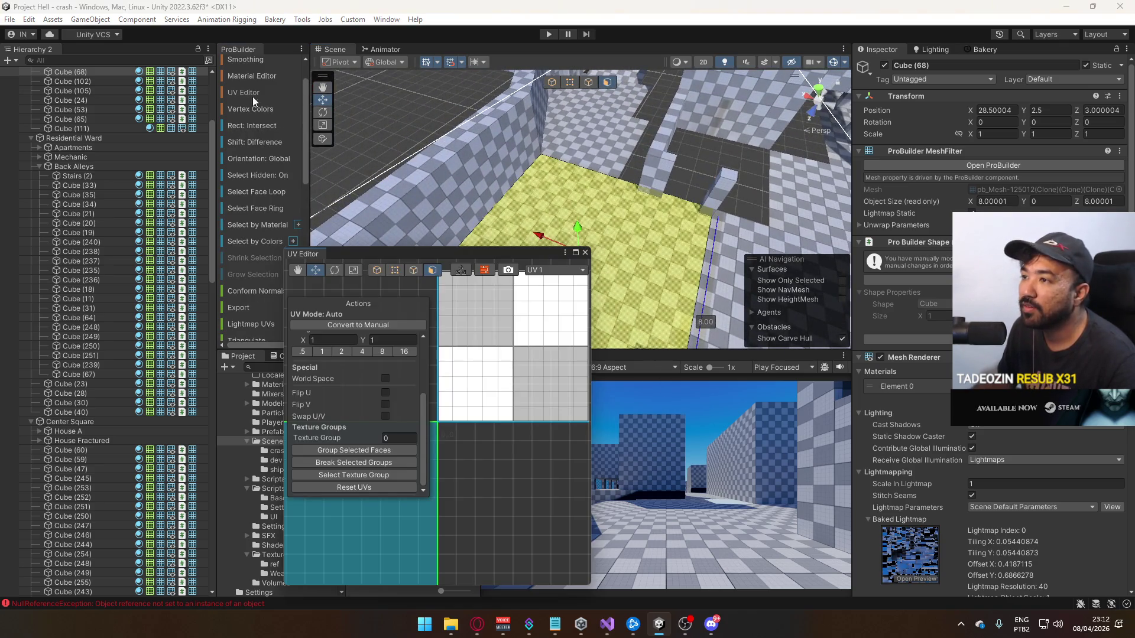
scroll(442, 376, "down", 2)
scroll(388, 392, "up", 5)
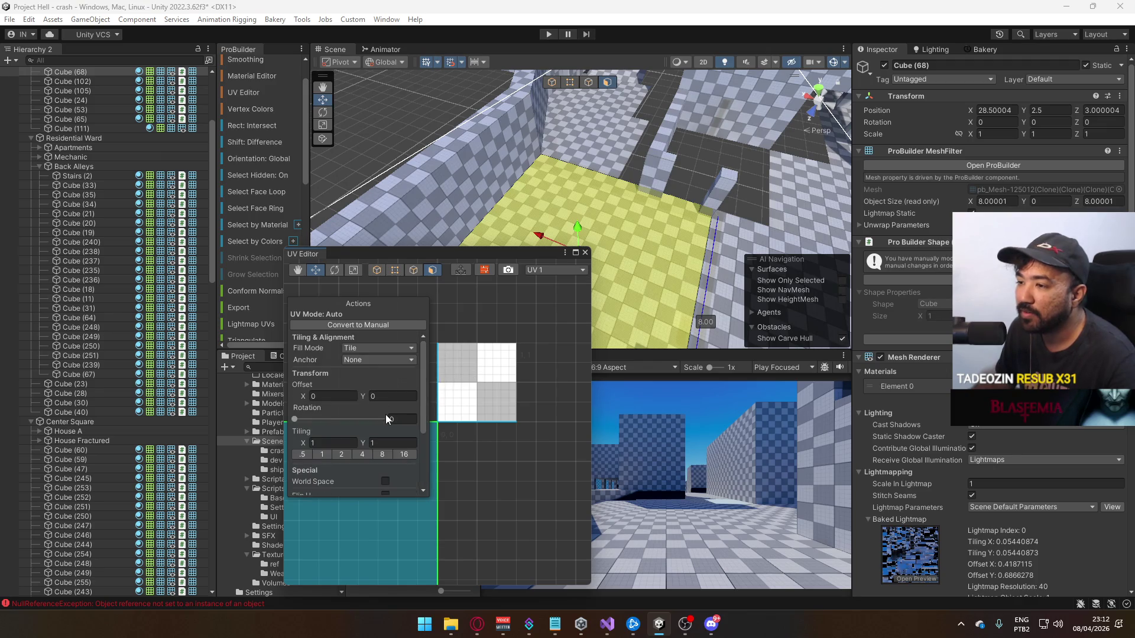
left_click(586, 253)
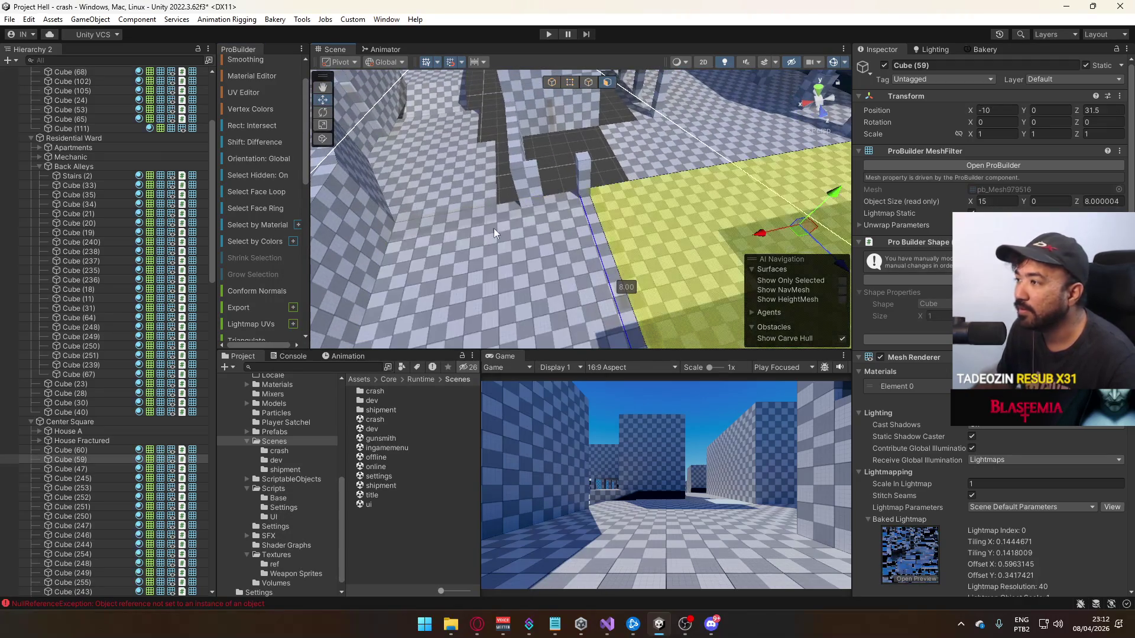
left_click(255, 93)
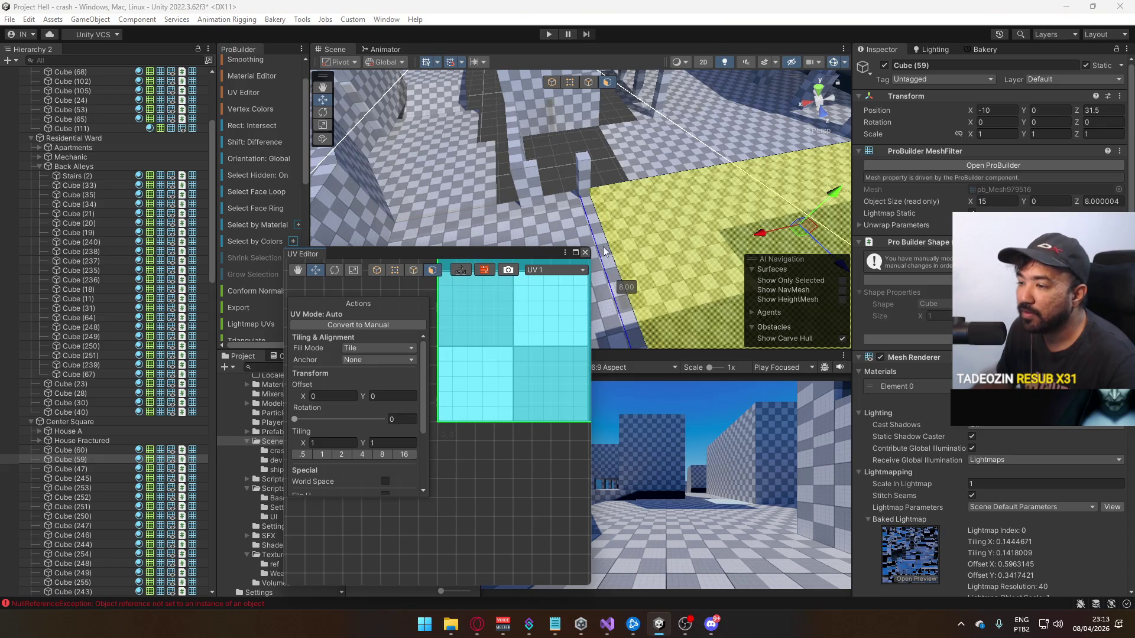
left_click(585, 253)
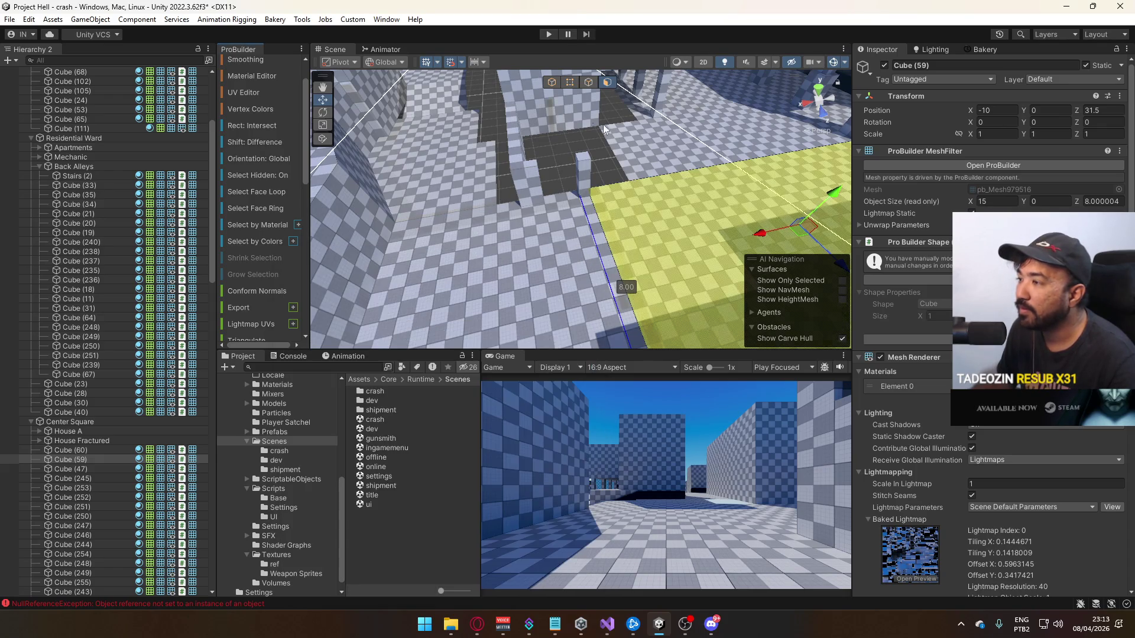
left_click(555, 86)
scroll(558, 165, "up", 5)
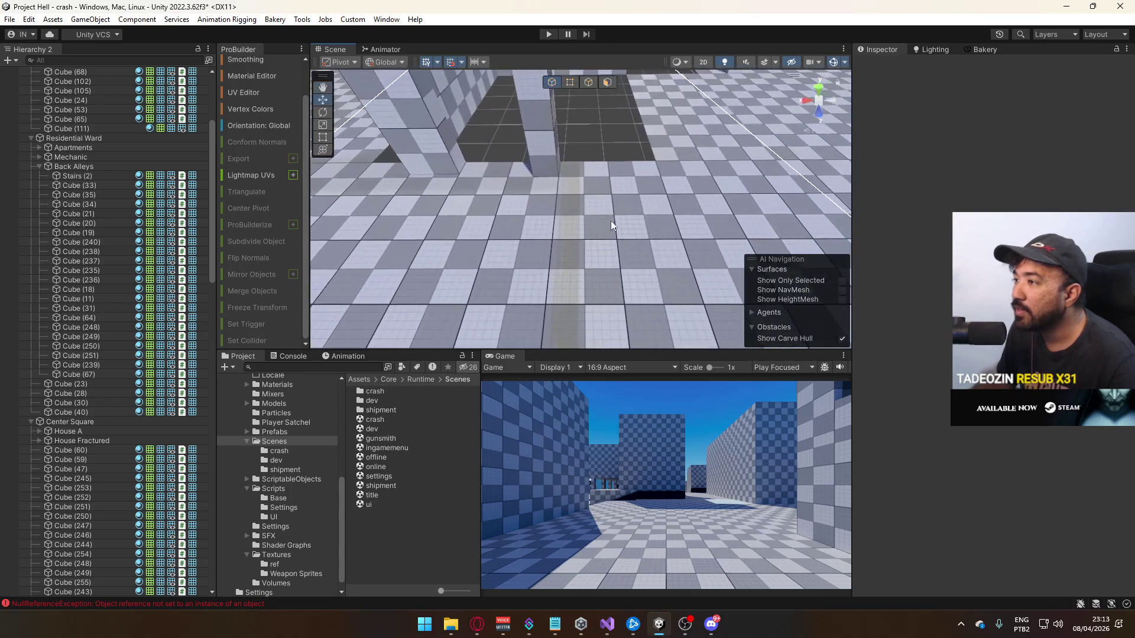
left_click(586, 219)
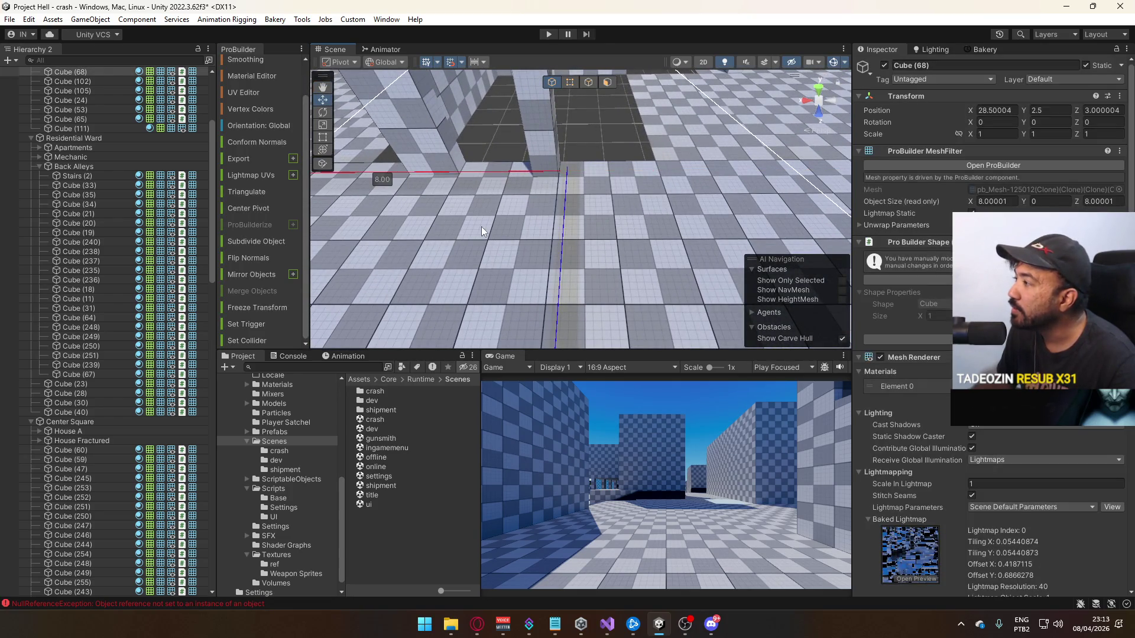
scroll(481, 226, "down", 3)
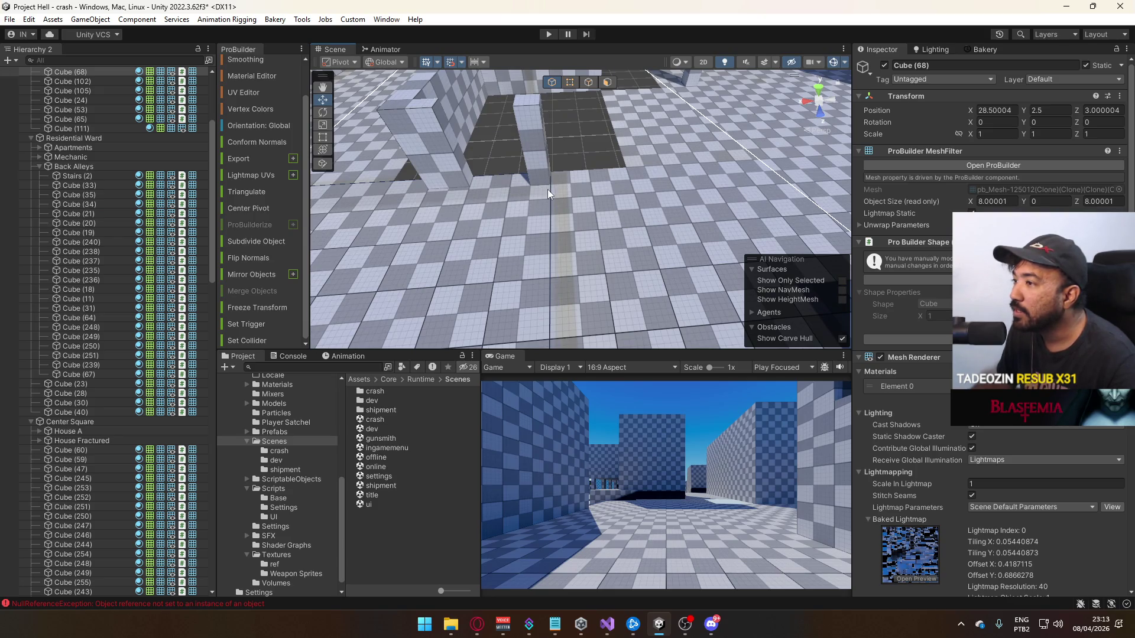
left_click_drag(540, 194, 698, 185)
Duplicate Cube (59) as Cube (61), remove it from Center Square, and slide it to X -5.7
left_click(698, 184)
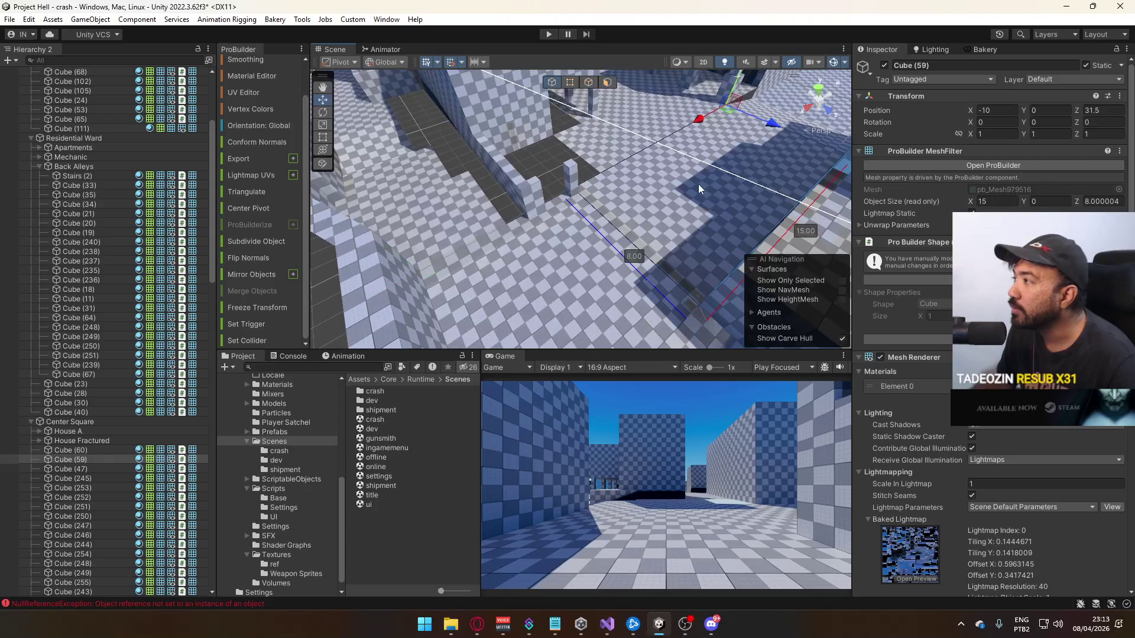
left_click(572, 232)
mouse_move(572, 231)
left_mouse_down()
mouse_move(603, 172)
mouse_move(427, 180)
mouse_move(749, 168)
left_mouse_up()
scroll(586, 204, "up", 3)
left_click(576, 171)
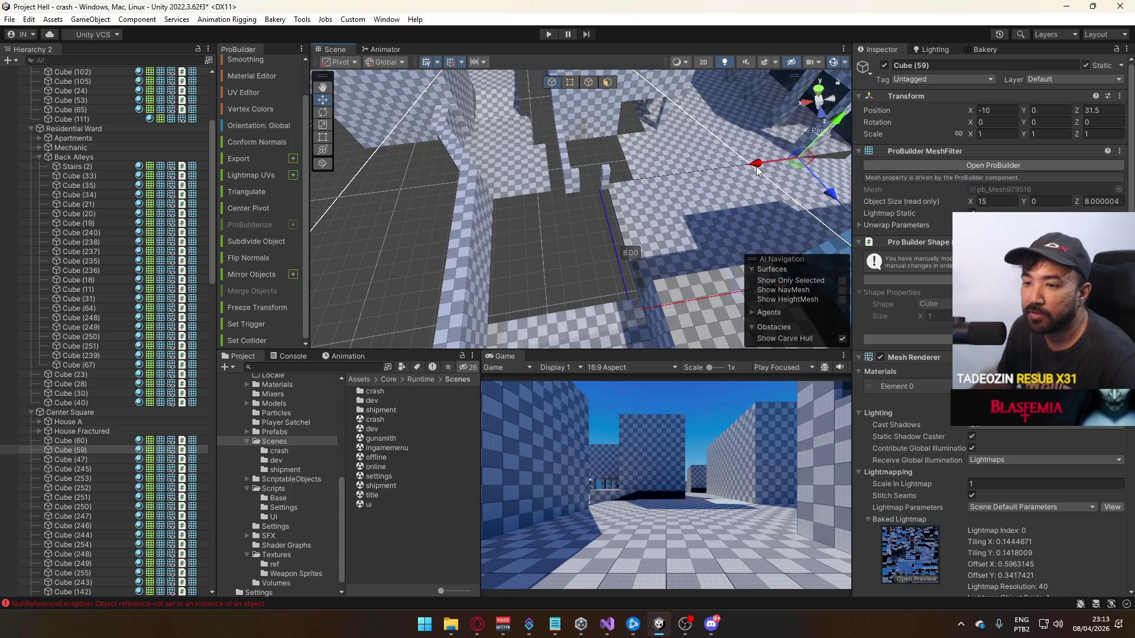
key("ctrl+d")
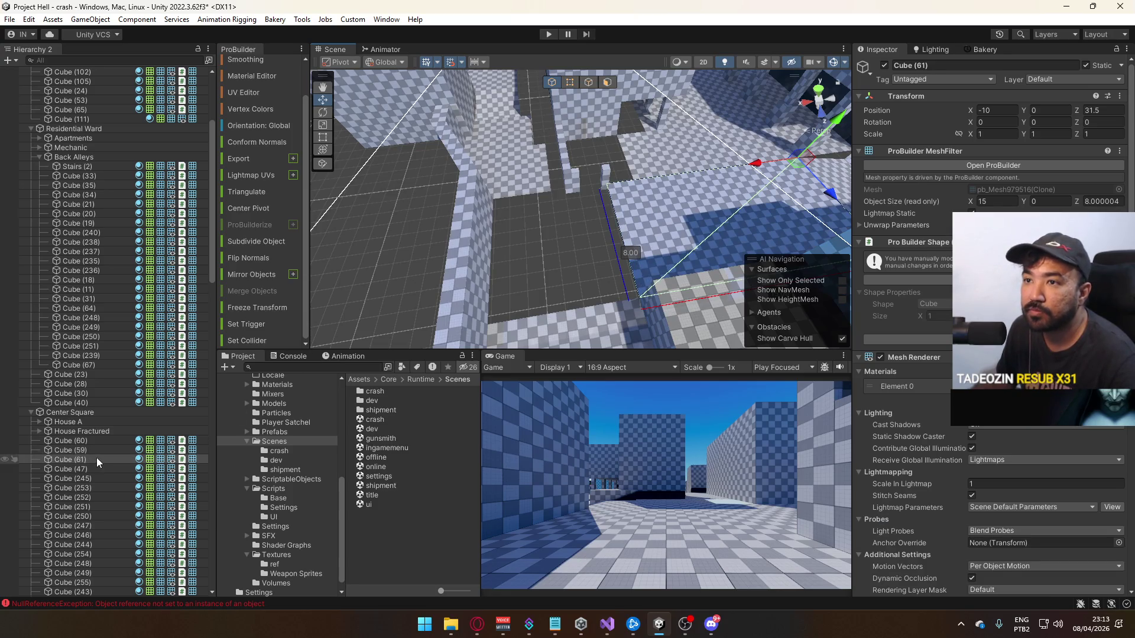
left_click_drag(85, 461, 95, 409)
mouse_move(757, 165)
left_mouse_down()
mouse_move(562, 189)
mouse_move(561, 201)
mouse_move(539, 182)
mouse_move(542, 192)
left_mouse_up()
Narrow Cube (61) from 15 to 8 wide and delete Cube (65)
mouse_move(552, 198)
left_mouse_down()
mouse_move(558, 243)
mouse_move(519, 130)
left_mouse_up()
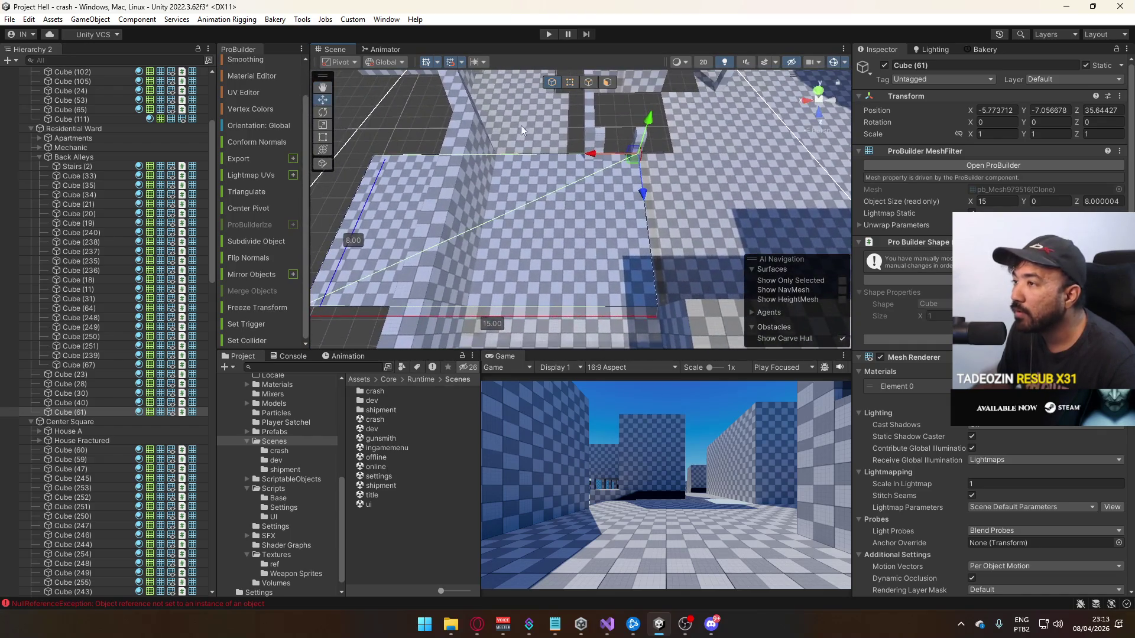
left_click(570, 82)
key("f")
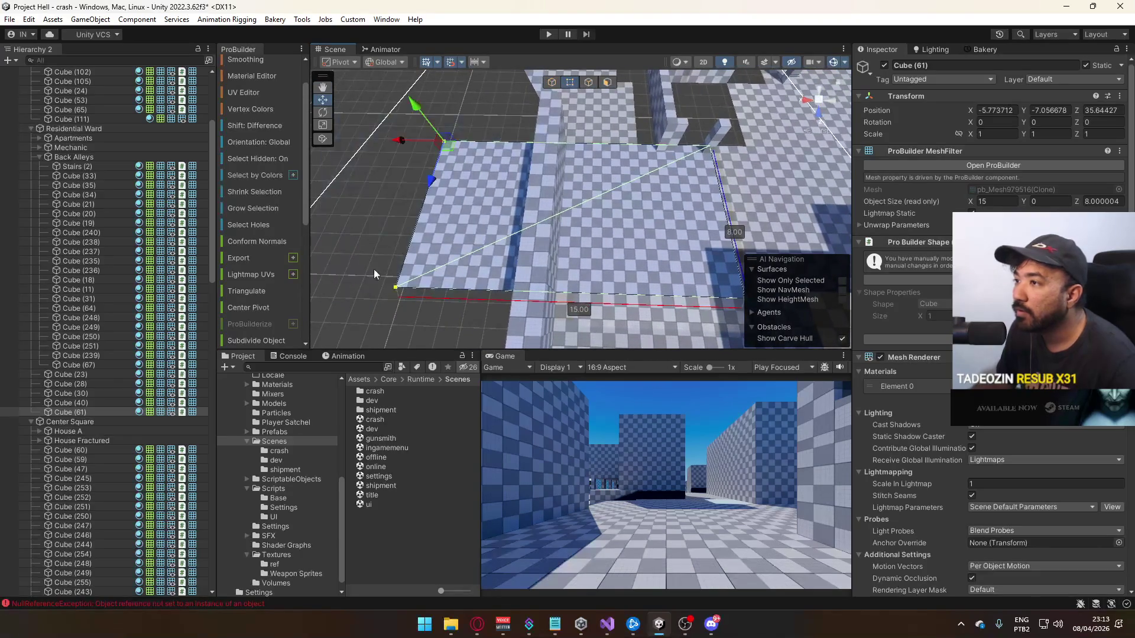
mouse_move(411, 146)
left_mouse_down()
mouse_move(530, 153)
mouse_move(660, 226)
mouse_move(648, 228)
left_mouse_up()
left_click(661, 226)
key("Delete")
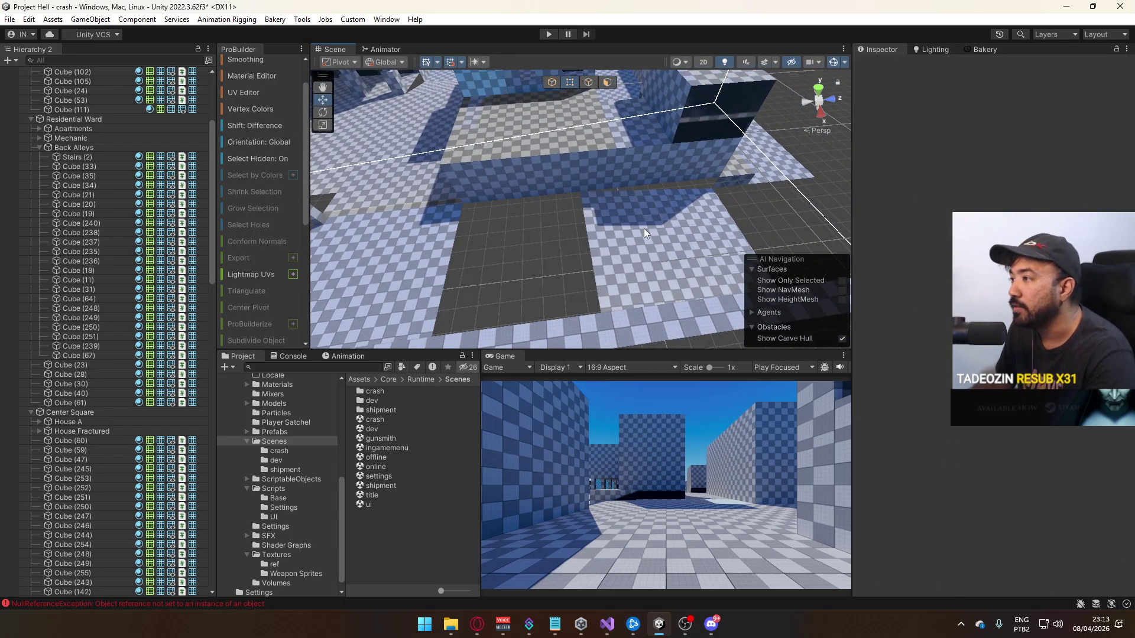
Extrude an edge of Cube (61) to lengthen it to 15 units
left_click(451, 234)
left_click(590, 83)
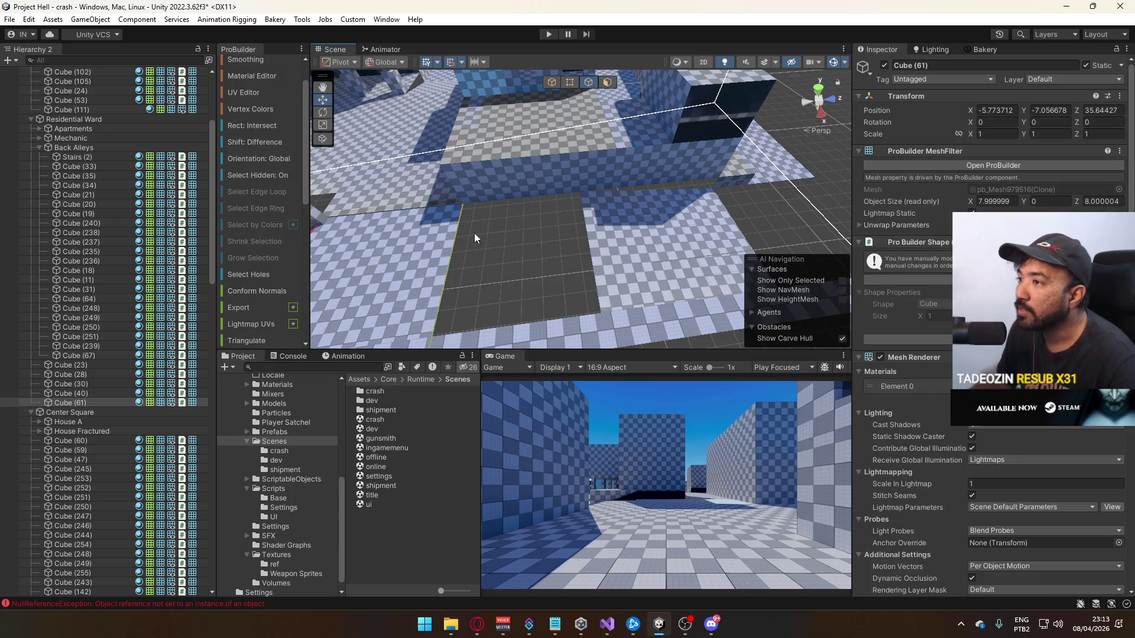
left_click(498, 233)
mouse_move(512, 239)
left_mouse_down()
mouse_move(659, 243)
mouse_move(721, 230)
mouse_move(649, 190)
mouse_move(470, 221)
mouse_move(543, 210)
mouse_move(499, 240)
mouse_move(357, 263)
mouse_move(698, 260)
mouse_move(567, 209)
mouse_move(587, 207)
mouse_move(589, 176)
mouse_move(618, 272)
mouse_move(619, 160)
left_mouse_up()
left_click(650, 190)
left_click(619, 159)
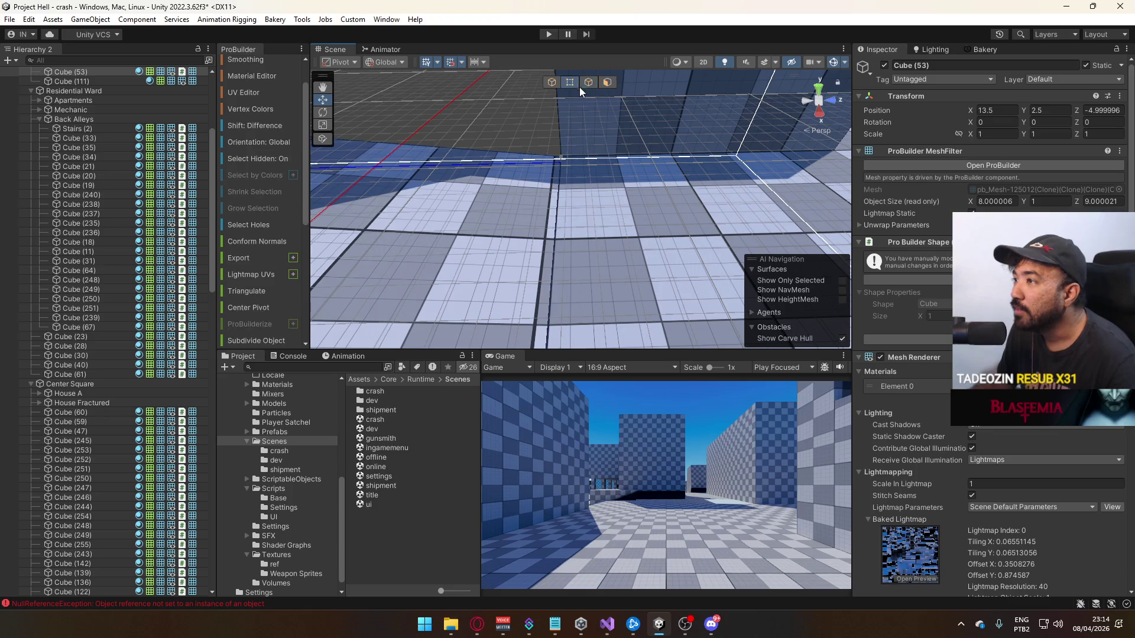
Stretch Cube (53) to 9 units deep in vertex mode
left_click(578, 85)
mouse_move(578, 85)
left_mouse_down()
mouse_move(336, 200)
mouse_move(605, 204)
mouse_move(452, 186)
left_mouse_up()
left_click_drag(315, 216, 322, 212)
mouse_move(413, 213)
left_mouse_down()
mouse_move(704, 219)
mouse_move(623, 218)
left_mouse_up()
Pull in the end of the corridor floor slab Cube (62) so it measures 33 units
left_click(623, 218)
key("f")
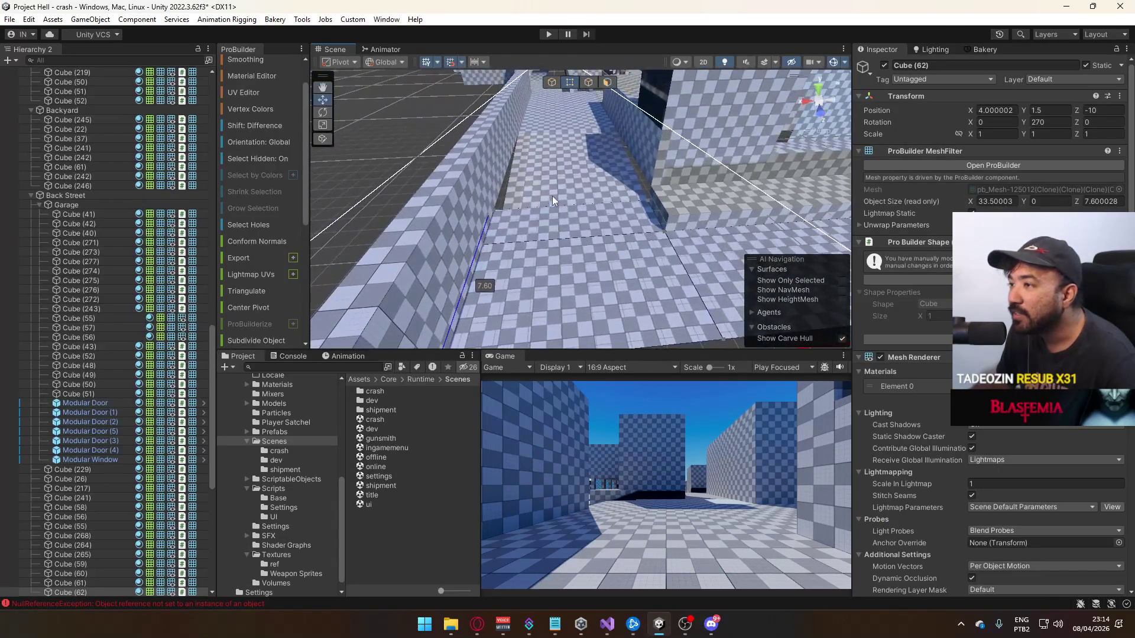
mouse_move(593, 189)
left_mouse_down()
mouse_move(586, 136)
mouse_move(561, 202)
mouse_move(325, 235)
mouse_move(649, 224)
left_mouse_up()
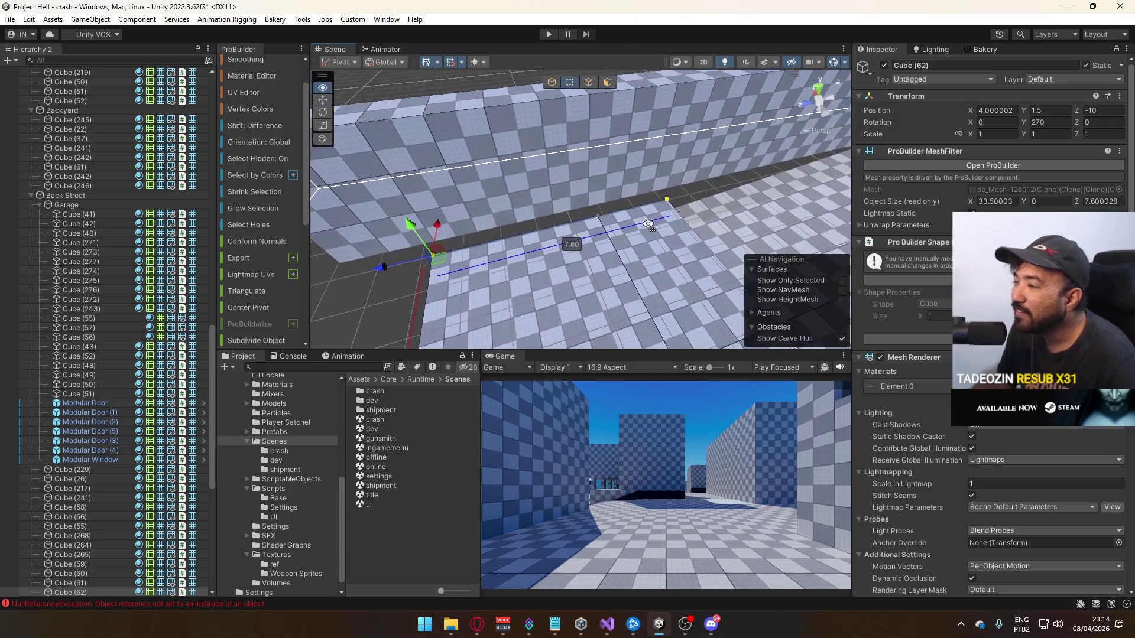
mouse_move(587, 197)
left_mouse_down()
mouse_move(615, 207)
mouse_move(725, 188)
mouse_move(746, 126)
mouse_move(680, 154)
mouse_move(498, 179)
mouse_move(732, 225)
left_mouse_up()
Reset the pivot of floor block Cube (53)
left_click(622, 207)
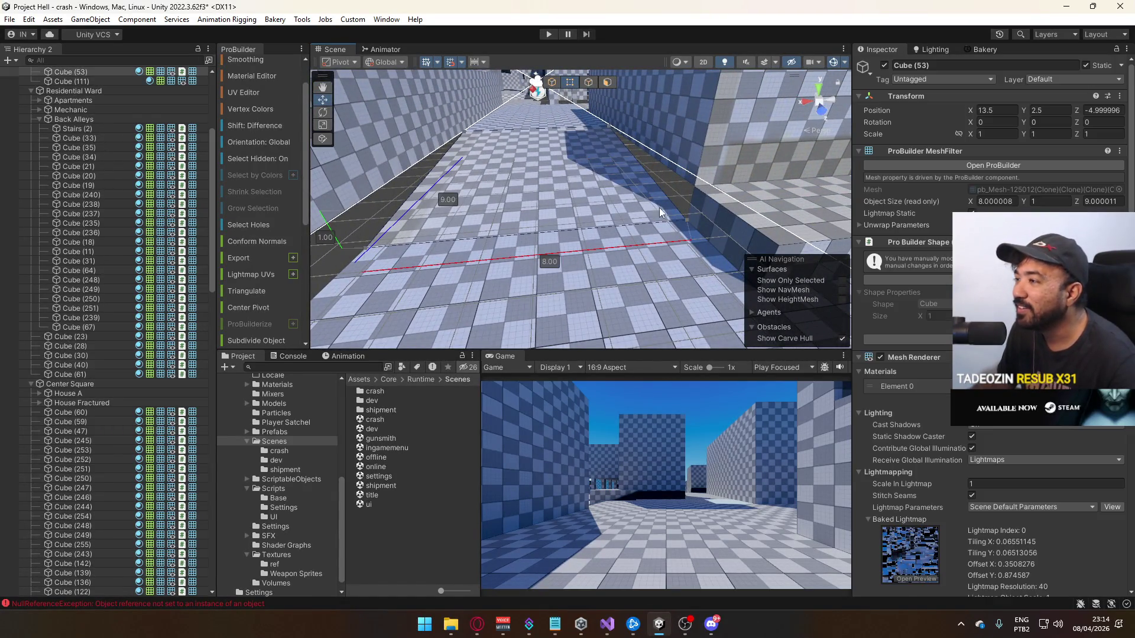
key("ctrl+j")
mouse_move(598, 226)
left_mouse_down()
mouse_move(798, 235)
mouse_move(862, 253)
left_mouse_up()
scroll(767, 233, "down", 10)
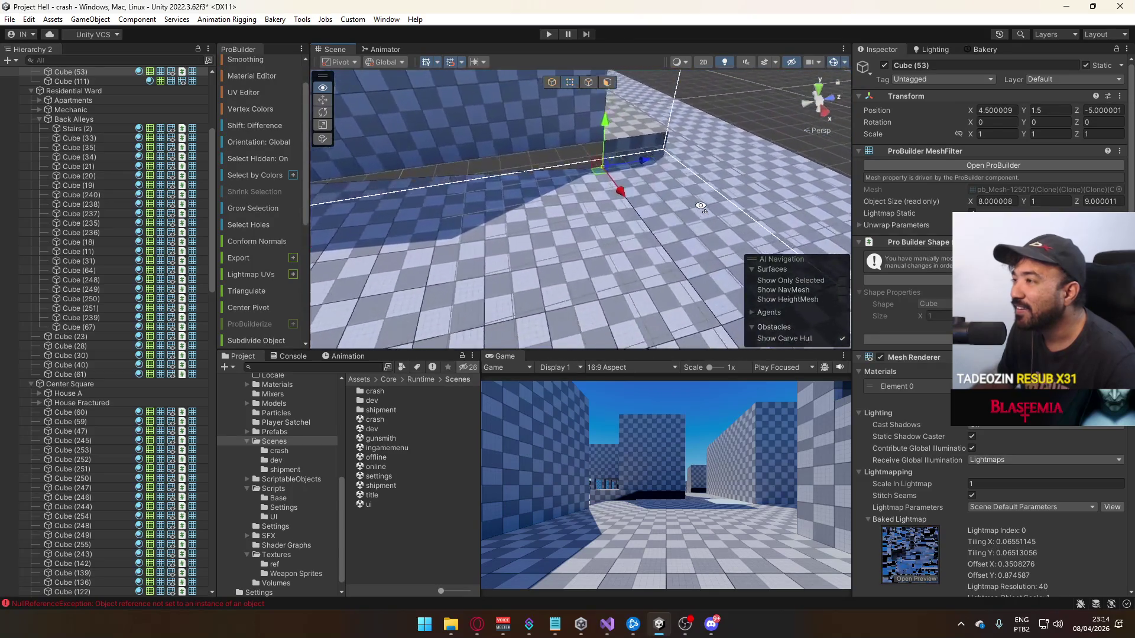
left_click(531, 99)
mouse_move(530, 99)
left_mouse_down()
mouse_move(459, 118)
mouse_move(516, 154)
left_mouse_up()
Check floor Cubes (62), (53) and (61), ending on wall block Cube (106)
left_click(500, 178)
scroll(497, 179, "down", 3)
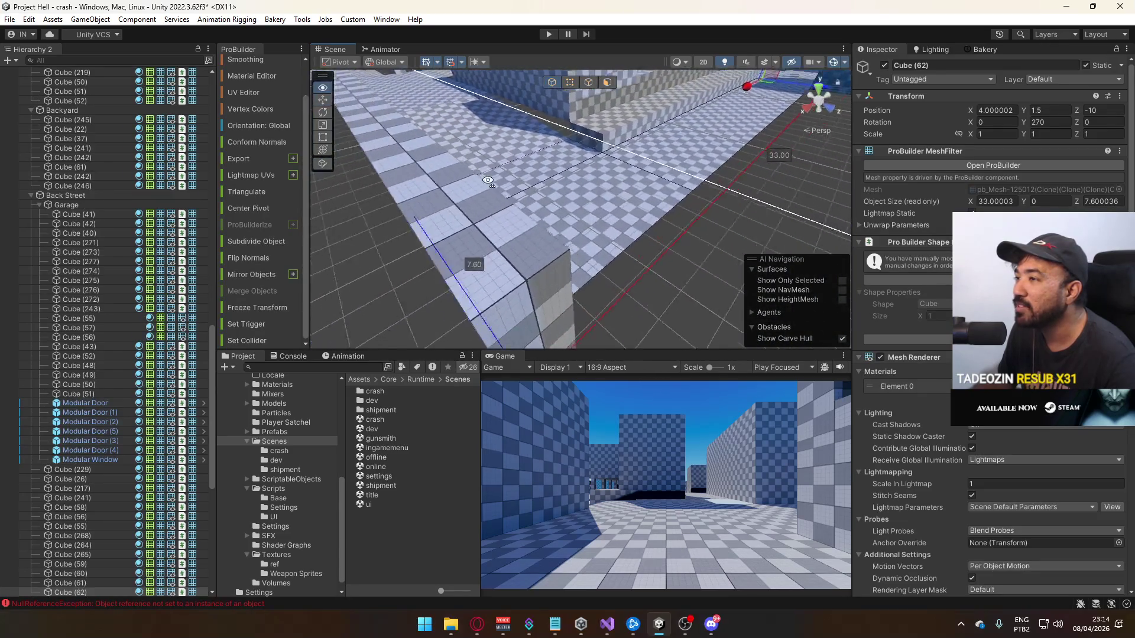
left_click(509, 145)
mouse_move(509, 145)
left_mouse_down()
mouse_move(659, 151)
mouse_move(531, 147)
mouse_move(587, 185)
mouse_move(579, 219)
mouse_move(466, 247)
mouse_move(555, 132)
mouse_move(640, 141)
left_mouse_up()
left_click(600, 180)
left_click(564, 209)
Slide Cube (106) back one unit along Z and stretch its side out to 6.8 units
left_click(594, 85)
left_click(555, 87)
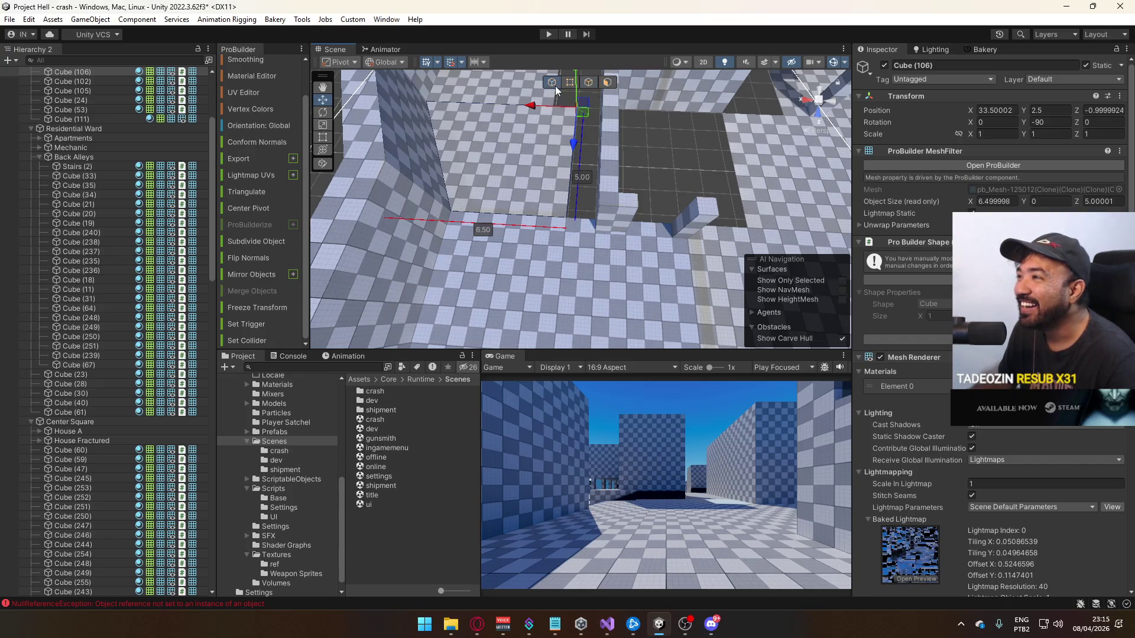
left_click_drag(535, 108, 562, 109)
key("f")
key("h")
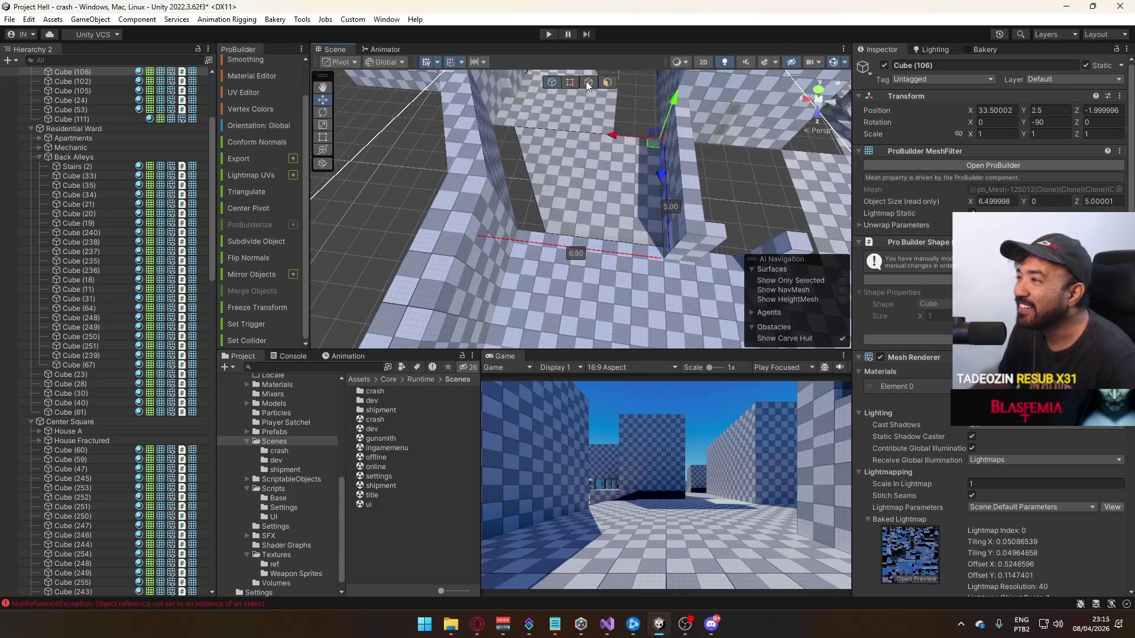
left_click_drag(471, 123, 466, 122)
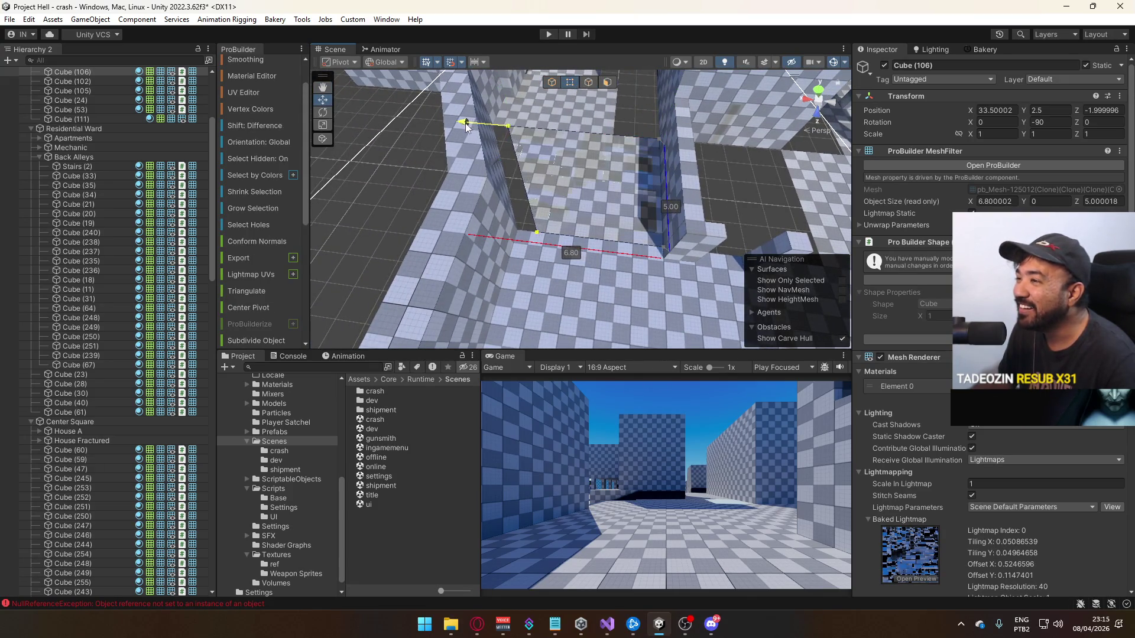
scroll(593, 151, "up", 3)
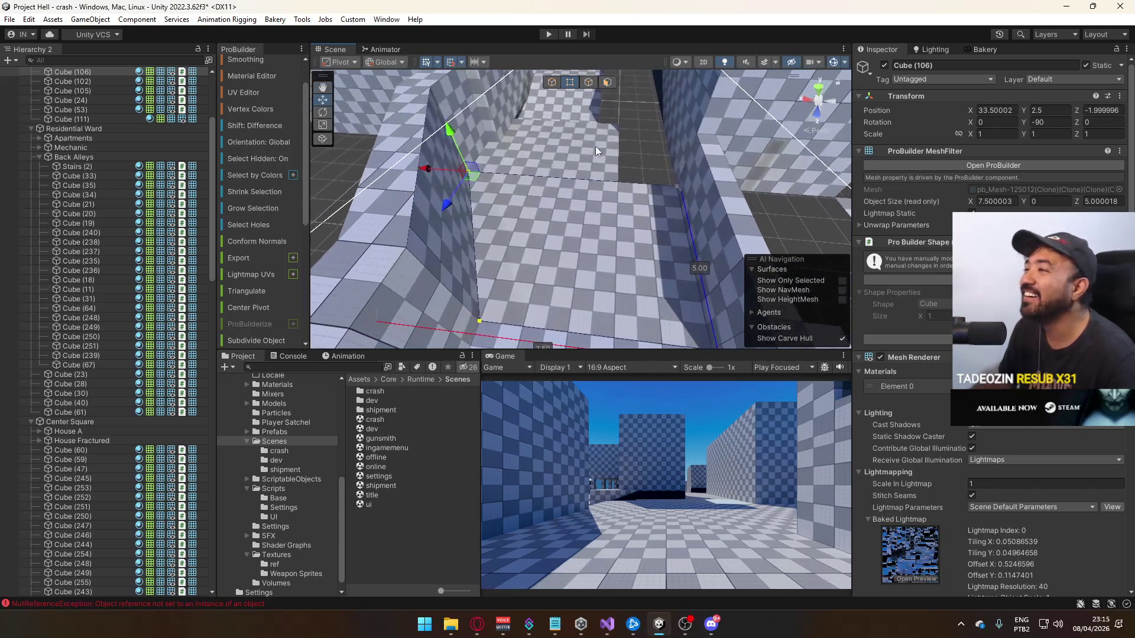
left_click(558, 80)
Slide Cube (104) along Z into line and widen it from 5.5 to 7.5 units
left_click(620, 159)
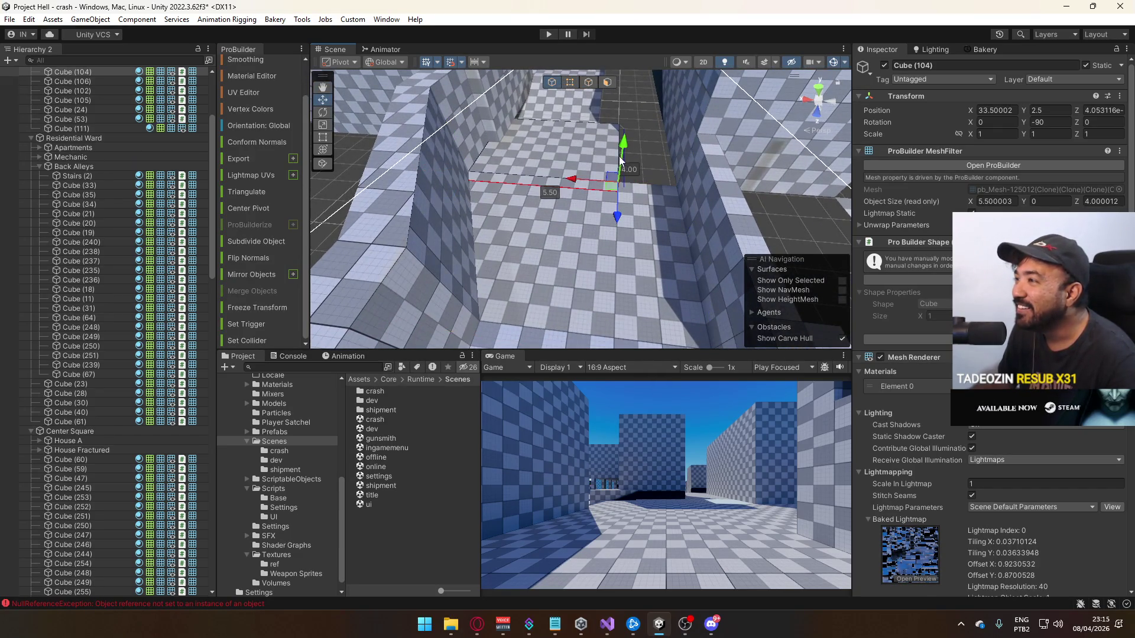
left_click_drag(583, 175, 631, 183)
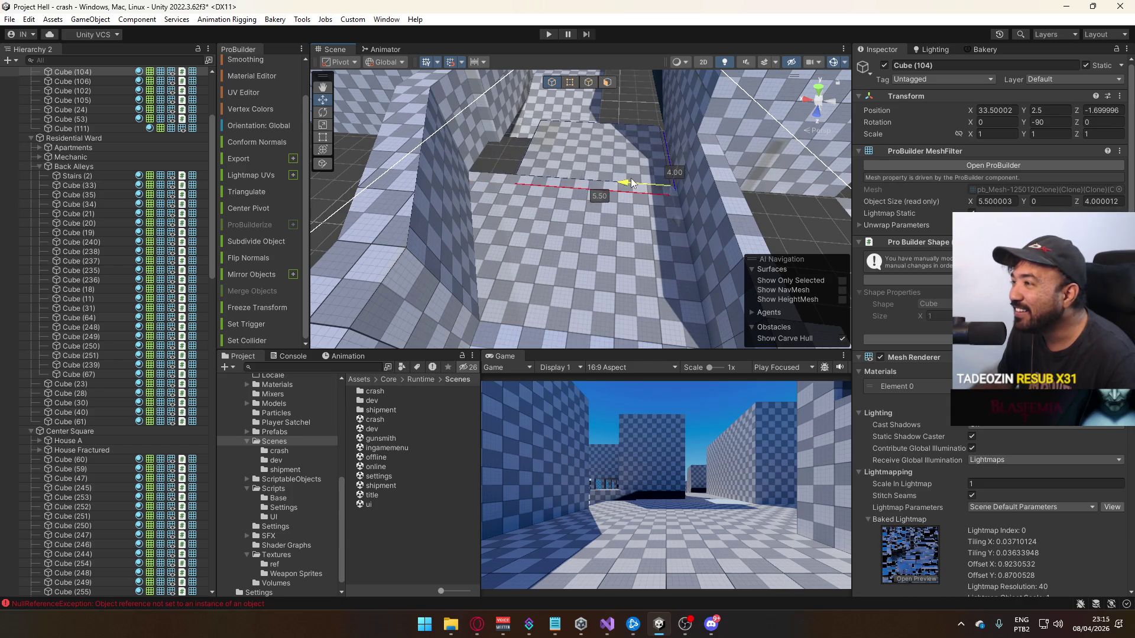
left_click(586, 86)
left_click_drag(506, 129, 463, 127)
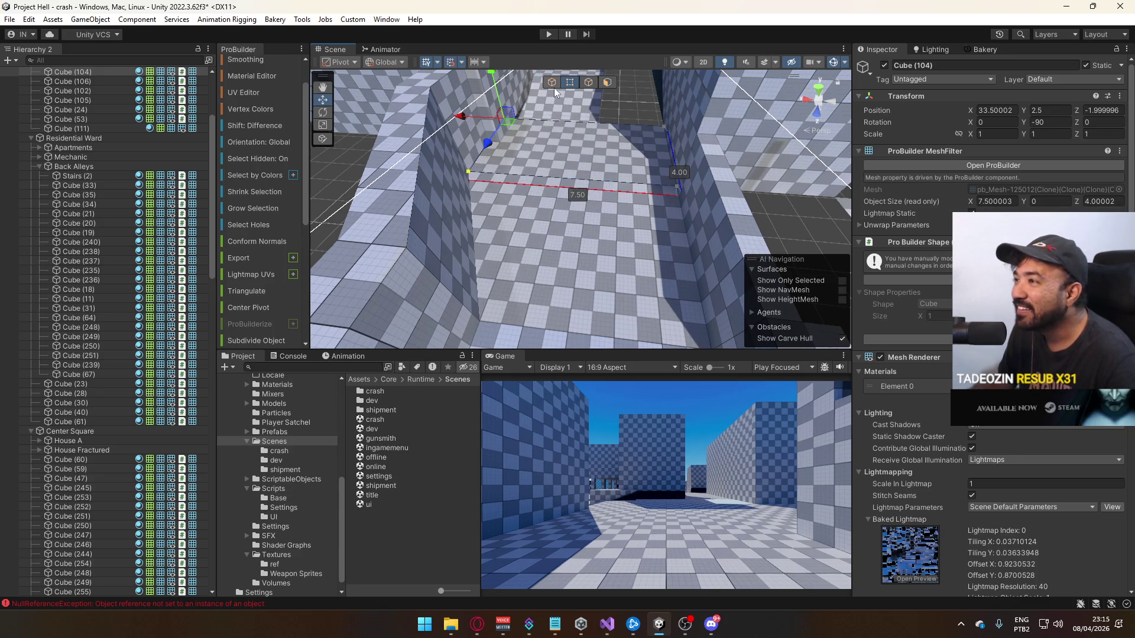
left_click(622, 103)
scroll(650, 141, "down", 5)
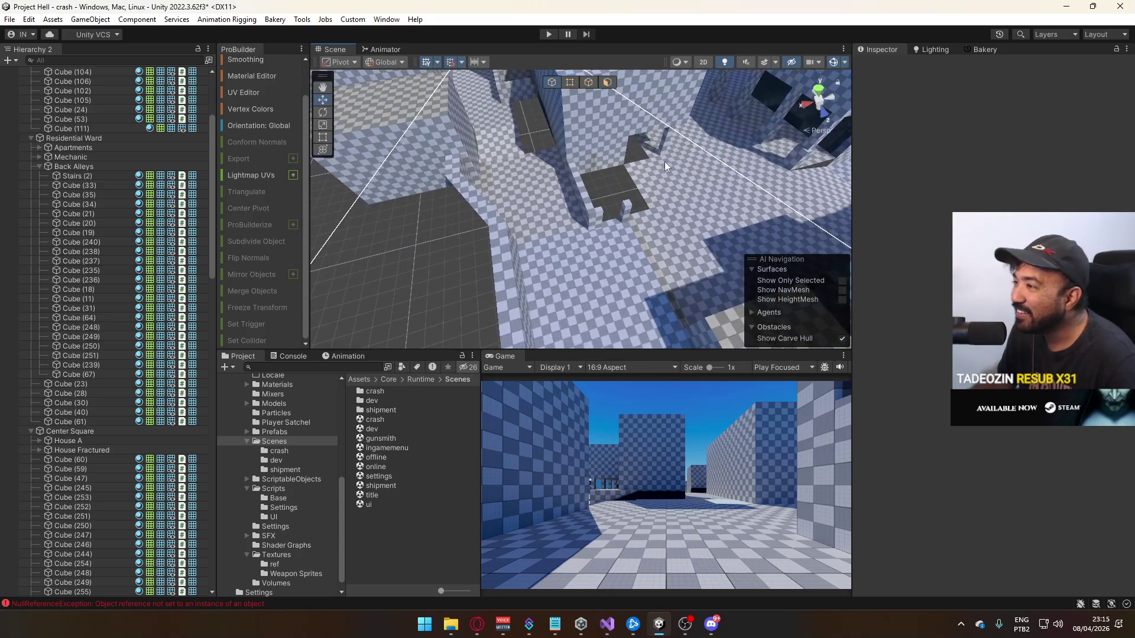
scroll(616, 186, "up", 5)
left_click(598, 168)
Reset Cube (105)'s pivot and lower its top edge so it is 0.5 units high
mouse_move(598, 168)
left_mouse_down()
mouse_move(456, 148)
mouse_move(377, 155)
left_mouse_up()
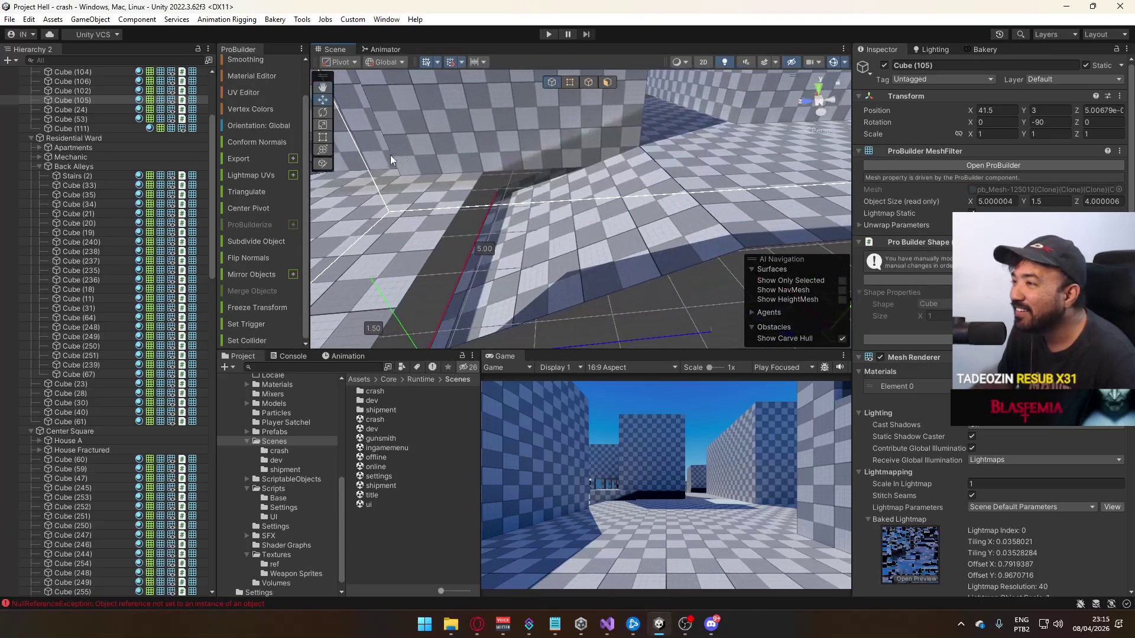
left_click_drag(566, 122, 678, 153)
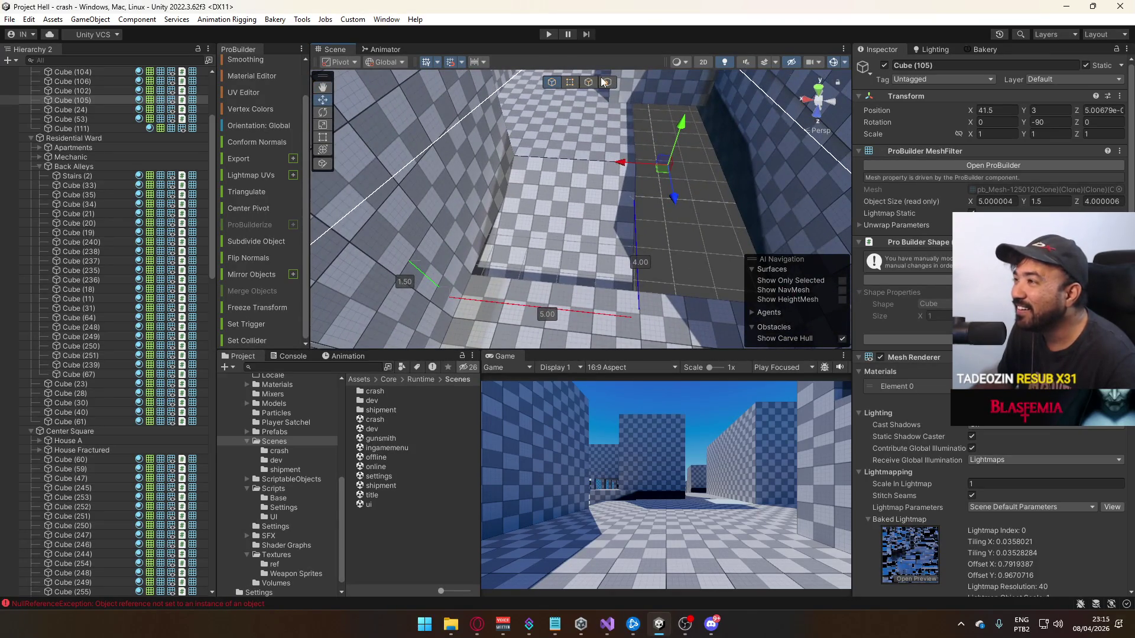
left_click(569, 82)
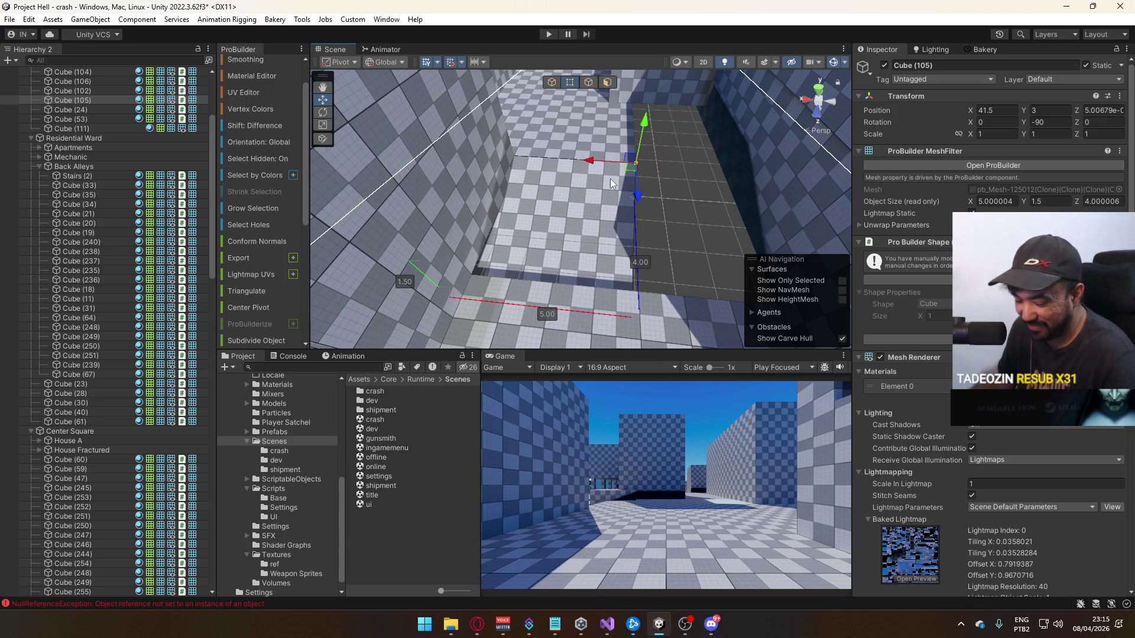
key("ctrl+j")
left_click(551, 82)
mouse_move(545, 77)
left_mouse_down()
mouse_move(579, 156)
mouse_move(867, 162)
mouse_move(616, 167)
mouse_move(697, 85)
mouse_move(452, 111)
mouse_move(463, 101)
mouse_move(656, 130)
mouse_move(436, 63)
mouse_move(639, 122)
left_mouse_up()
left_click(593, 83)
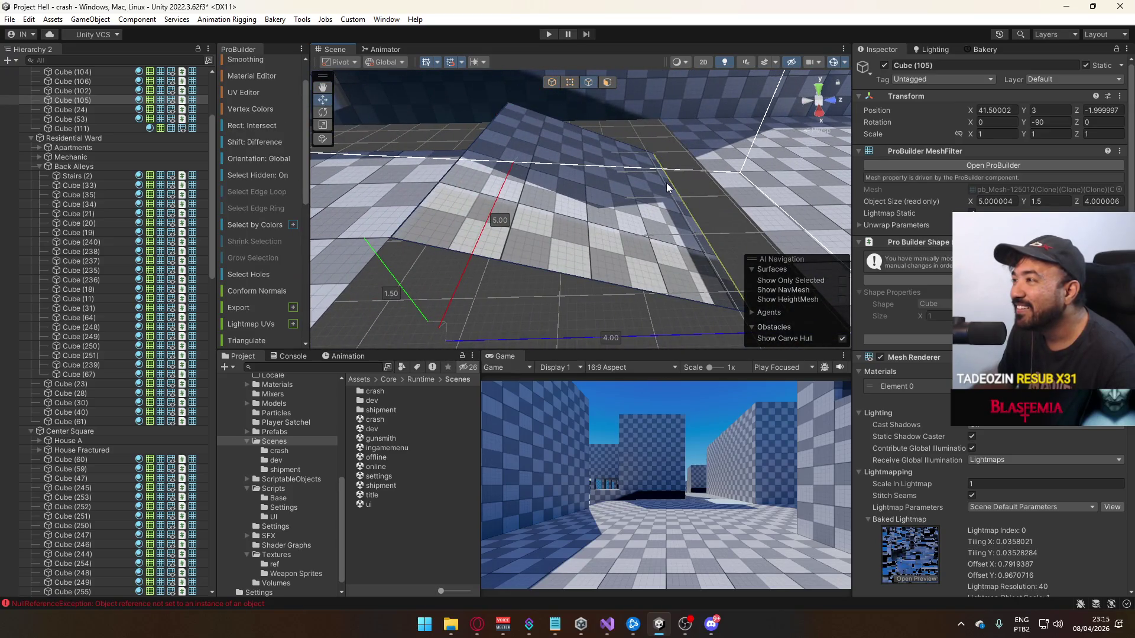
left_click_drag(707, 167, 704, 118)
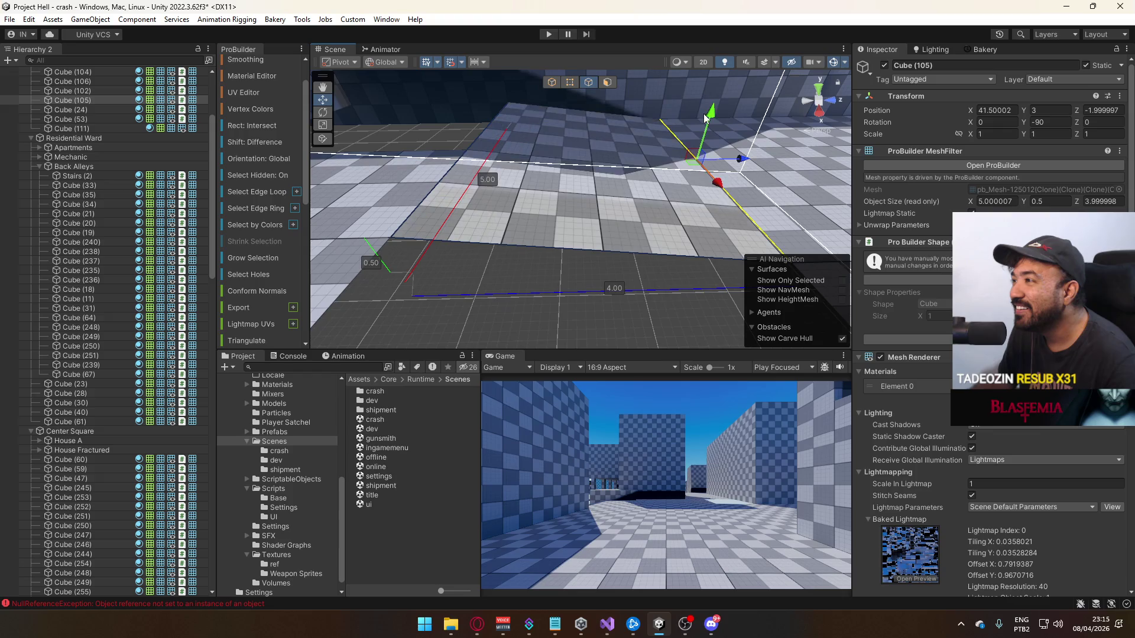
mouse_move(633, 97)
left_mouse_down()
mouse_move(372, 145)
mouse_move(324, 127)
left_mouse_up()
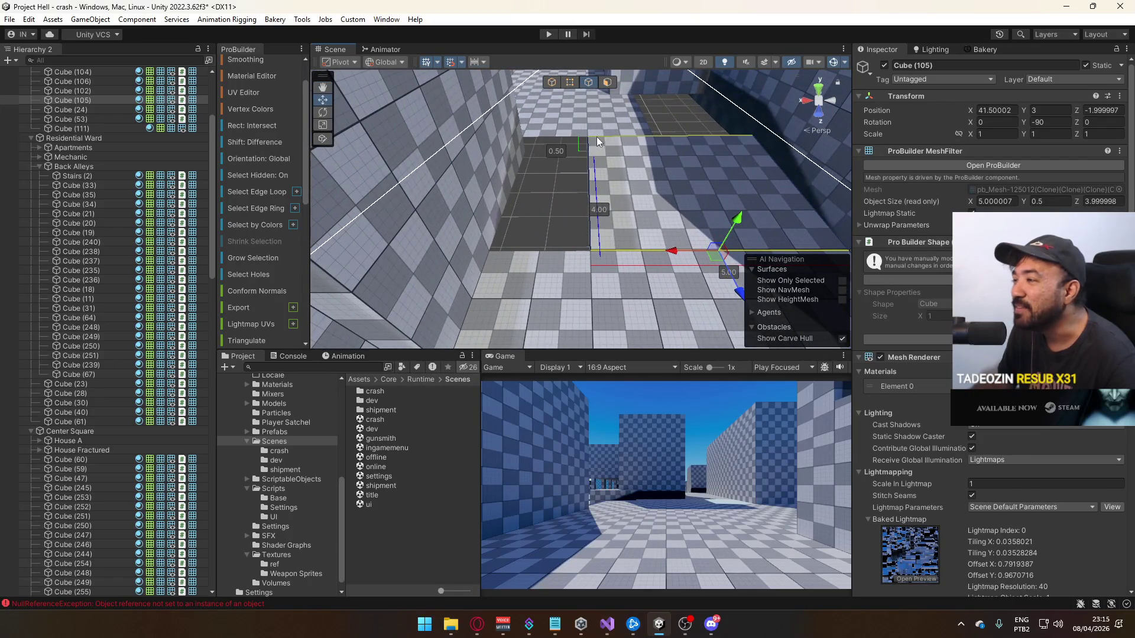
Drag the slab's corner vertices to extend its length to about 6.8 units
left_click(569, 81)
left_click_drag(543, 104, 605, 248)
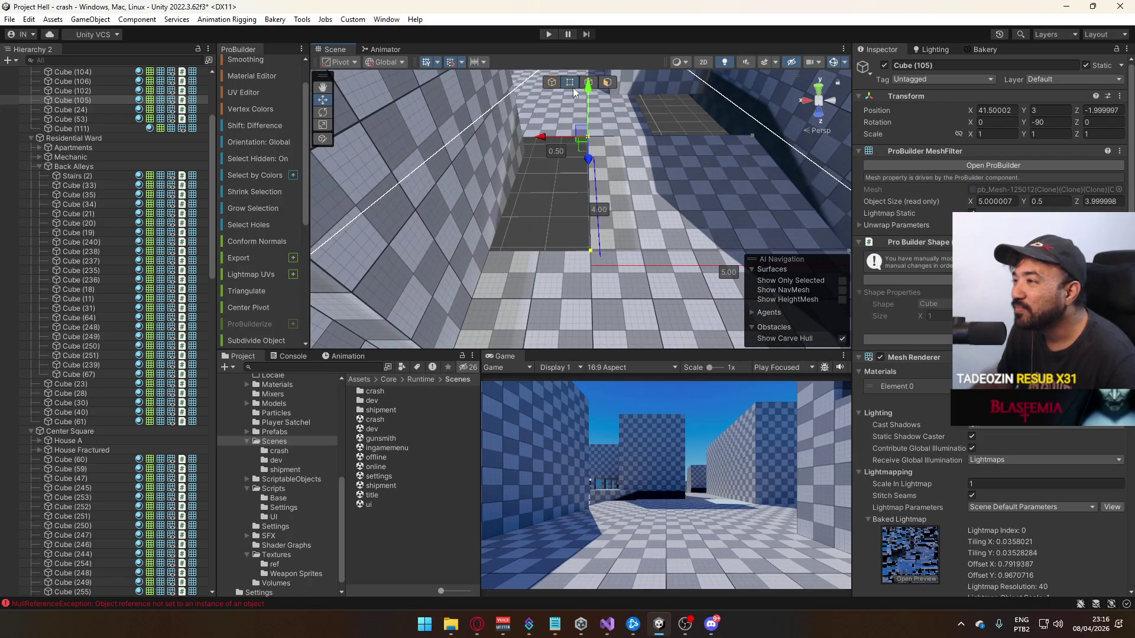
left_click(551, 83)
left_click_drag(659, 160, 677, 127)
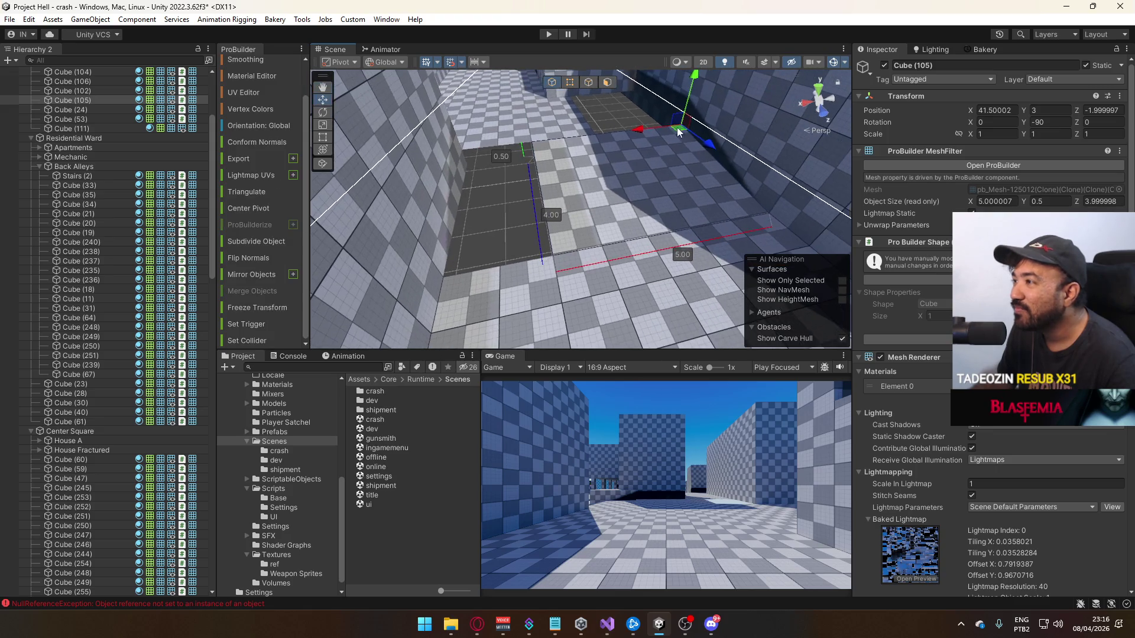
left_click(571, 81)
left_click_drag(486, 150, 414, 168)
left_click(548, 115)
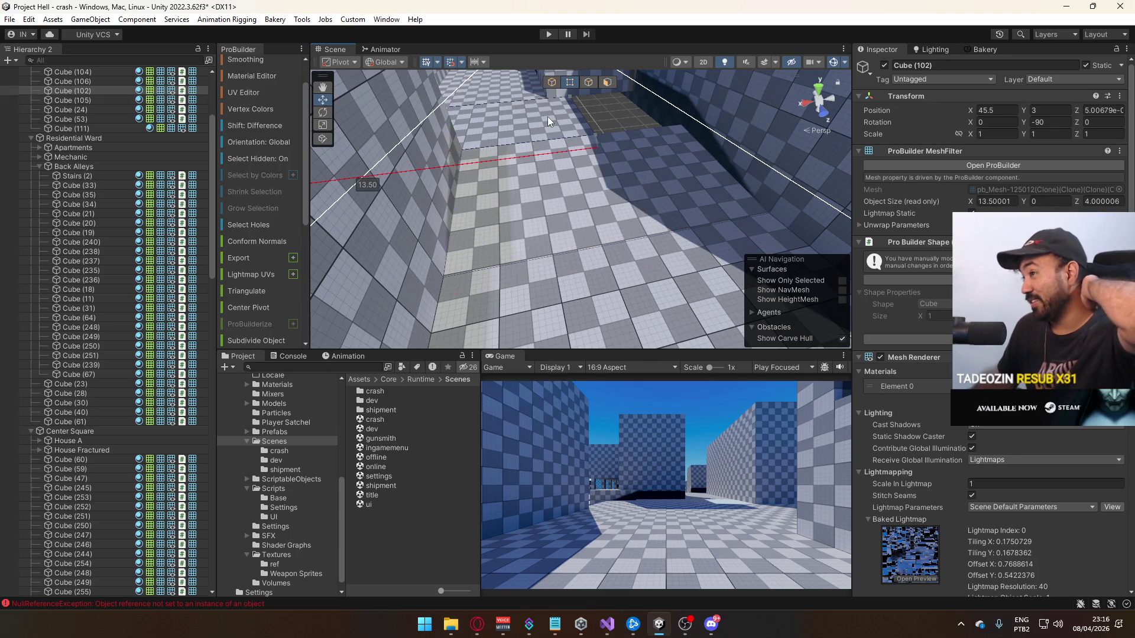
Slide Cube (102) along Z into line and extend its end edge to 14.5 units
left_click(552, 82)
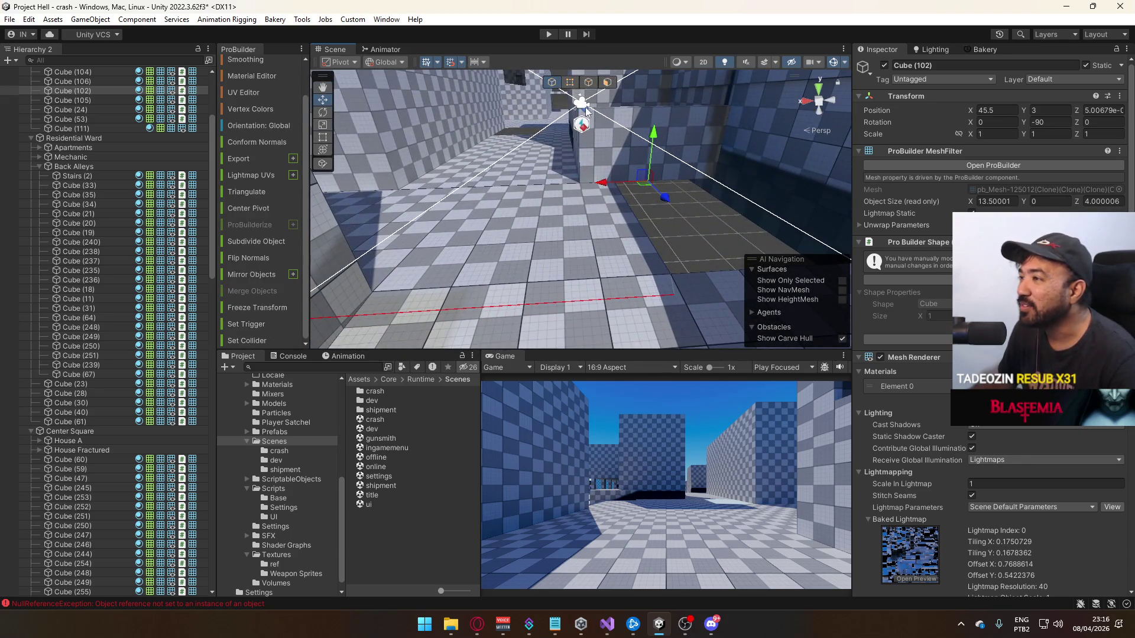
mouse_move(604, 185)
left_mouse_down()
mouse_move(686, 181)
mouse_move(657, 197)
left_mouse_up()
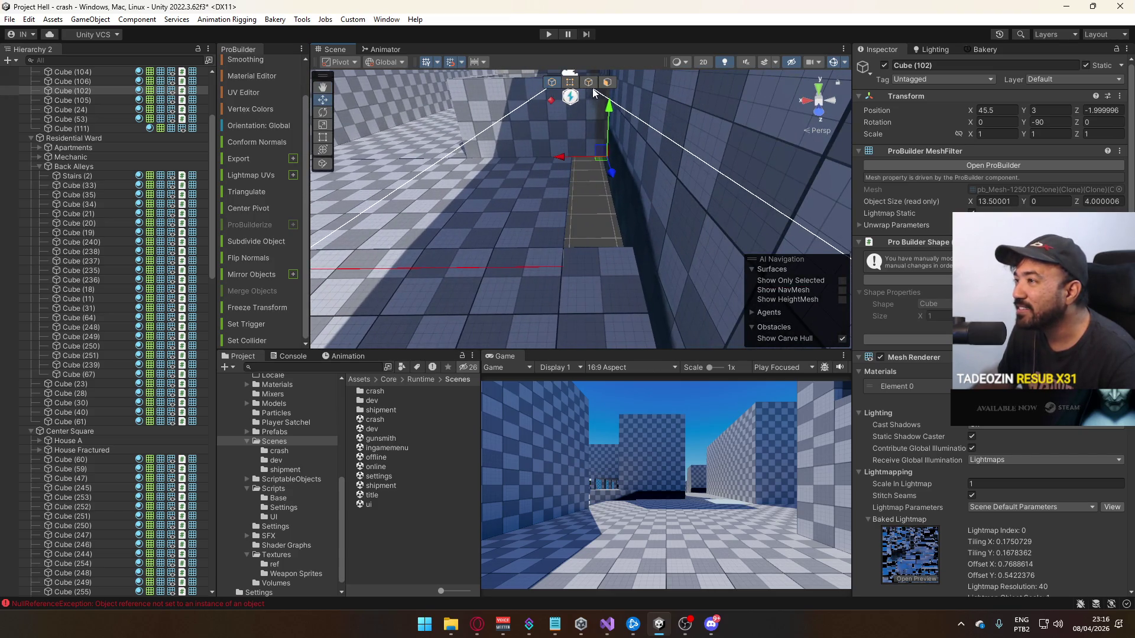
left_click(588, 86)
left_click(560, 196)
mouse_move(527, 192)
left_mouse_down()
mouse_move(575, 193)
mouse_move(577, 203)
mouse_move(596, 170)
mouse_move(580, 83)
left_mouse_up()
key("ctrl+z")
Try resetting Cube (102)'s pivot, undo it, and look over Cube (105)
left_click(571, 82)
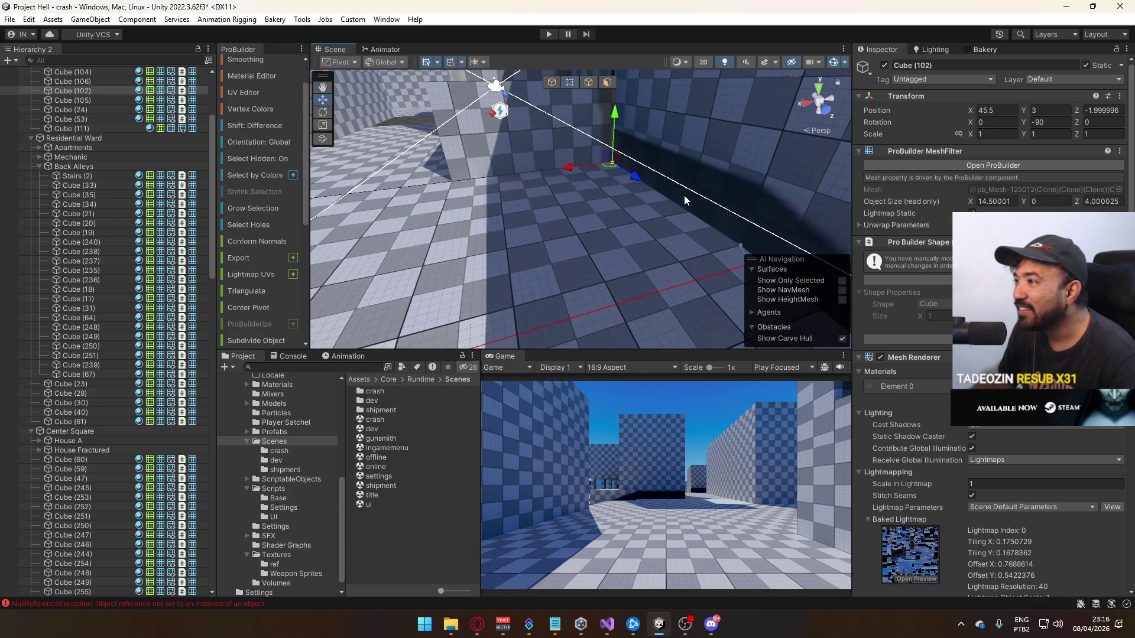
key("ctrl+j")
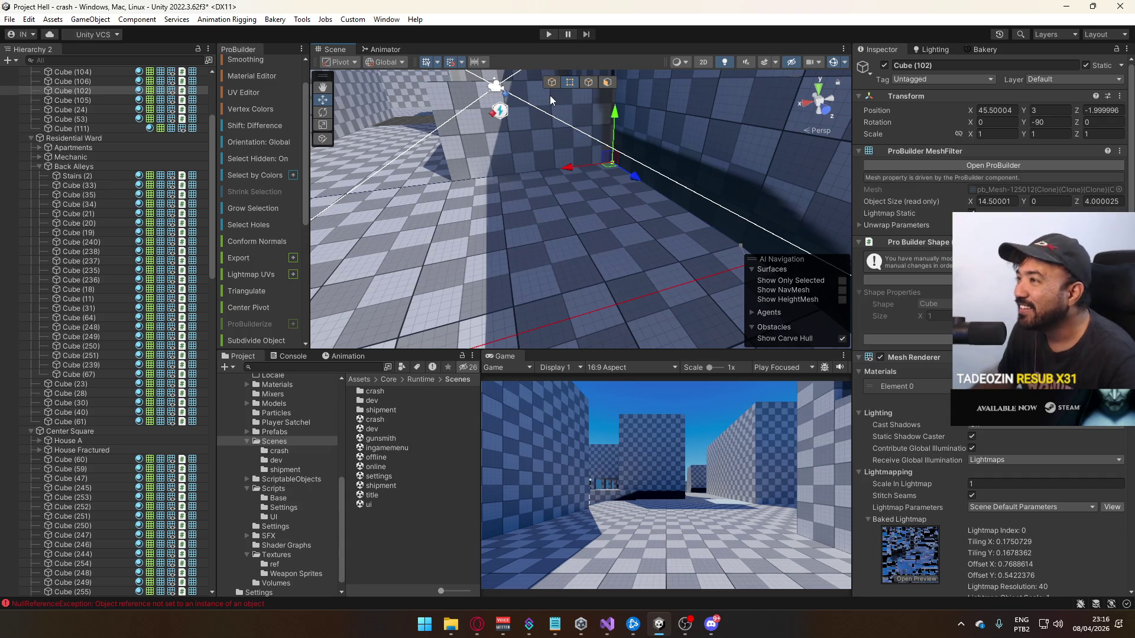
key("ctrl+z")
left_click(551, 86)
left_click_drag(551, 91, 633, 197)
left_click(446, 206)
mouse_move(446, 206)
left_mouse_down()
mouse_move(356, 184)
mouse_move(547, 189)
mouse_move(287, 140)
mouse_move(507, 243)
mouse_move(513, 299)
mouse_move(598, 209)
mouse_move(515, 155)
left_mouse_up()
Lower a vertex of the long wall Cube (102)
left_click(576, 204)
left_click(565, 82)
left_click_drag(619, 161, 612, 193)
left_click(555, 85)
mouse_move(570, 105)
left_mouse_down()
mouse_move(713, 125)
mouse_move(654, 184)
left_mouse_up()
Set Cube (246)'s pivot so its Z position becomes 2
left_click(607, 176)
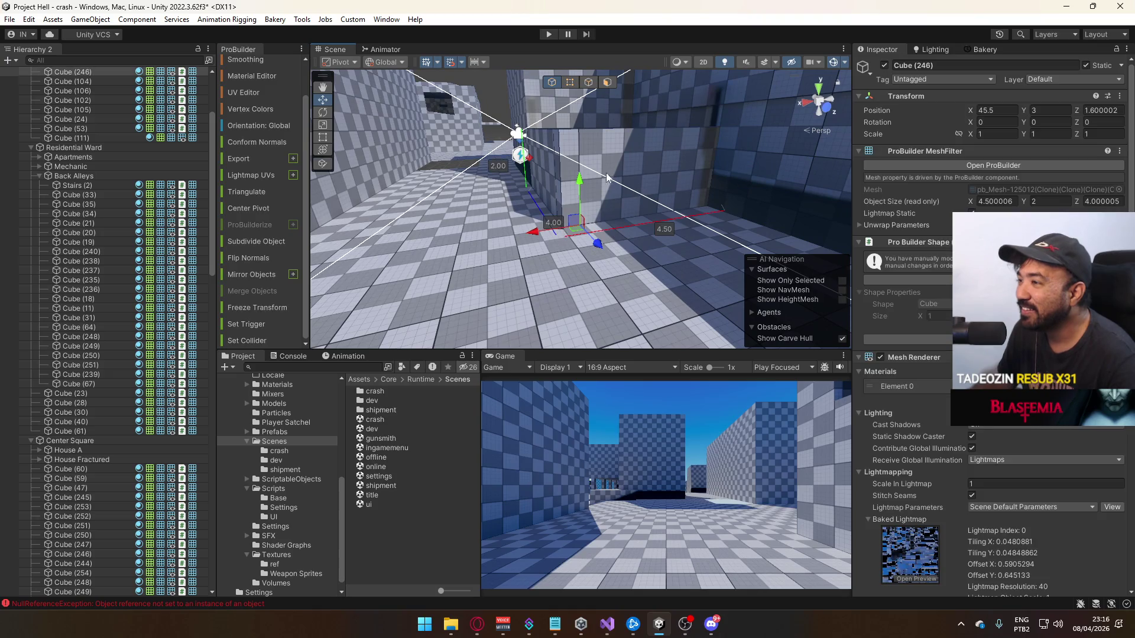
left_click(570, 82)
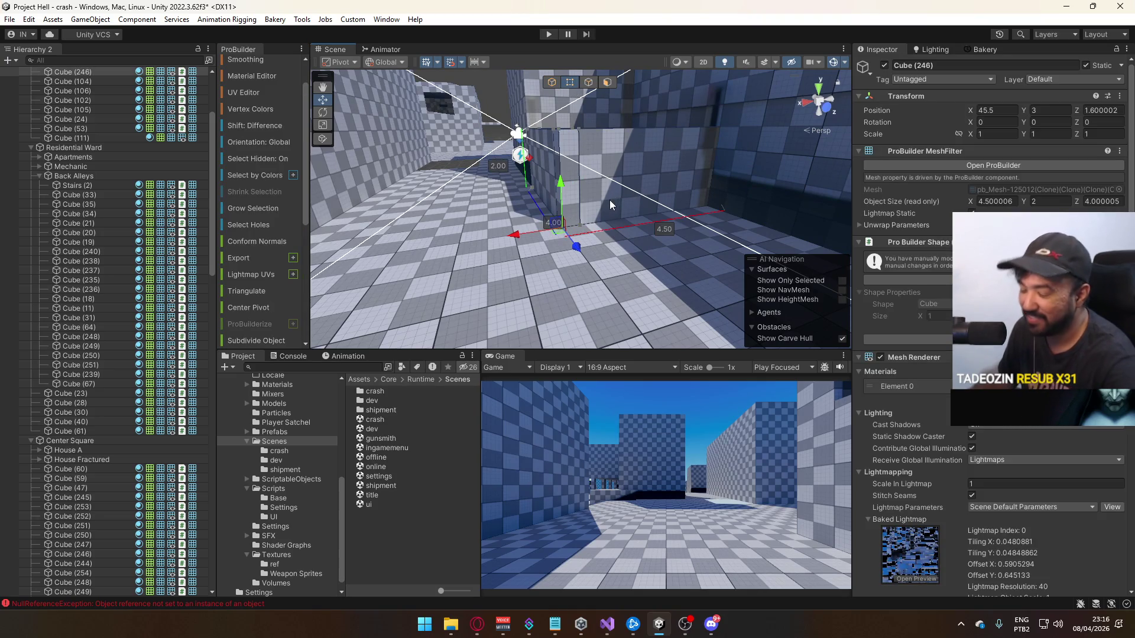
key("ctrl+j")
left_click_drag(573, 205, 797, 265)
mouse_move(556, 86)
left_mouse_down()
mouse_move(804, 298)
mouse_move(726, 207)
mouse_move(775, 237)
mouse_move(568, 195)
mouse_move(575, 260)
mouse_move(544, 293)
mouse_move(473, 225)
mouse_move(527, 226)
mouse_move(529, 243)
mouse_move(584, 211)
mouse_move(626, 206)
left_mouse_up()
Nudge wall piece Cube (247) 0.4 units along X and lengthen it to 8 units
left_click(586, 231)
left_click(471, 225)
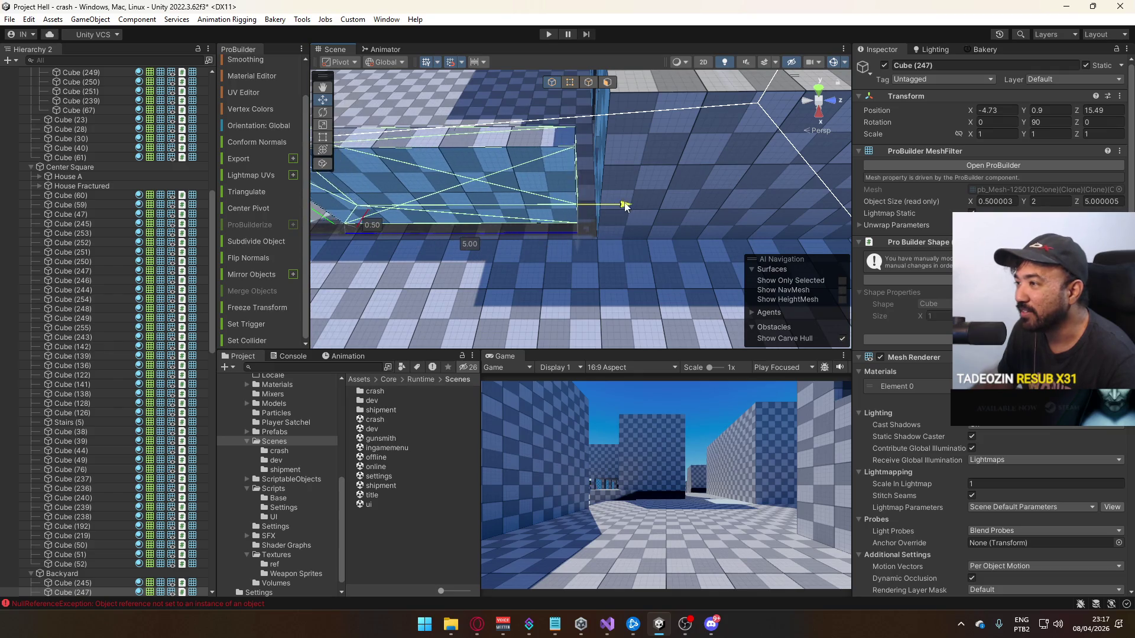
mouse_move(599, 245)
left_mouse_down()
mouse_move(598, 261)
mouse_move(627, 154)
left_mouse_up()
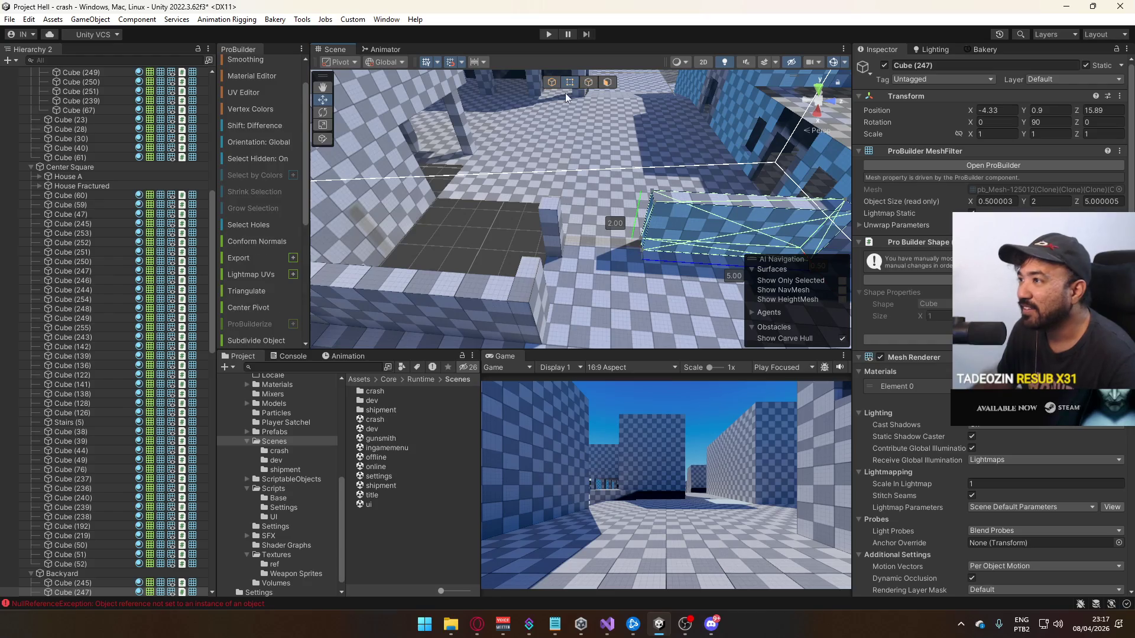
left_click_drag(598, 200, 588, 198)
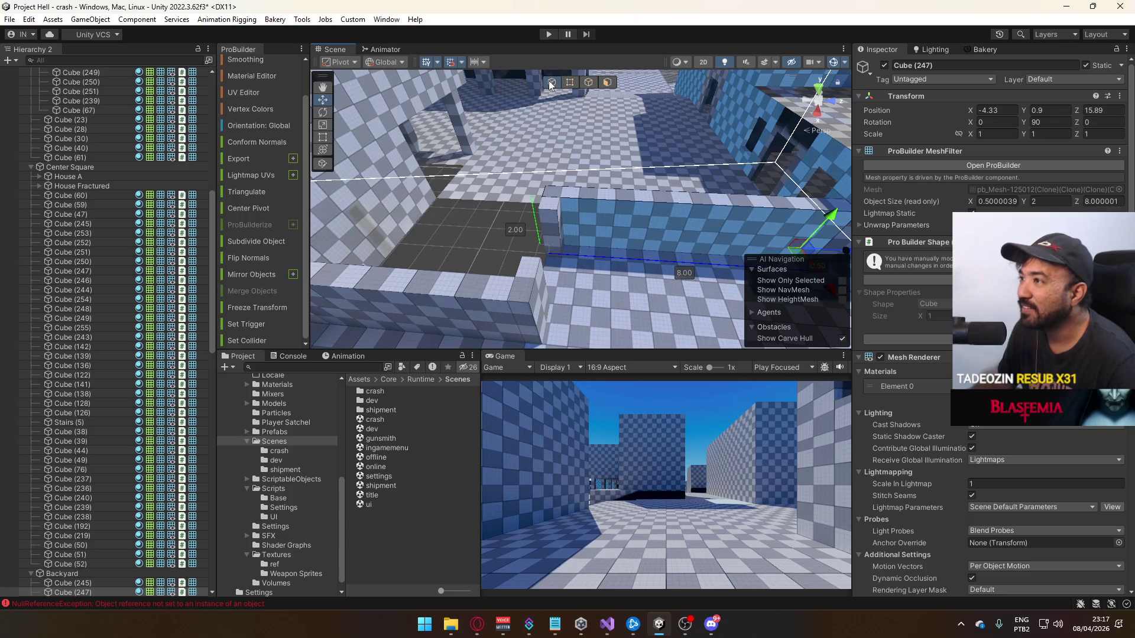
left_click(522, 221)
Select the large Cube (102) and frame the view on it
mouse_move(521, 221)
left_mouse_down()
mouse_move(245, 241)
mouse_move(406, 114)
mouse_move(385, 183)
mouse_move(634, 214)
mouse_move(762, 260)
mouse_move(875, 275)
left_mouse_up()
scroll(634, 214, "up", 5)
left_click(544, 240)
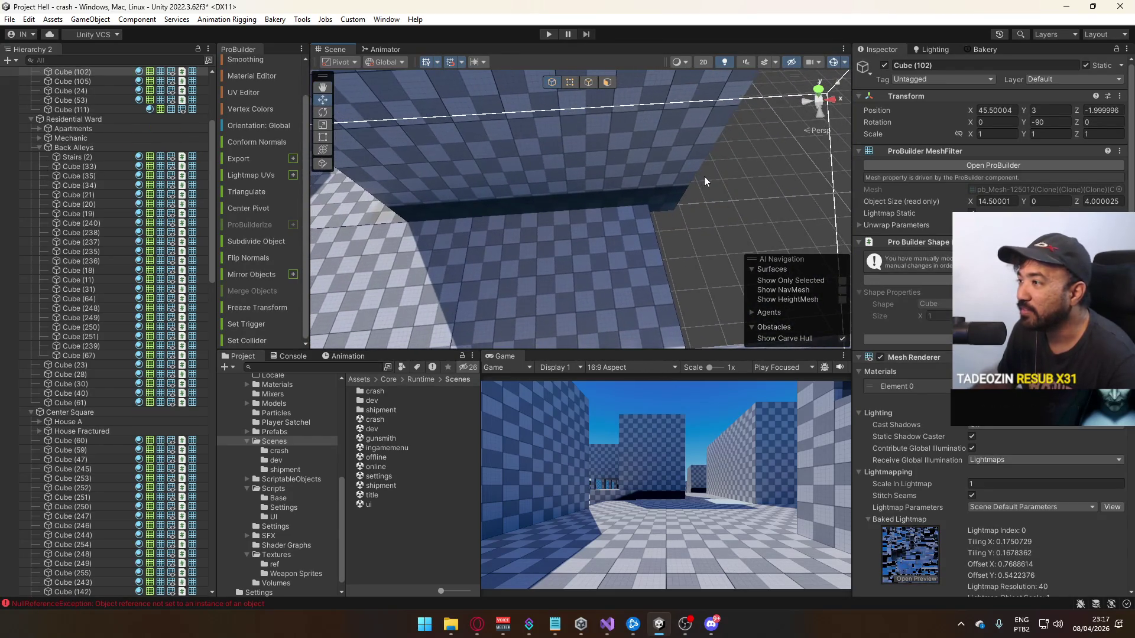
left_click(679, 169)
mouse_move(679, 169)
left_mouse_down()
mouse_move(658, 177)
mouse_move(656, 146)
mouse_move(644, 142)
mouse_move(663, 204)
mouse_move(655, 202)
left_mouse_up()
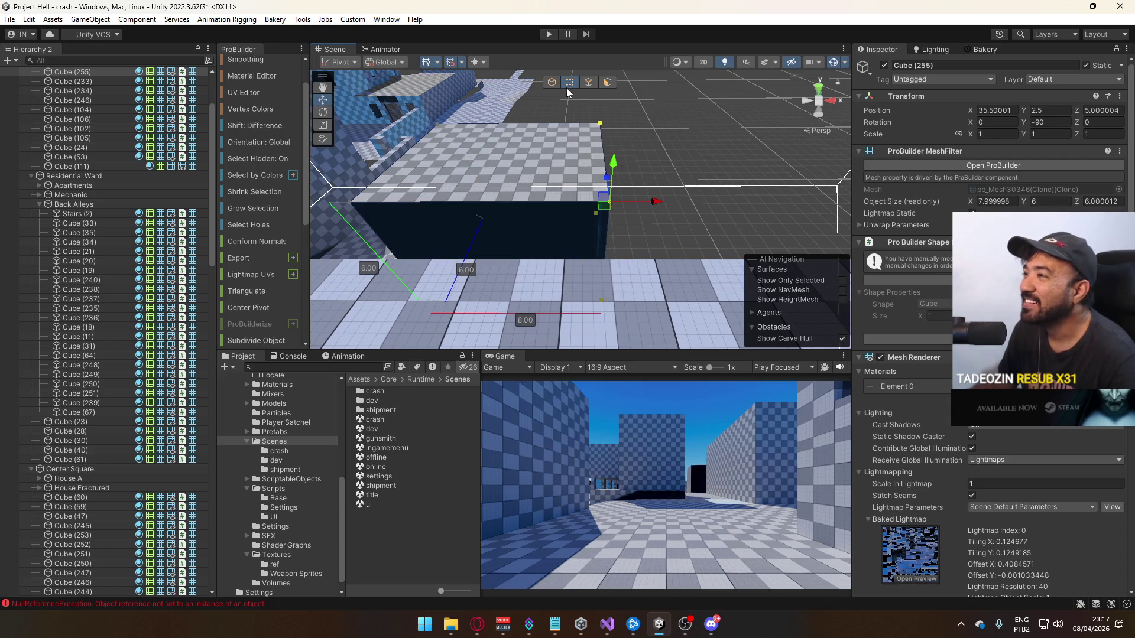
scroll(650, 195, "up", 3)
left_click(577, 254)
key("f")
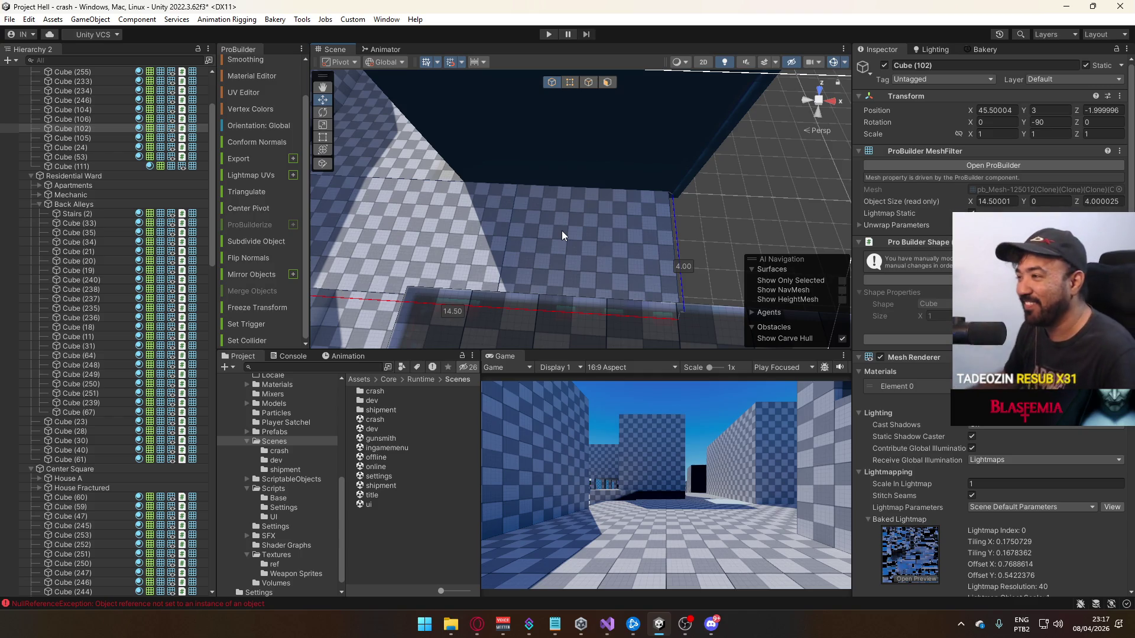
In vertex mode, drag Cube (102)'s end vertices to narrow it from 14.5 to 13 wide
left_click(570, 82)
mouse_move(685, 316)
left_mouse_down()
mouse_move(597, 257)
mouse_move(668, 204)
left_mouse_up()
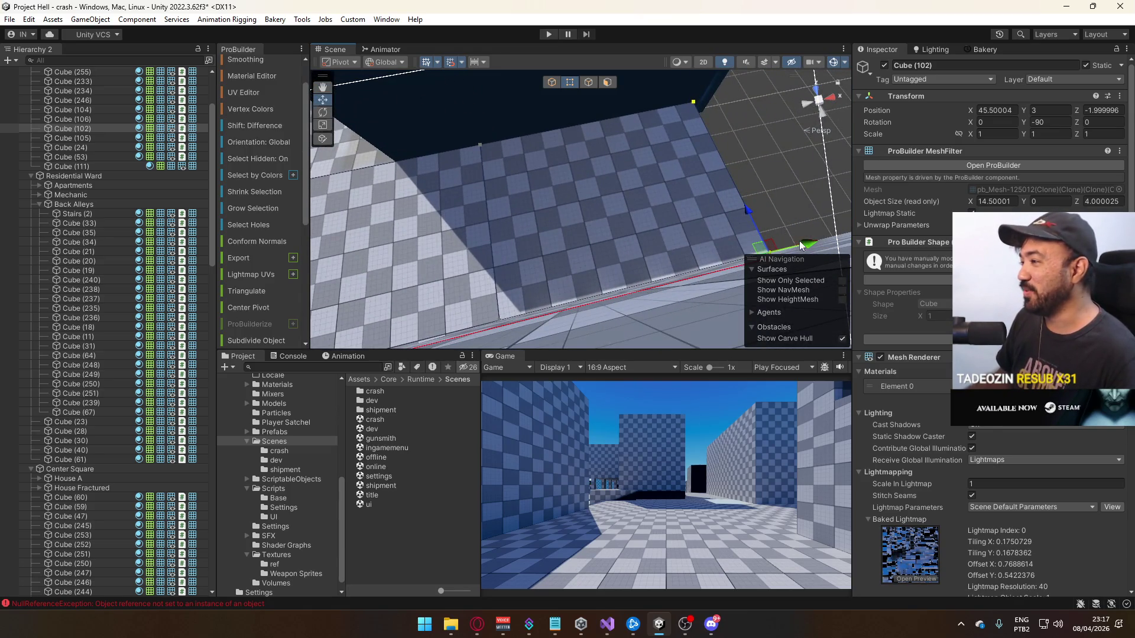
left_click_drag(790, 230, 747, 254)
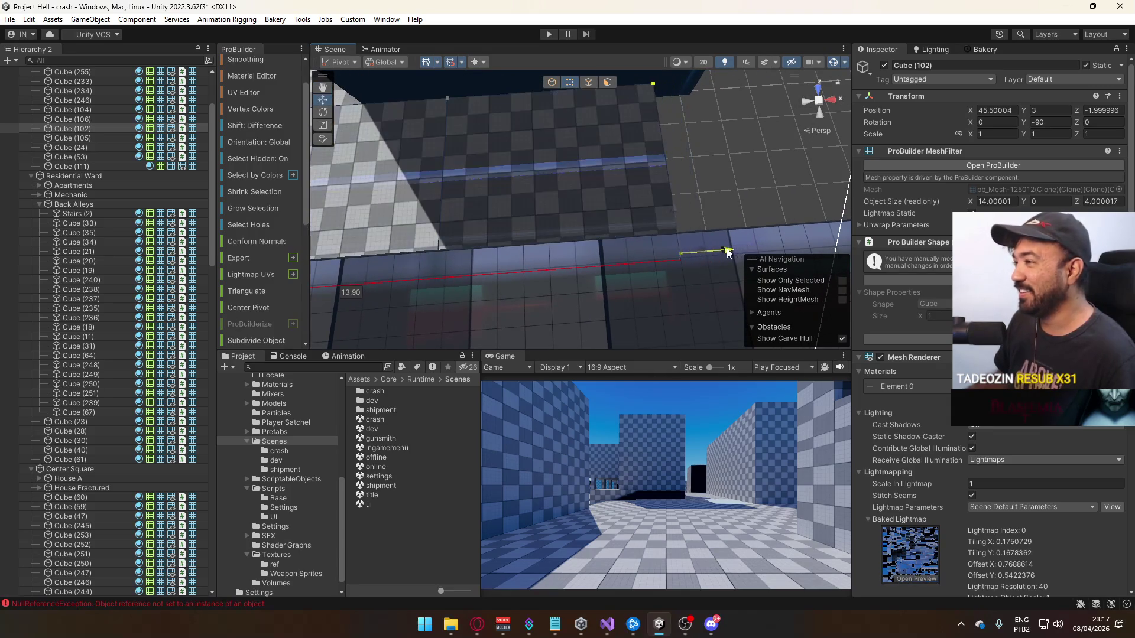
left_click_drag(686, 253, 681, 254)
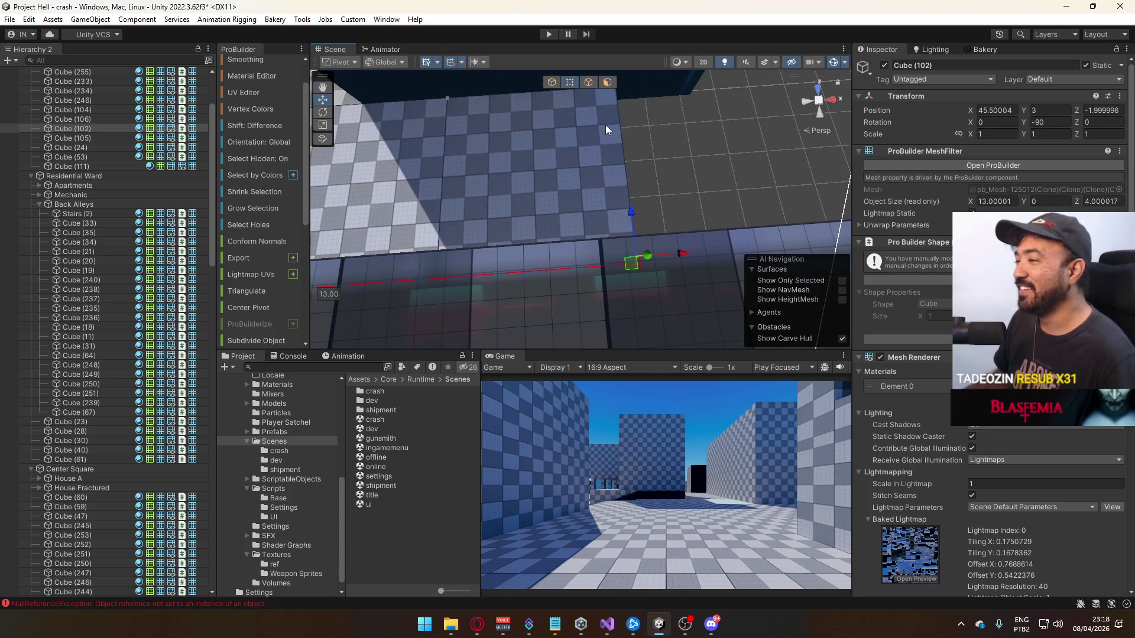
mouse_move(594, 111)
left_mouse_down()
mouse_move(515, 49)
mouse_move(476, 50)
mouse_move(479, 623)
mouse_move(500, 71)
mouse_move(124, 92)
mouse_move(511, 248)
mouse_move(437, 176)
mouse_move(261, 130)
mouse_move(448, 216)
left_mouse_up()
Move floor piece Cube (23) 2.5 units along X
left_click(449, 216)
mouse_move(628, 220)
left_mouse_down()
mouse_move(611, 199)
mouse_move(413, 179)
left_mouse_up()
left_click(611, 199)
left_click(502, 190)
mouse_move(502, 189)
left_mouse_down()
mouse_move(515, 228)
mouse_move(389, 250)
mouse_move(572, 228)
mouse_move(495, 258)
left_mouse_up()
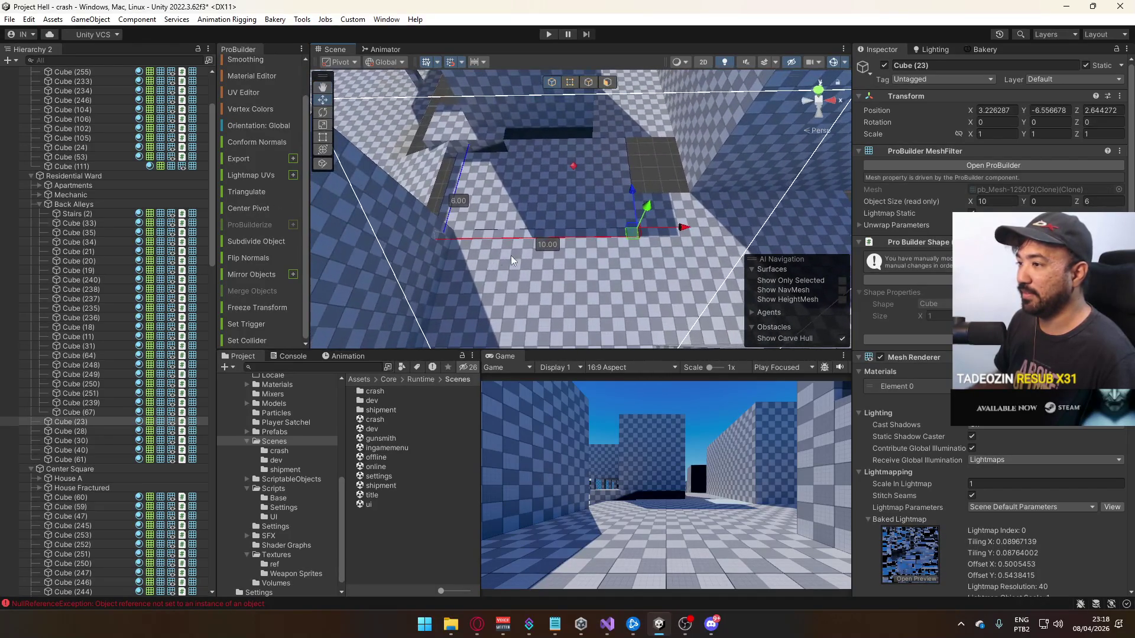
left_click(676, 211)
mouse_move(676, 212)
left_mouse_down()
mouse_move(697, 219)
mouse_move(621, 278)
mouse_move(702, 297)
mouse_move(575, 195)
mouse_move(542, 188)
mouse_move(593, 229)
mouse_move(562, 167)
left_mouse_up()
left_click(562, 167)
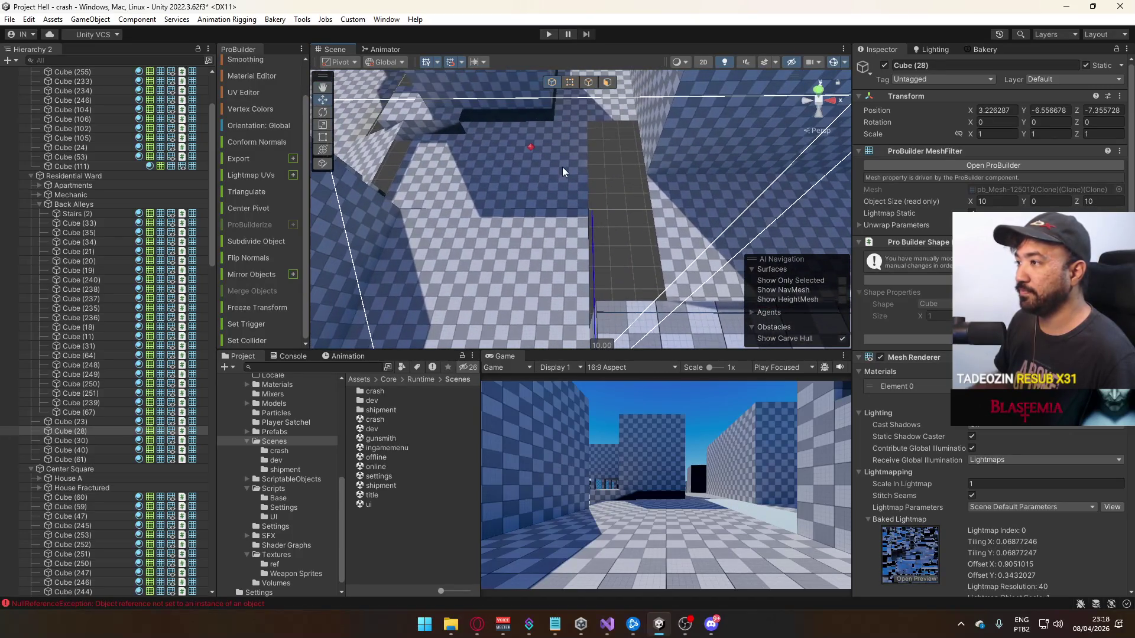
left_click_drag(635, 213, 700, 217)
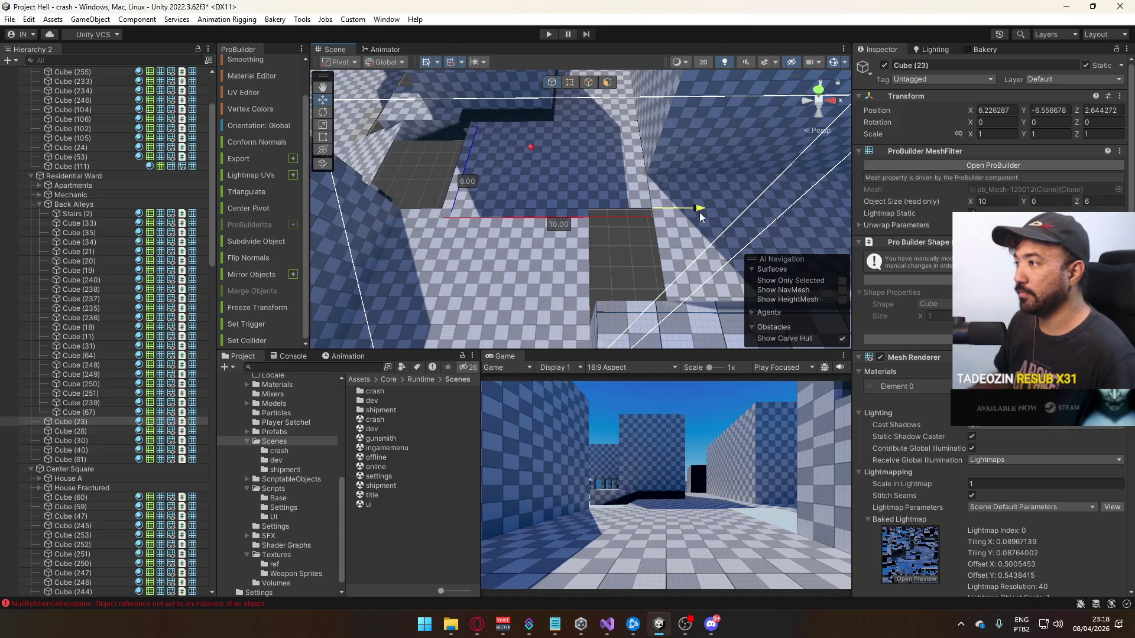
mouse_move(619, 187)
left_mouse_down()
mouse_move(662, 131)
mouse_move(604, 135)
mouse_move(577, 89)
left_mouse_up()
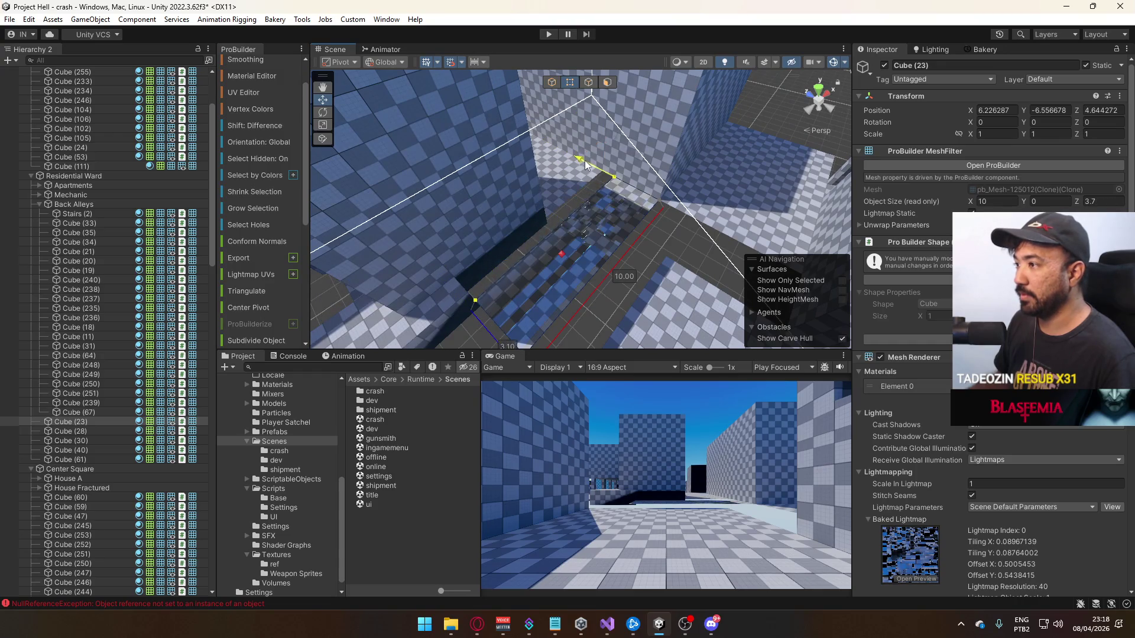
left_click_drag(572, 161, 584, 130)
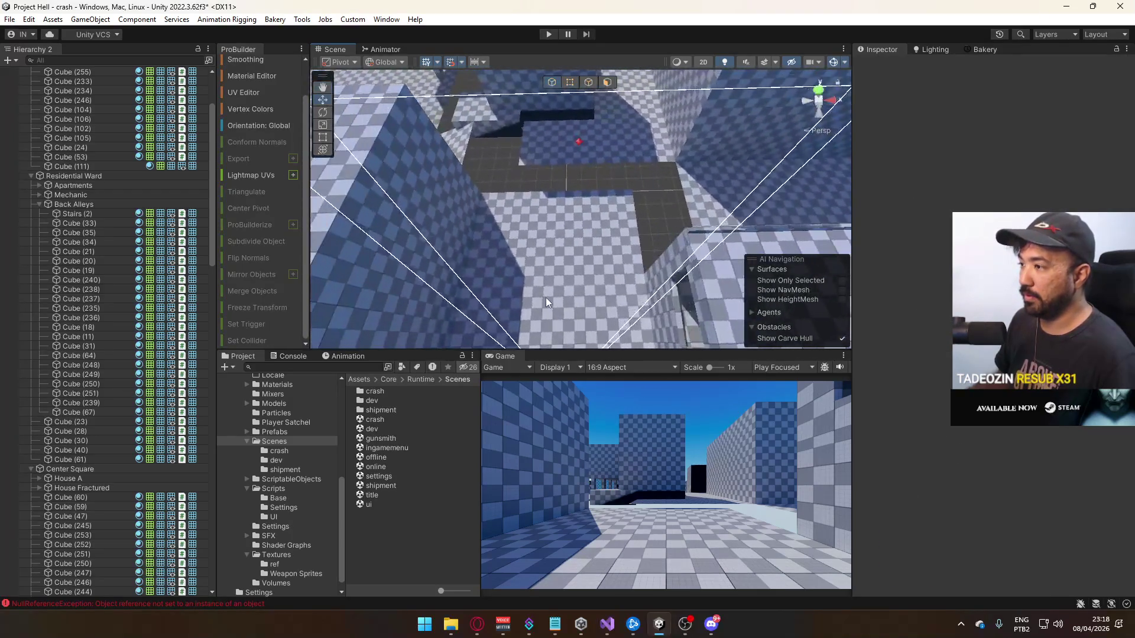
Stretch the Cube (28) floor slab's edge from 10 toward 12 units long, then remove Cube (23)
left_click(593, 252)
mouse_move(593, 251)
left_mouse_down()
mouse_move(457, 272)
mouse_move(314, 241)
left_mouse_up()
left_click(601, 216)
left_click_drag(601, 216, 571, 272)
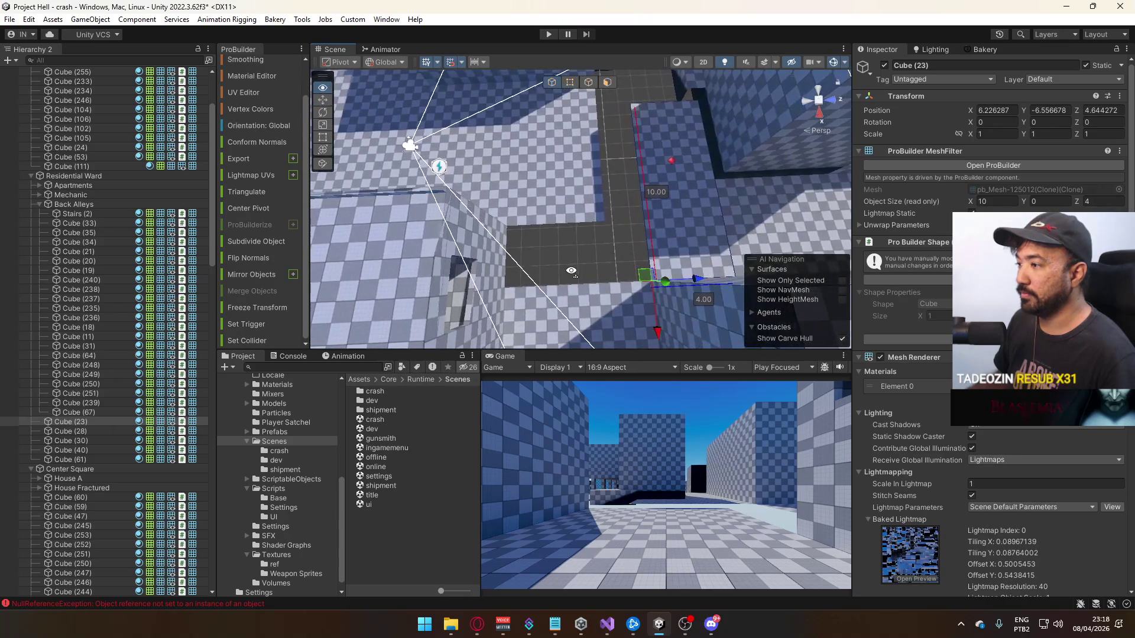
left_click(593, 193)
left_click_drag(588, 188, 630, 154)
left_click(594, 83)
left_click(588, 190)
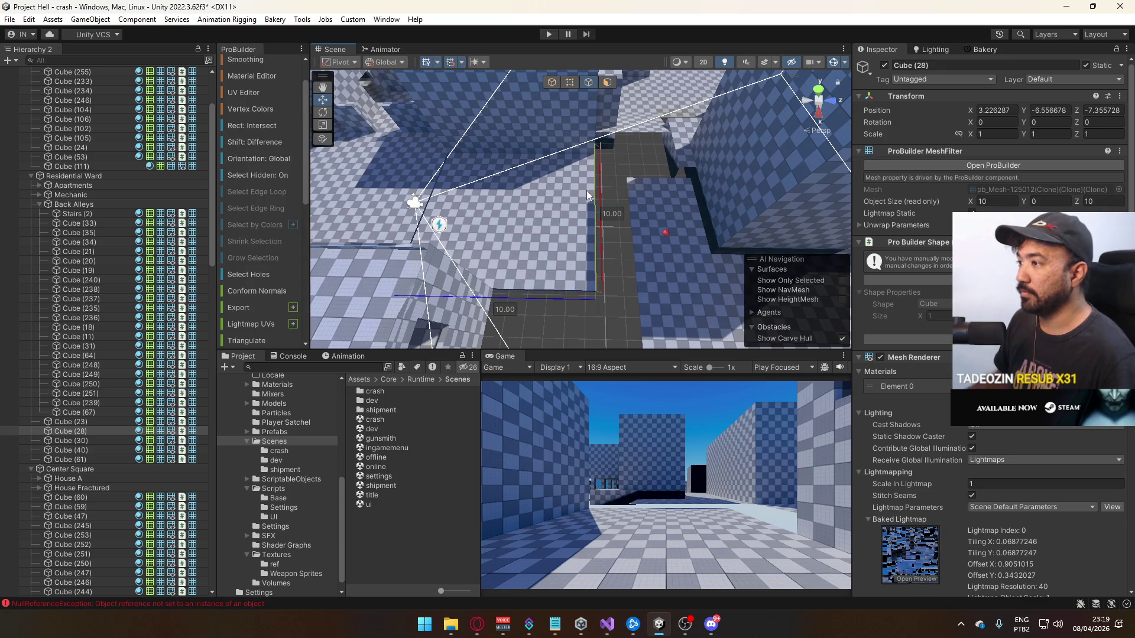
mouse_move(636, 211)
left_mouse_down()
mouse_move(668, 211)
mouse_move(537, 195)
mouse_move(874, 179)
mouse_move(853, 144)
mouse_move(743, 141)
left_mouse_up()
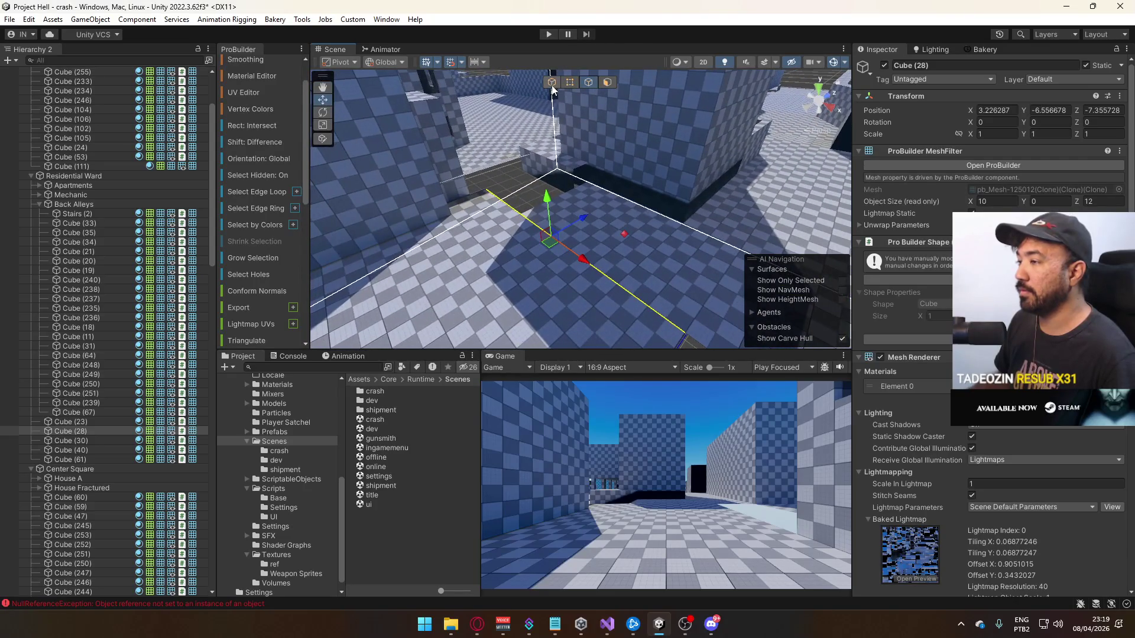
mouse_move(603, 208)
left_mouse_down()
mouse_move(578, 256)
mouse_move(562, 236)
mouse_move(684, 233)
mouse_move(792, 116)
mouse_move(810, 113)
mouse_move(768, 112)
mouse_move(708, 194)
mouse_move(679, 177)
mouse_move(747, 142)
mouse_move(626, 175)
mouse_move(663, 222)
mouse_move(666, 177)
mouse_move(537, 215)
mouse_move(350, 174)
mouse_move(451, 287)
mouse_move(454, 214)
left_mouse_up()
key("ctrl+z")
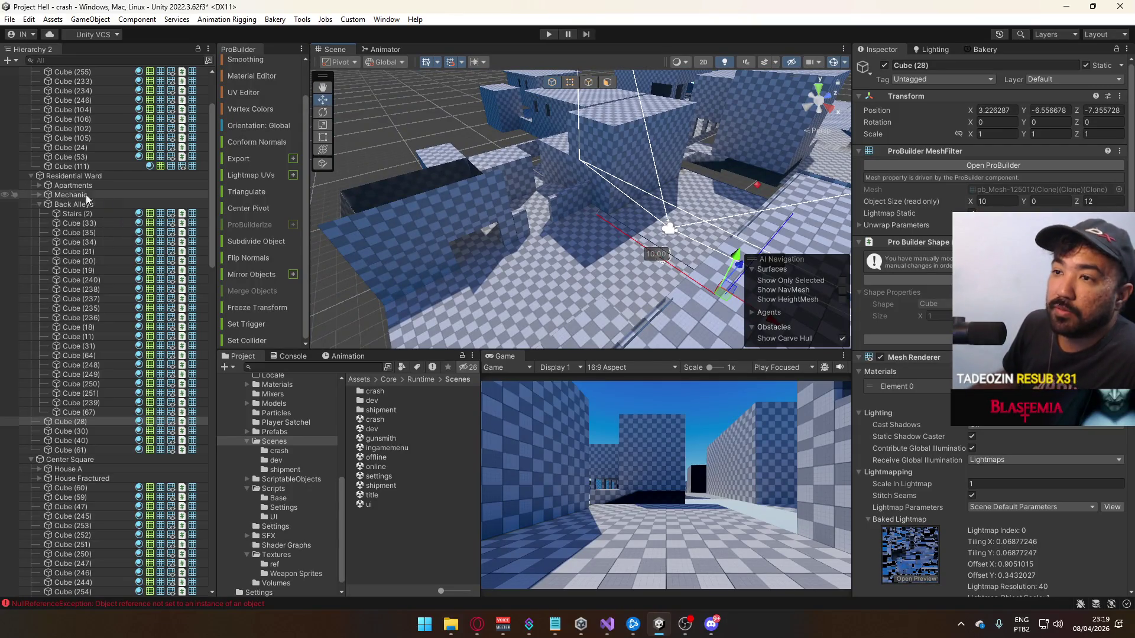
left_click(58, 175)
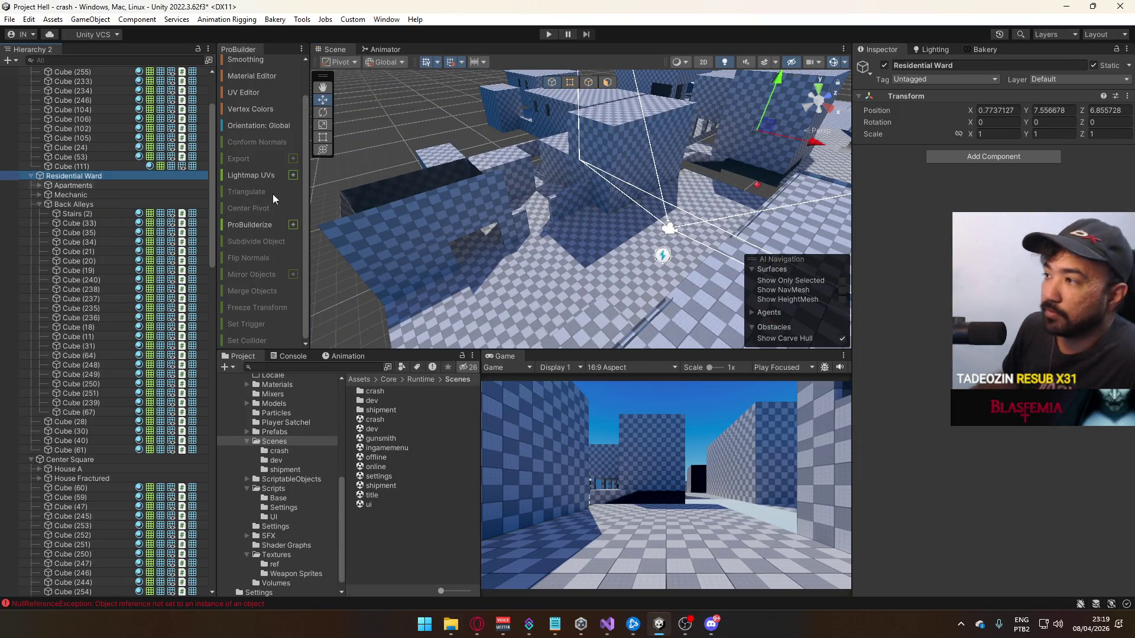
Collapse Center Square, Backyard and Back Street, then select Cube (252) through Cube (253)
left_click_drag(554, 274, 702, 136)
double_click(76, 176)
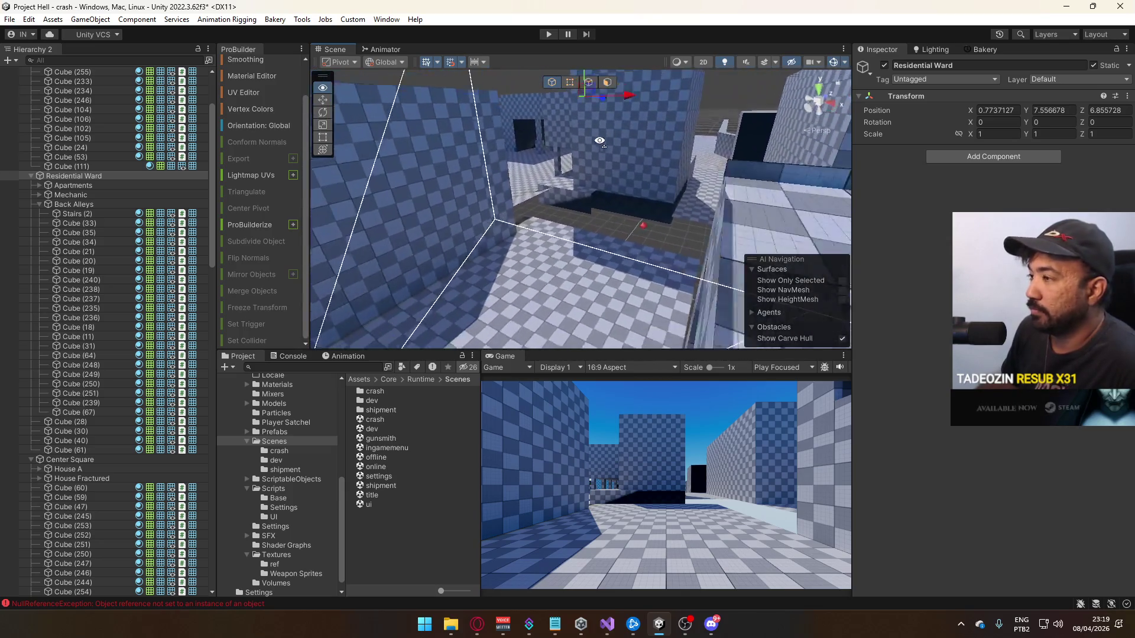
left_click(101, 450, "shift")
left_click(31, 460)
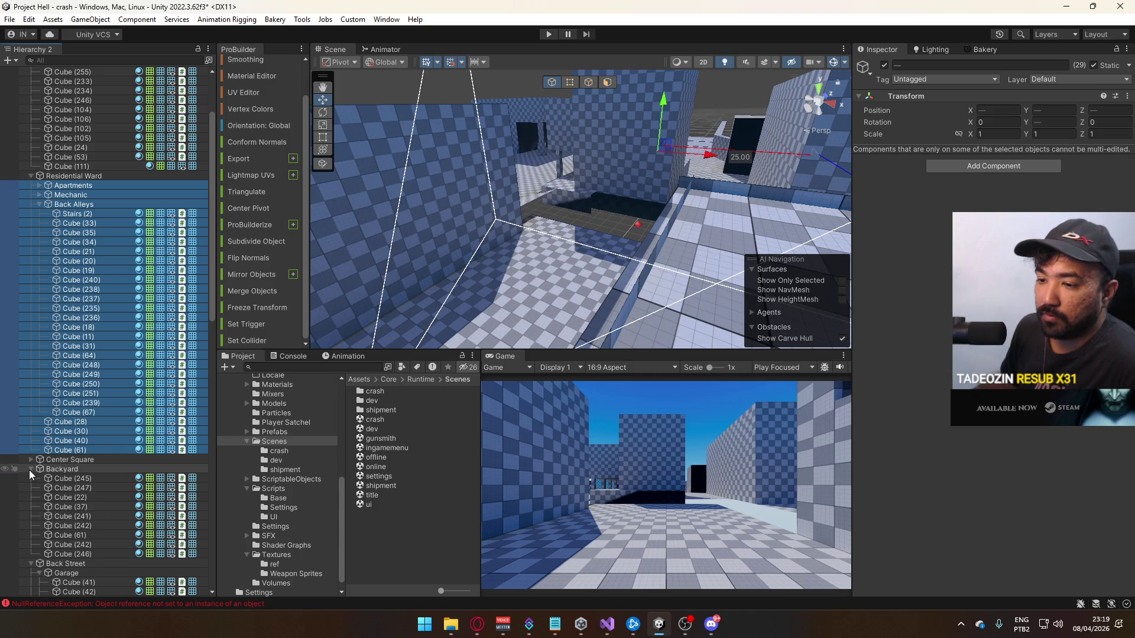
left_click(30, 469)
left_click(30, 479)
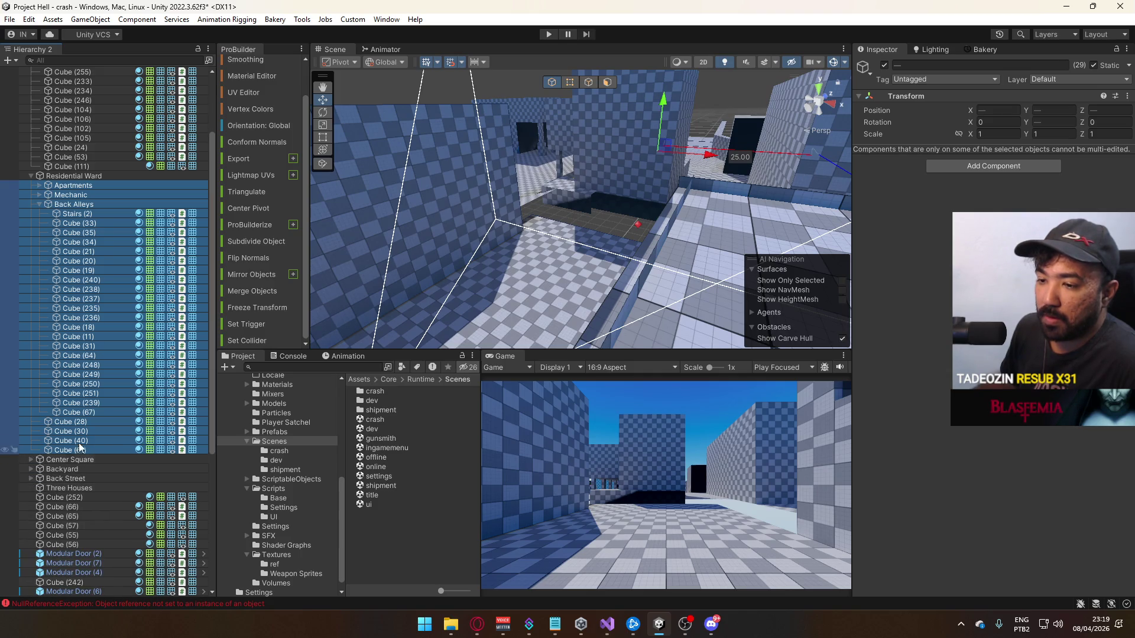
left_click(74, 496)
scroll(89, 502, "down", 5)
scroll(94, 505, "down", 3)
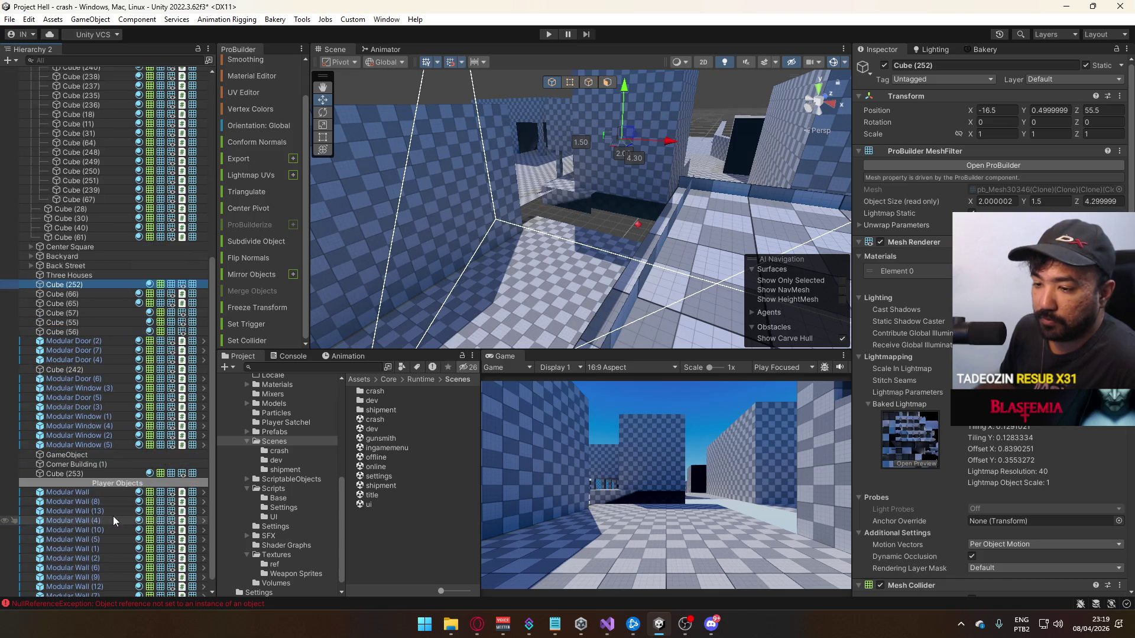
left_click(108, 474, "shift")
mouse_move(493, 282)
left_mouse_down()
mouse_move(491, 294)
mouse_move(818, 106)
left_mouse_up()
Add two walls and a Backyard cube to the selection and move them into Three Houses
left_click(883, 68)
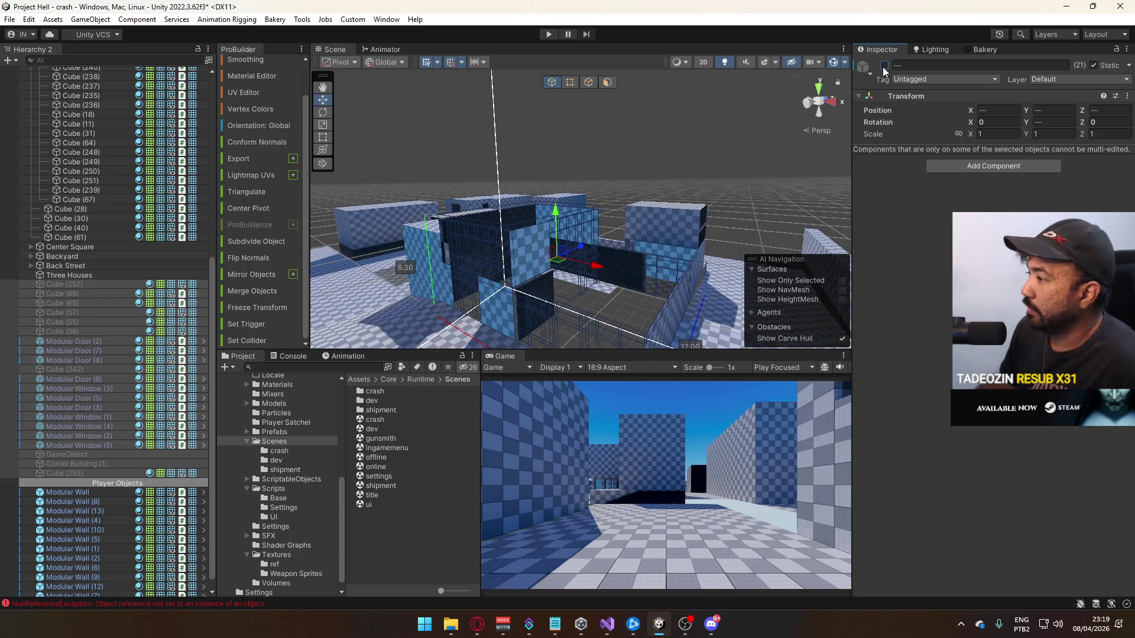
left_click(884, 66)
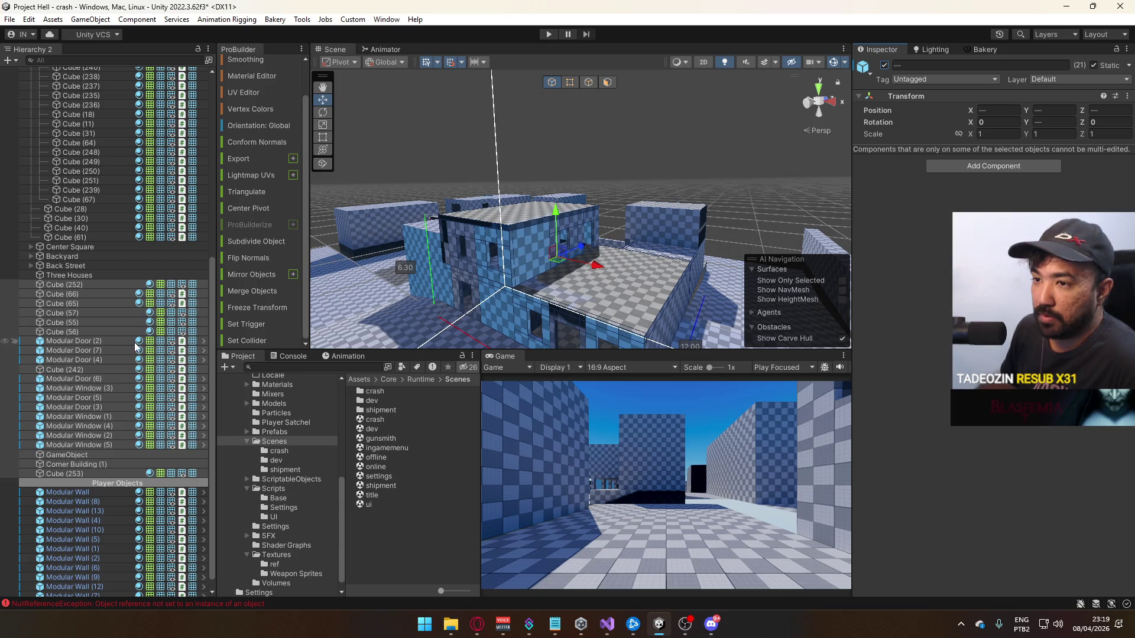
left_click_drag(414, 266, 540, 230)
left_click(541, 229, "ctrl")
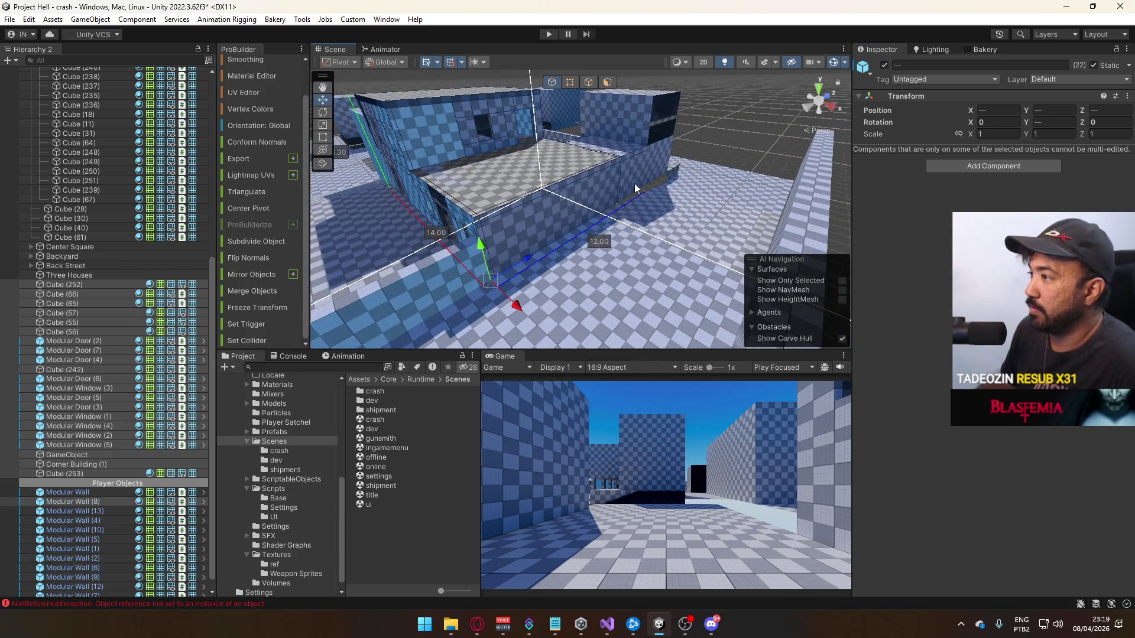
left_click(633, 185, "ctrl")
left_click_drag(622, 118, 477, 179)
left_click(476, 179, "ctrl")
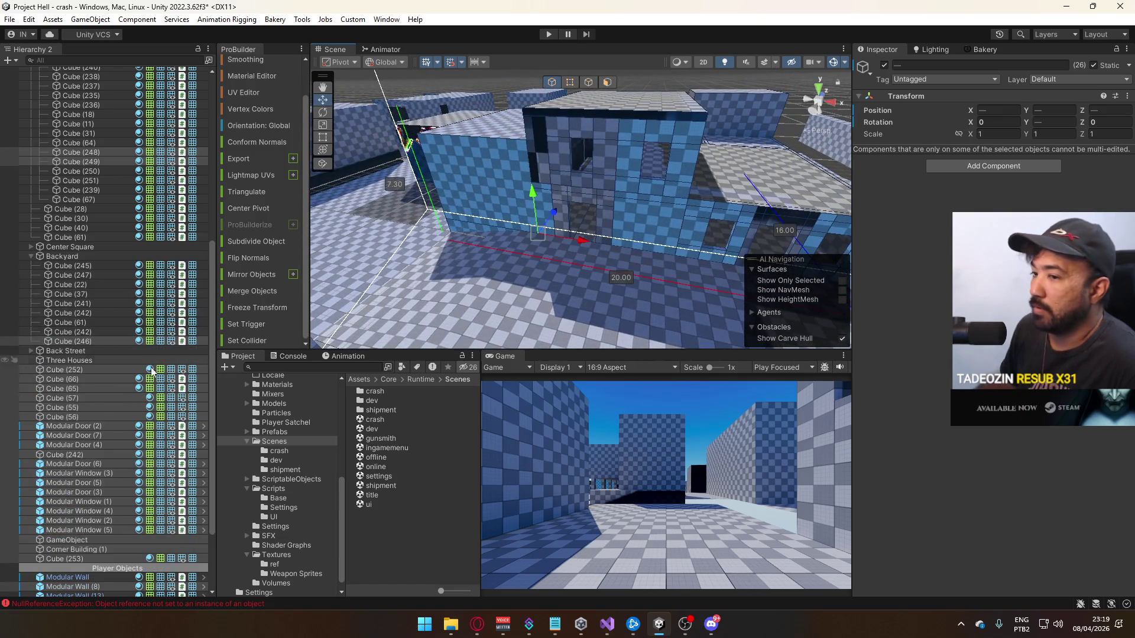
left_click_drag(70, 370, 68, 364)
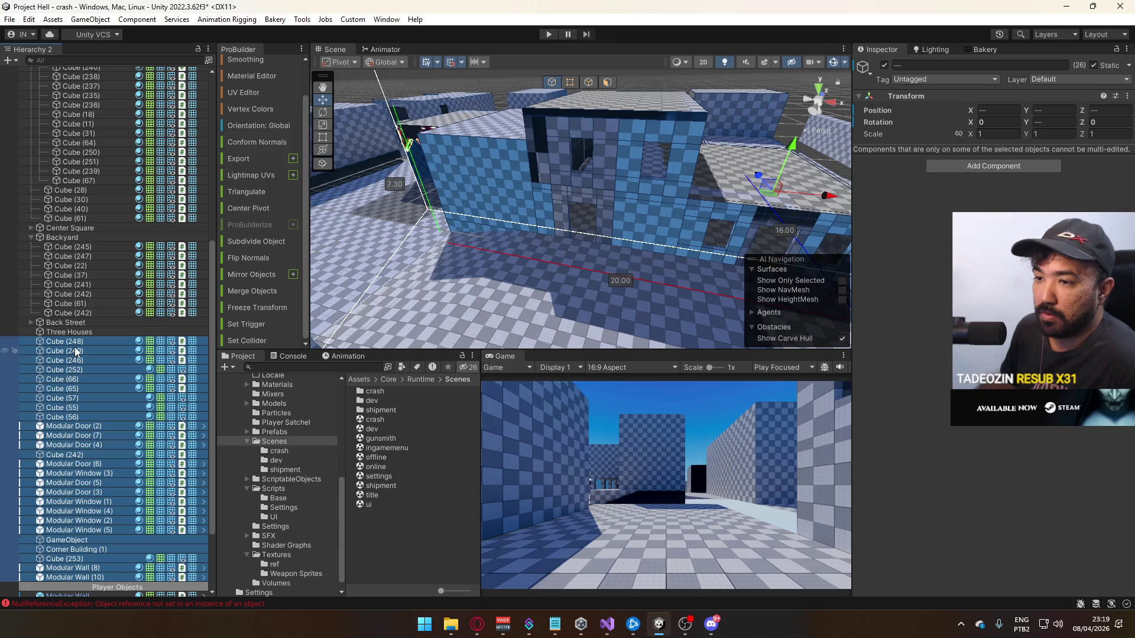
Select Modular Wall through Modular Wall (11) and drag the eleven walls onto Three Houses
left_click(79, 333)
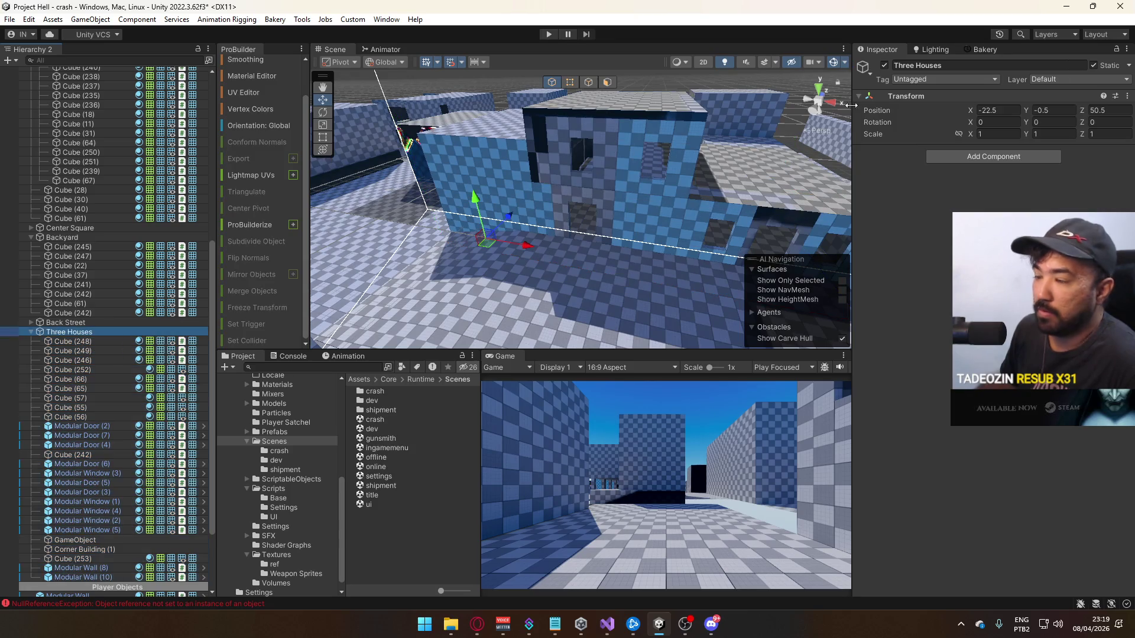
left_click(884, 65)
left_click(887, 62)
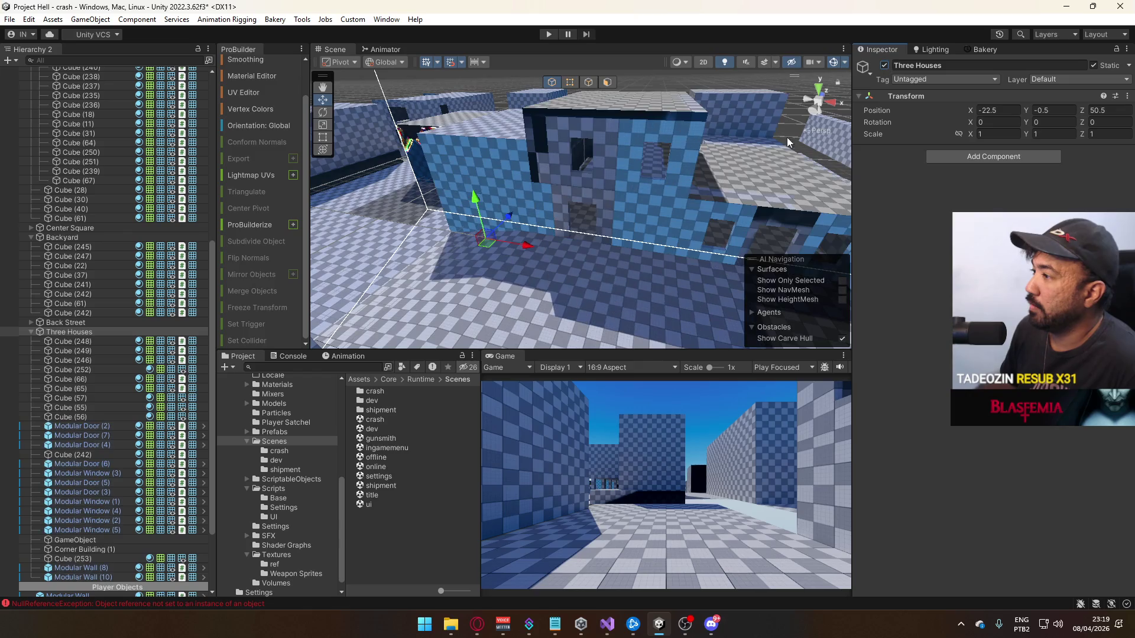
left_click(539, 201)
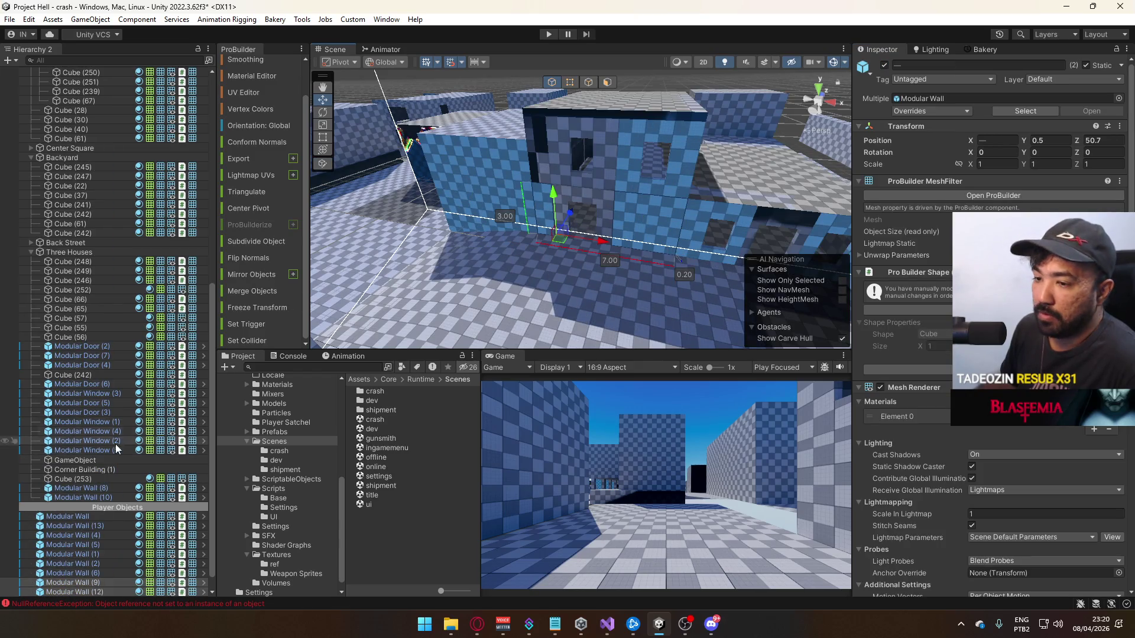
left_click(83, 517)
scroll(104, 557, "down", 1)
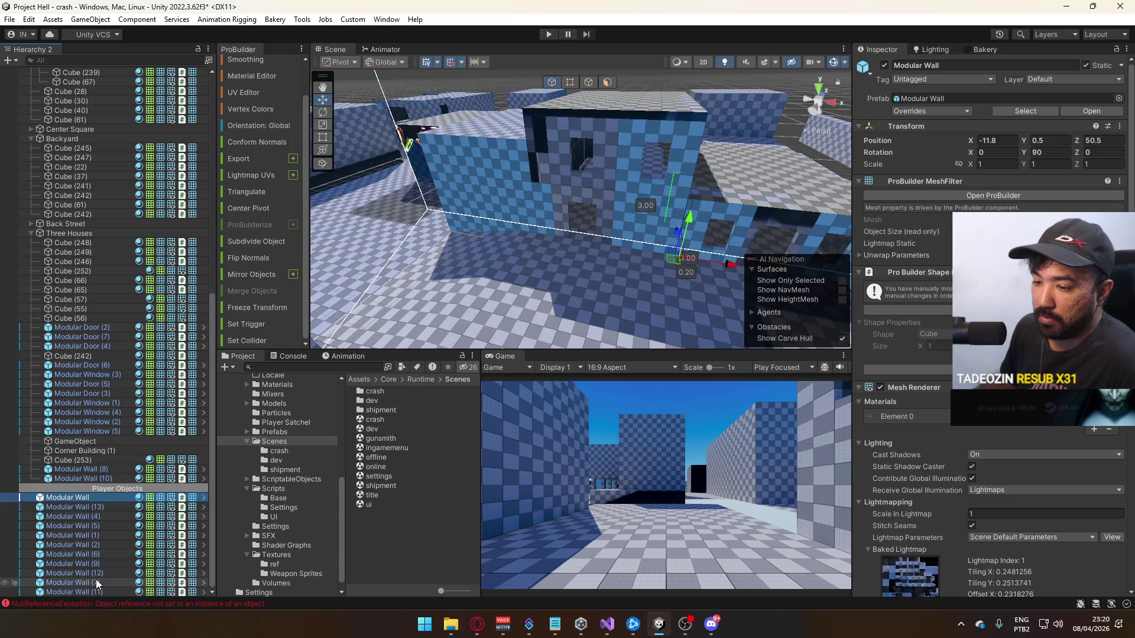
left_click(99, 592, "shift")
mouse_move(82, 516)
left_mouse_down()
mouse_move(70, 374)
mouse_move(104, 233)
left_mouse_up()
left_click(111, 233)
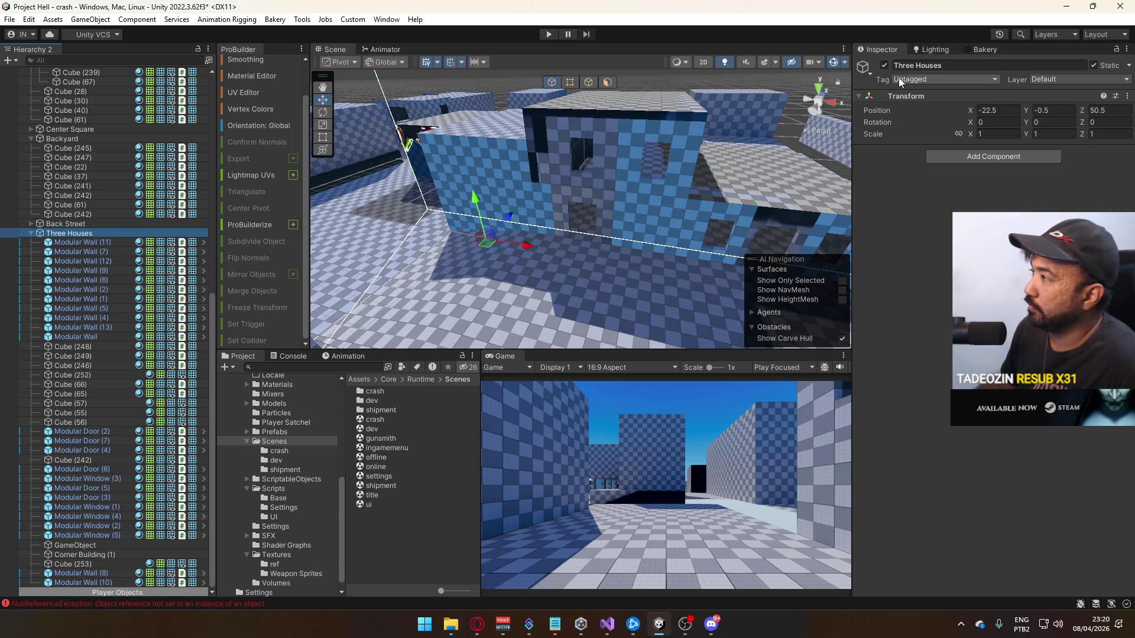
Drag floor piece Cube (67) into Three Houses, toggling the group's active checkbox and leaving it active
left_click(885, 65)
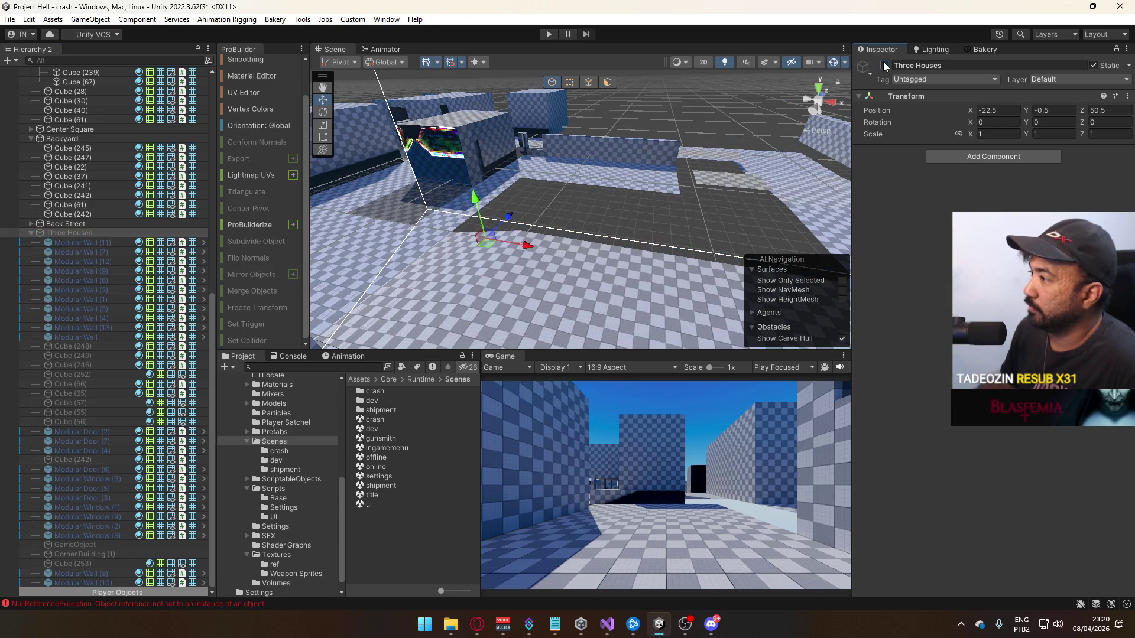
left_click(885, 65)
left_click(649, 205)
left_click_drag(65, 80, 79, 240)
left_click(78, 225)
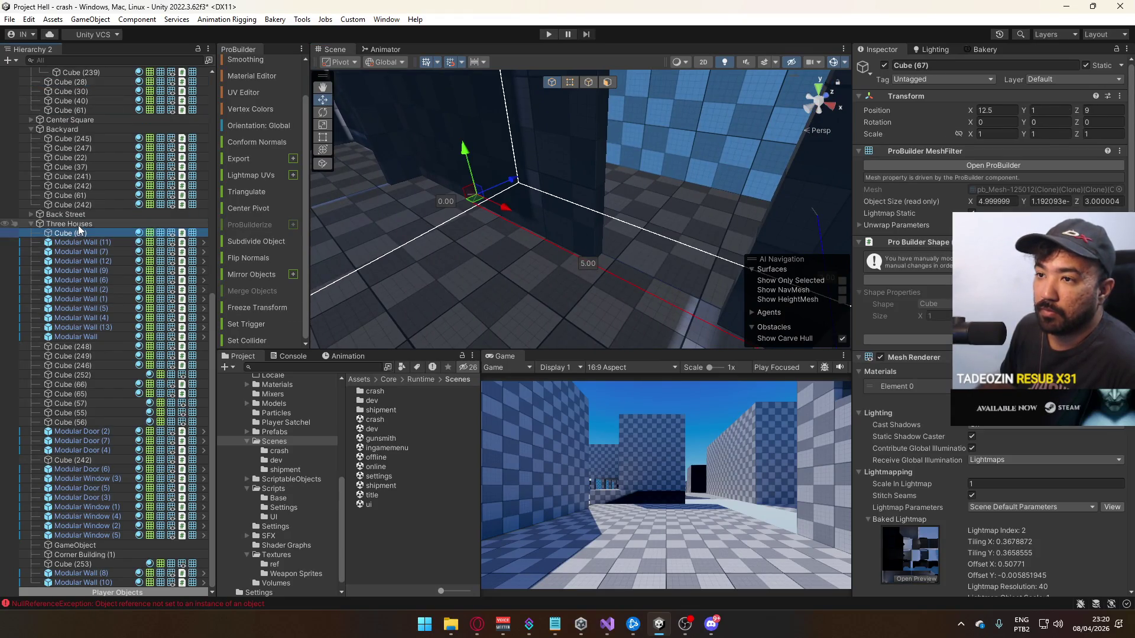
left_click(883, 65)
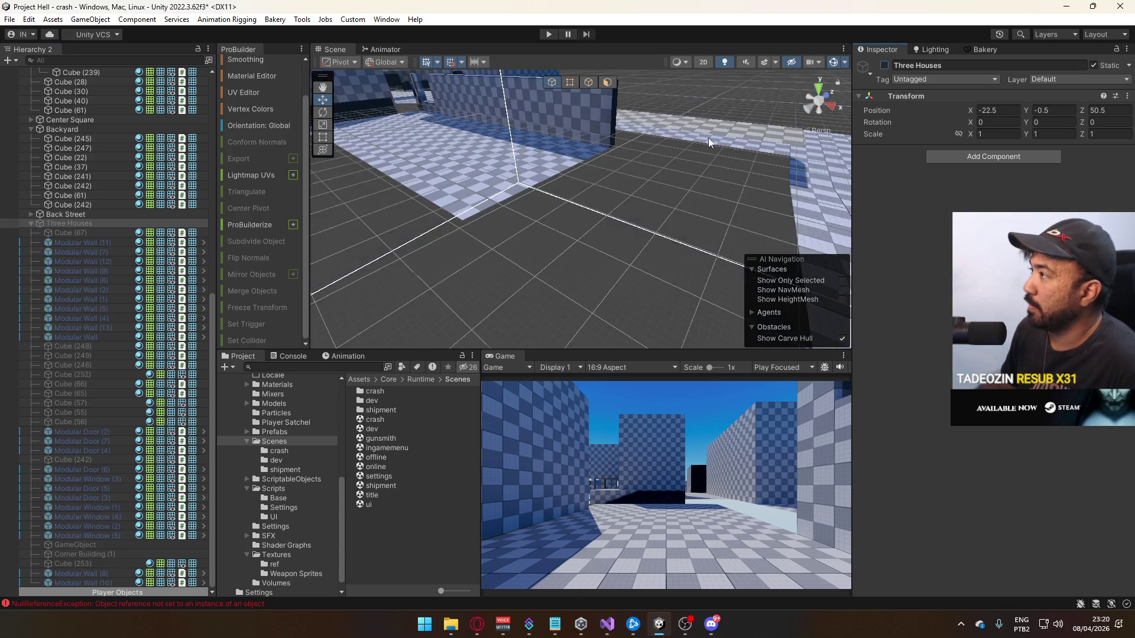
left_click(884, 66)
left_click(884, 65)
left_click(884, 65)
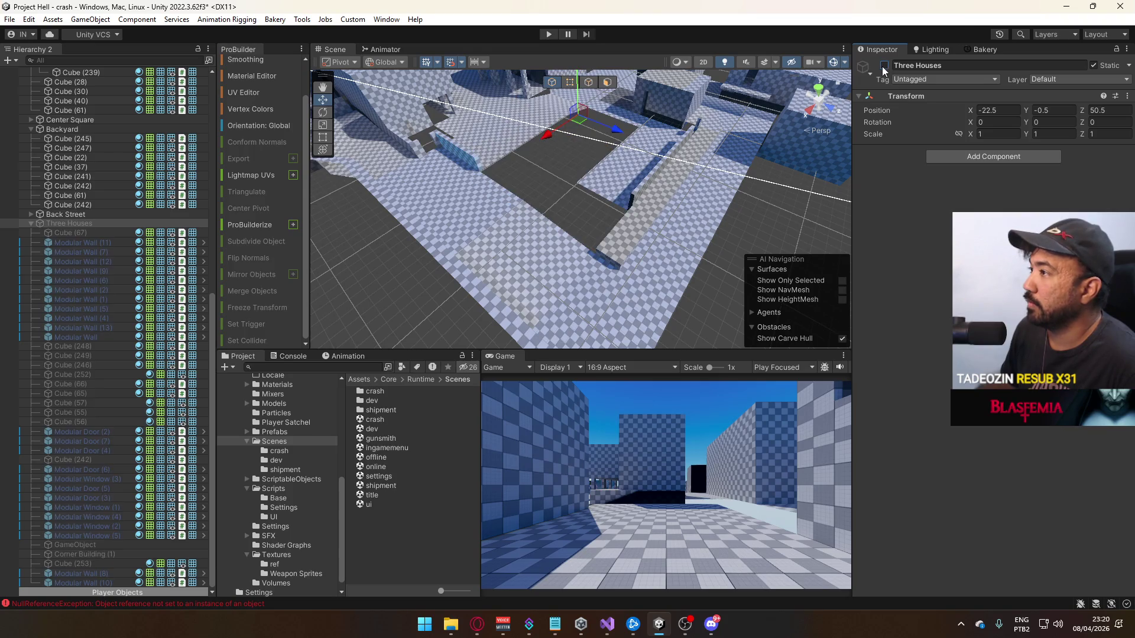
left_click(884, 65)
mouse_move(592, 178)
left_mouse_down()
mouse_move(532, 188)
mouse_move(828, 126)
mouse_move(288, 157)
left_mouse_up()
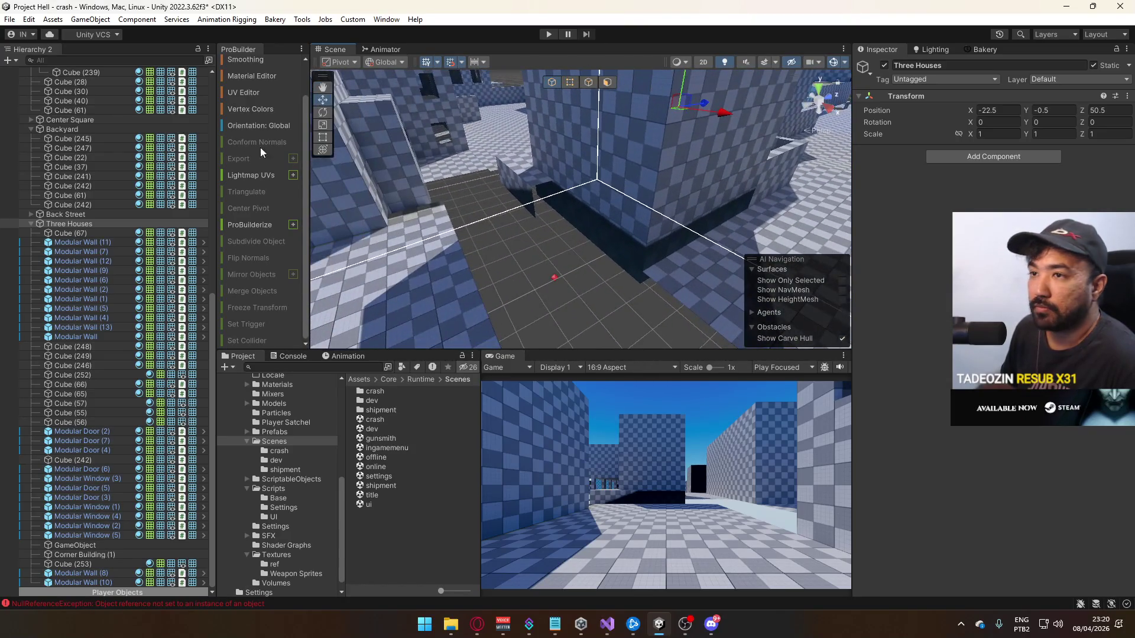
Move Apartments through Cube (61), seven objects, out of Residential Ward to the Map level
left_click(30, 224)
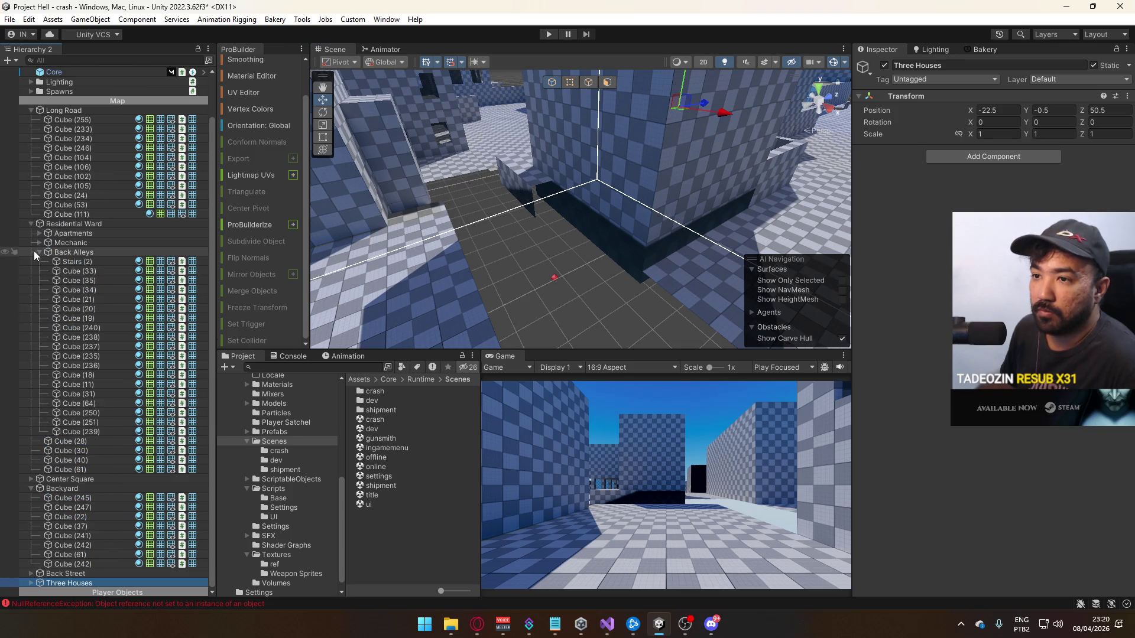
left_click(30, 224)
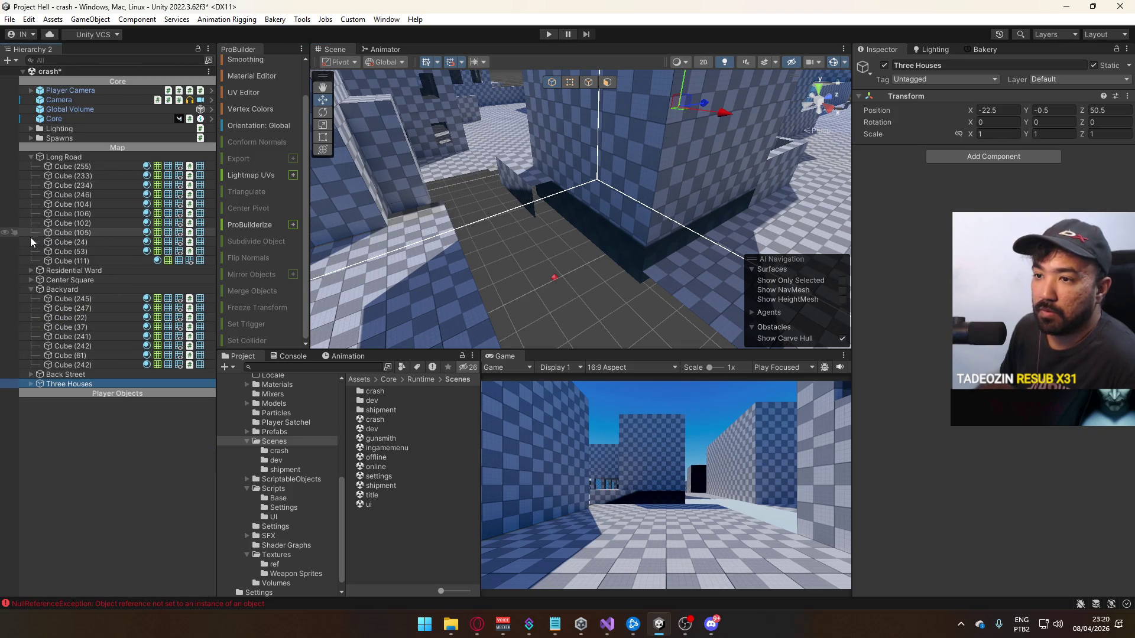
left_click(32, 289)
left_click(31, 271)
left_click(71, 289)
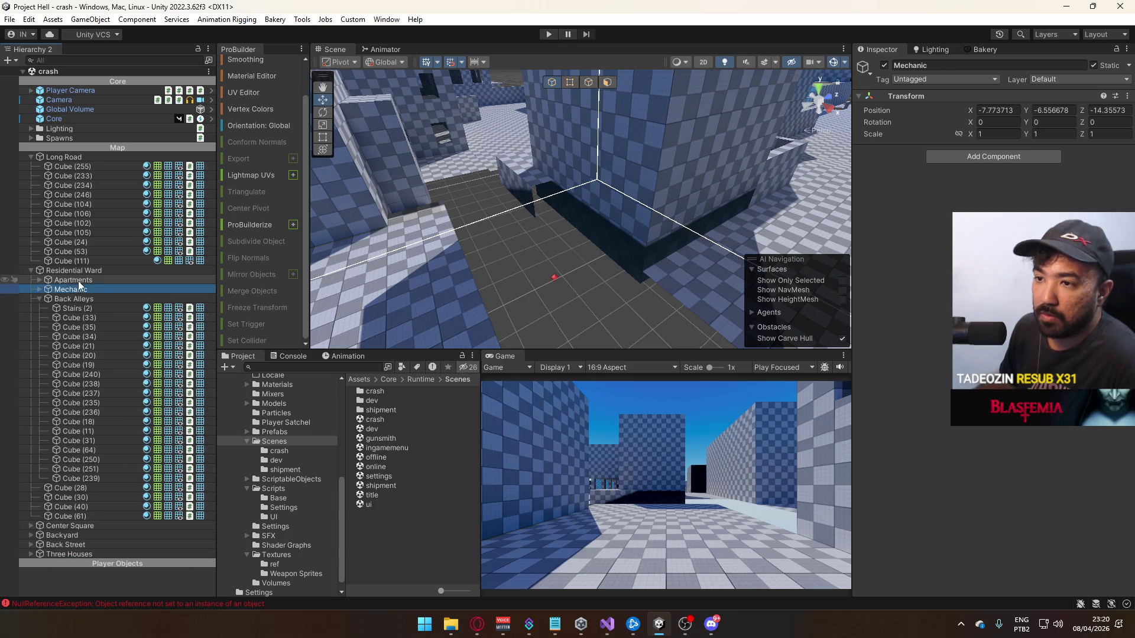
left_click(42, 299)
left_click(80, 337, "shift")
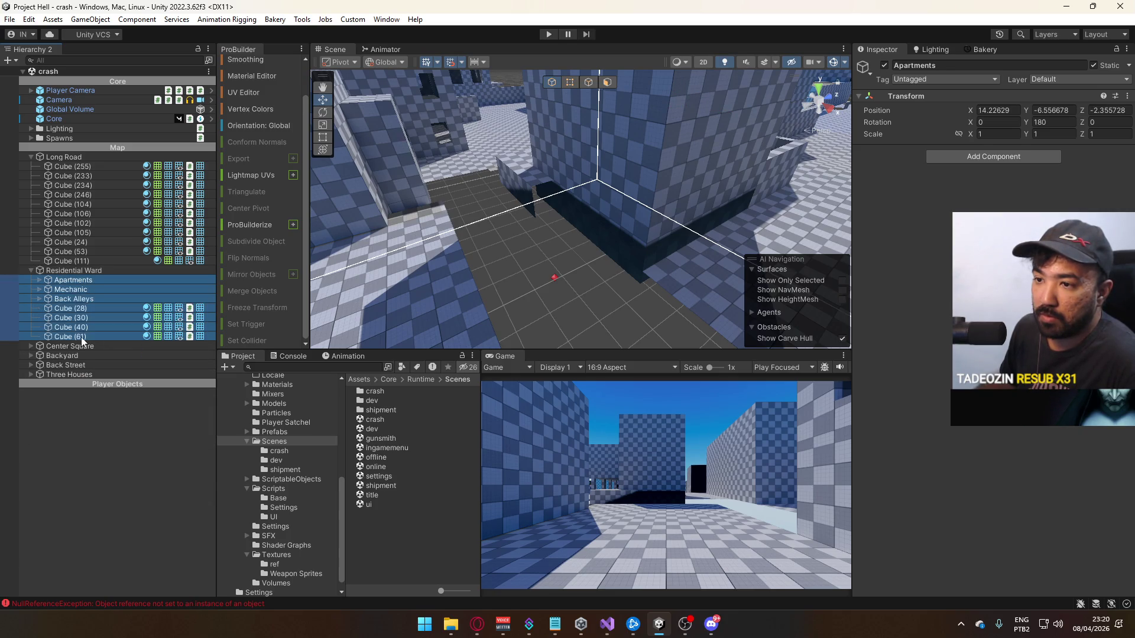
mouse_move(68, 286)
left_mouse_down()
mouse_move(39, 274)
mouse_move(89, 276)
left_mouse_up()
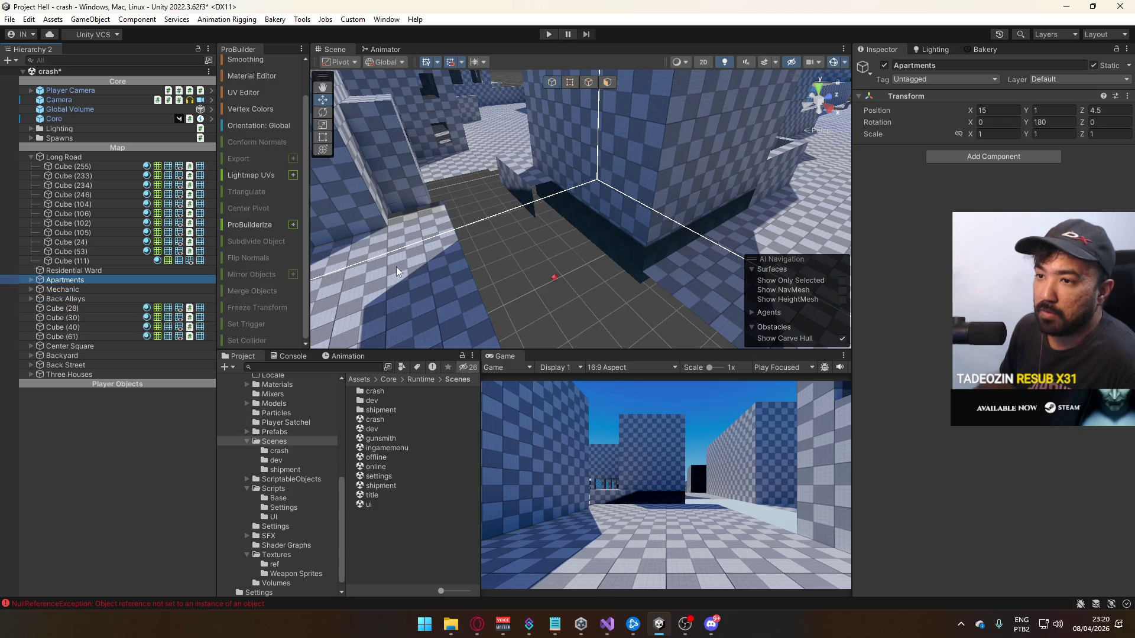
Drag Center Square's Cube (192) down along Y, undo it, and frame Residential Ward
mouse_move(674, 213)
left_mouse_down()
mouse_move(519, 228)
mouse_move(580, 195)
mouse_move(391, 233)
mouse_move(512, 218)
mouse_move(518, 160)
mouse_move(752, 195)
mouse_move(585, 185)
mouse_move(595, 140)
left_mouse_up()
left_click(580, 179)
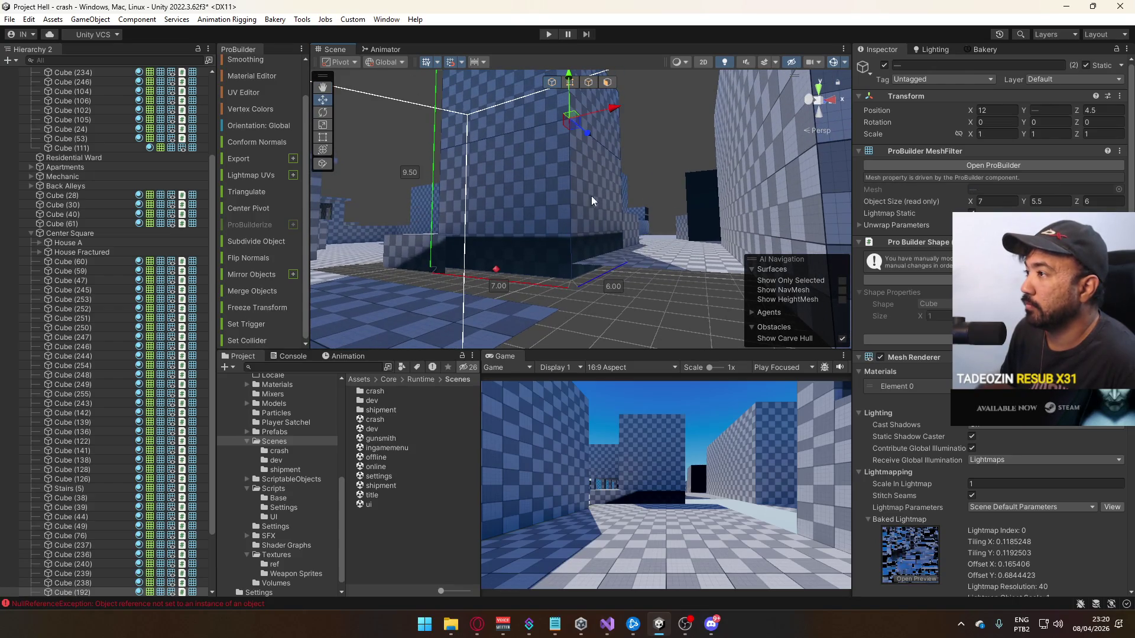
mouse_move(565, 195)
left_mouse_down()
mouse_move(565, 227)
mouse_move(313, 234)
mouse_move(846, 236)
mouse_move(797, 334)
mouse_move(647, 277)
mouse_move(633, 171)
mouse_move(699, 286)
mouse_move(669, 267)
mouse_move(527, 280)
mouse_move(534, 214)
mouse_move(729, 263)
mouse_move(576, 262)
left_mouse_up()
key("ctrl+z")
key("ctrl+z")
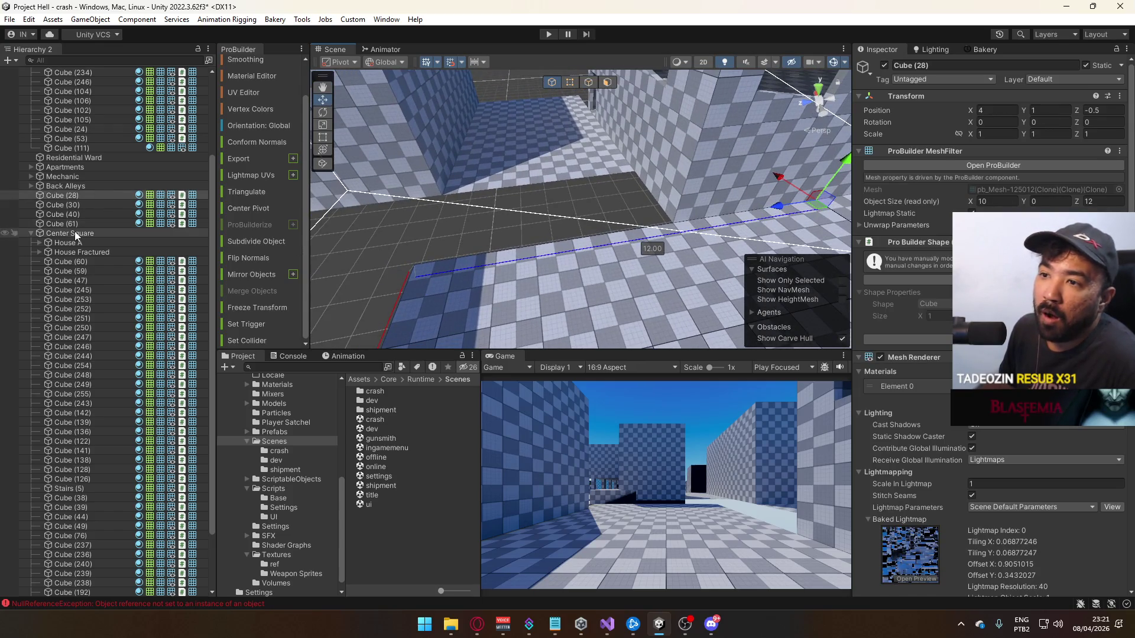
scroll(82, 219, "down", 1)
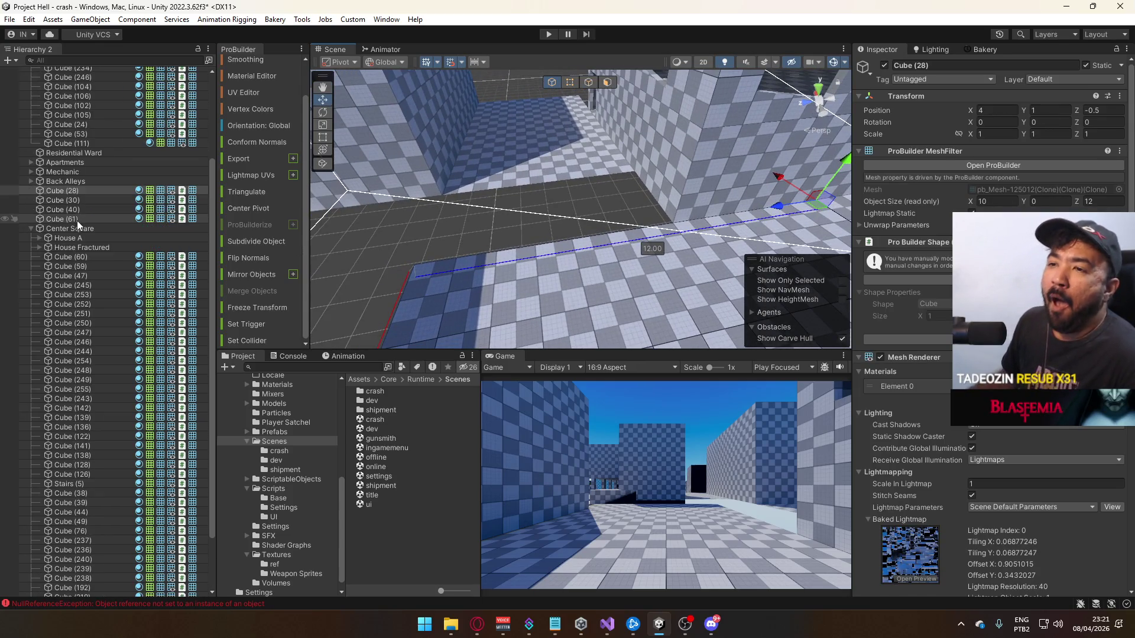
double_click(86, 155)
left_click_drag(463, 192, 553, 104)
mouse_move(557, 198)
left_mouse_down()
mouse_move(818, 218)
mouse_move(790, 281)
mouse_move(588, 224)
mouse_move(414, 260)
left_mouse_up()
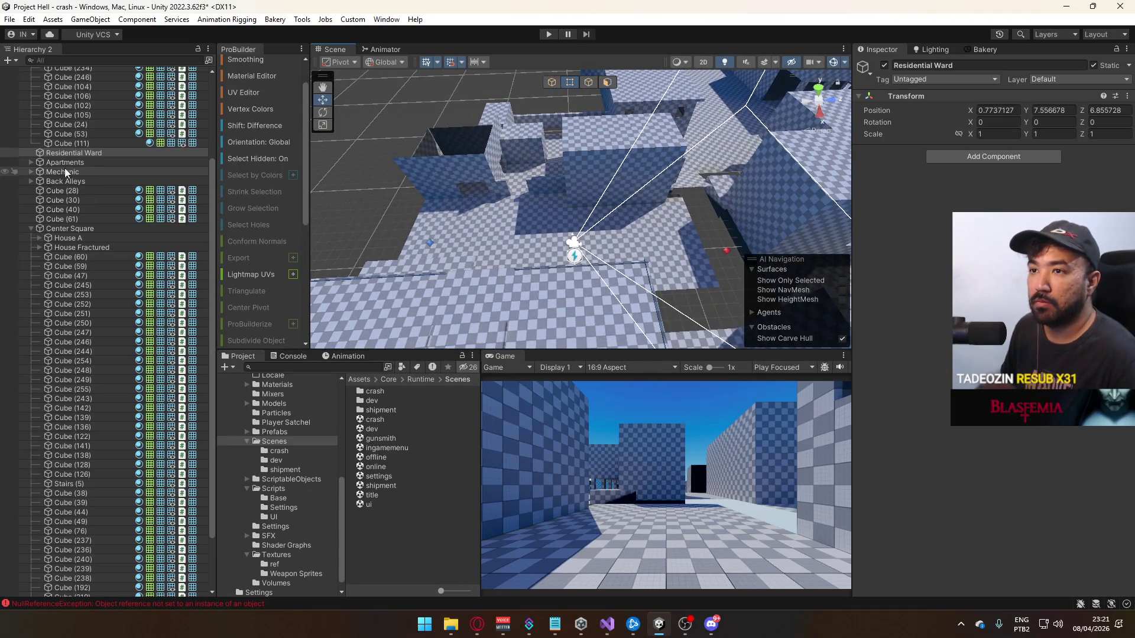
Set Residential Ward's Inspector position to Z 8 and Y 1
double_click(75, 154)
mouse_move(593, 226)
left_mouse_down()
mouse_move(592, 90)
mouse_move(524, 273)
mouse_move(650, 236)
left_mouse_up()
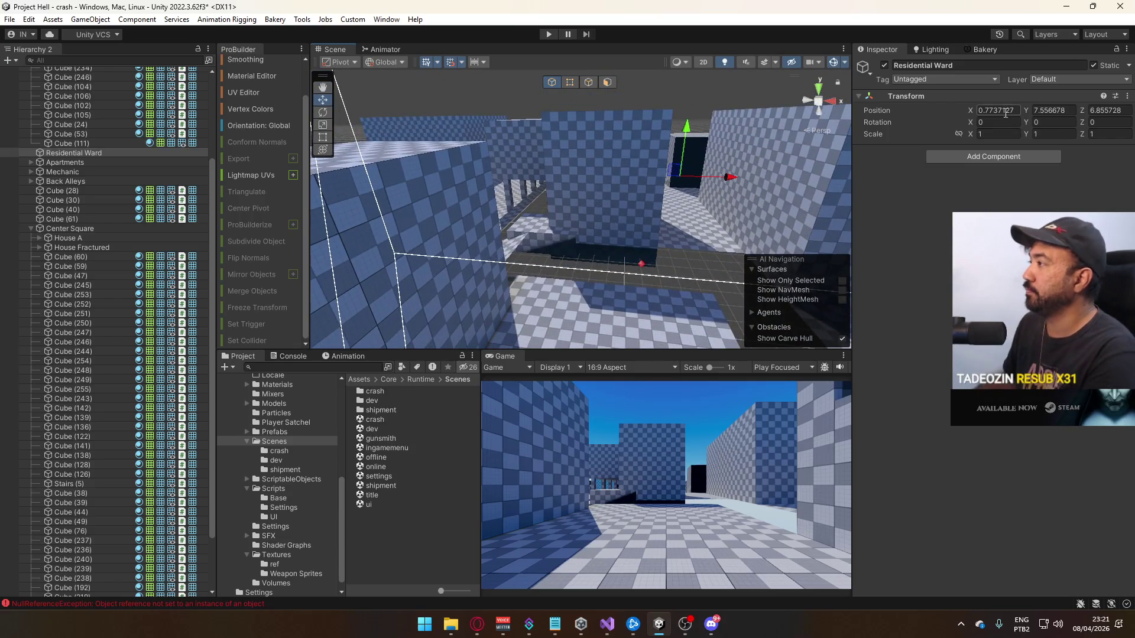
double_click(1113, 110)
type("8")
key("Return")
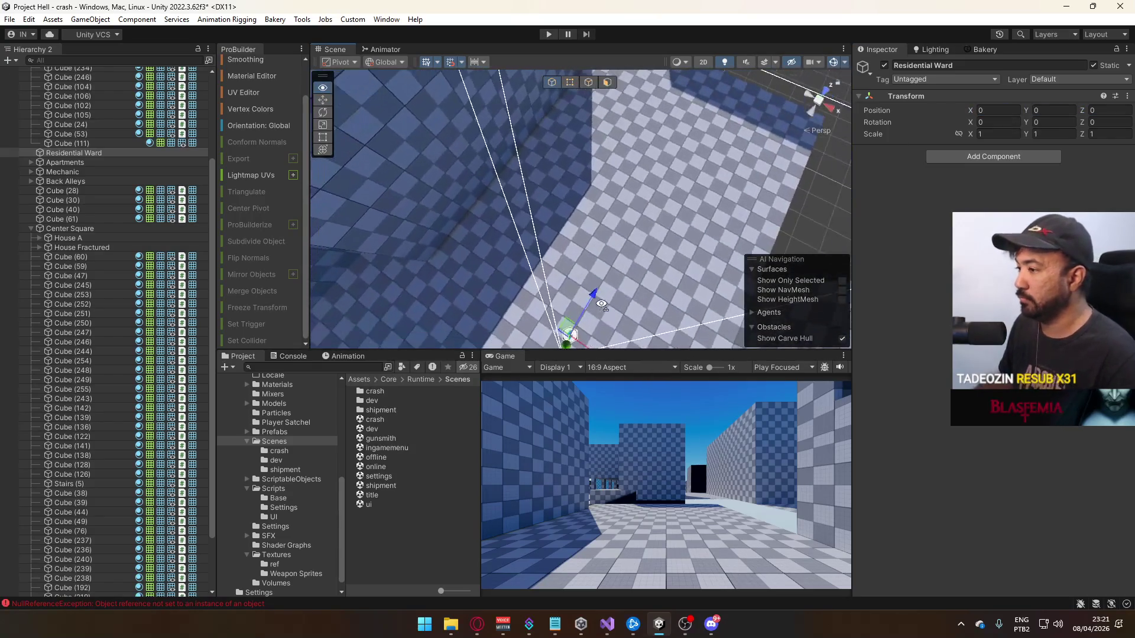
mouse_move(595, 295)
left_mouse_down()
mouse_move(668, 223)
mouse_move(662, 177)
mouse_move(656, 236)
mouse_move(654, 39)
mouse_move(625, 81)
mouse_move(650, 136)
mouse_move(686, 157)
left_mouse_up()
type("2")
key("Return")
type("1")
key("Return")
Drag Residential Ward with the move gizmo to X -5, Z 10
left_click_drag(378, 195, 355, 222)
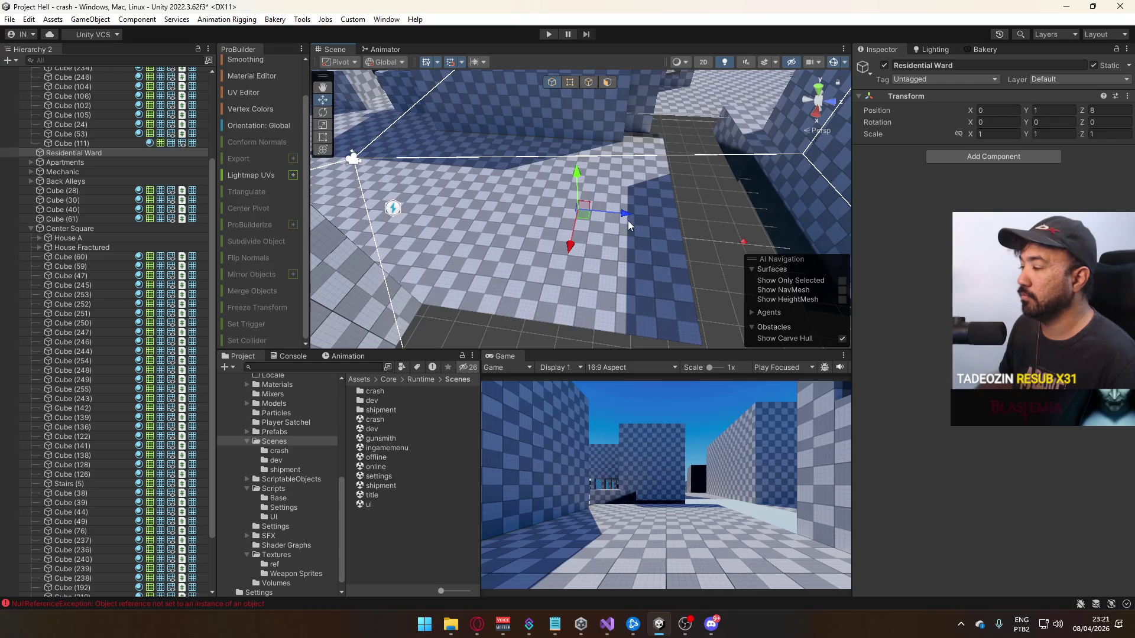
mouse_move(670, 218)
left_mouse_down()
mouse_move(509, 251)
mouse_move(541, 268)
left_mouse_up()
left_click_drag(692, 212, 687, 208)
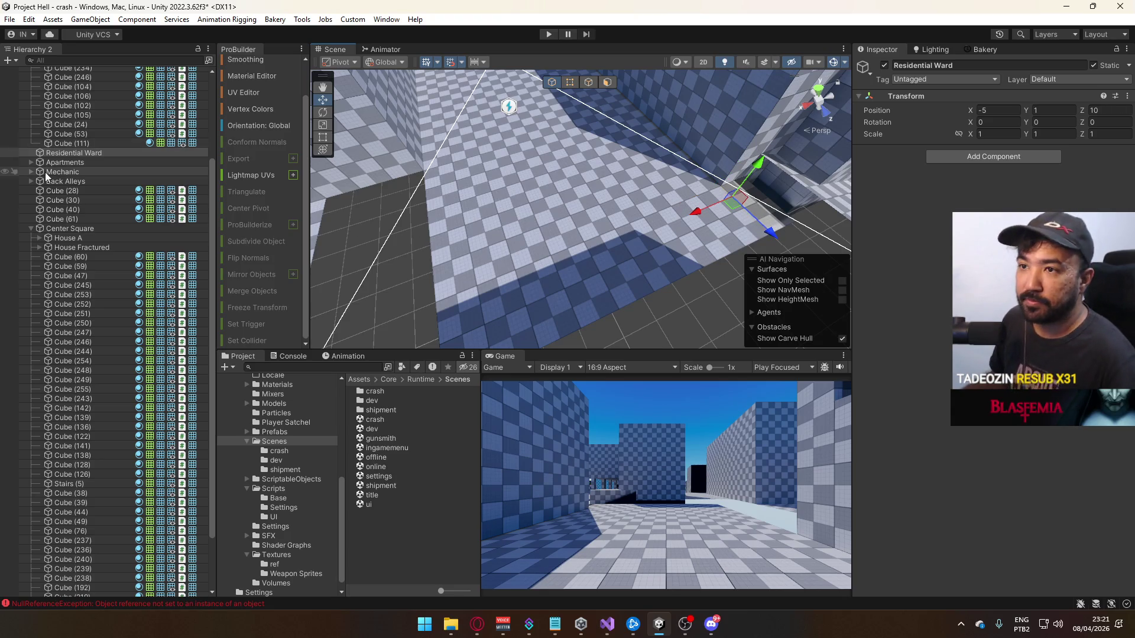
left_click(32, 229)
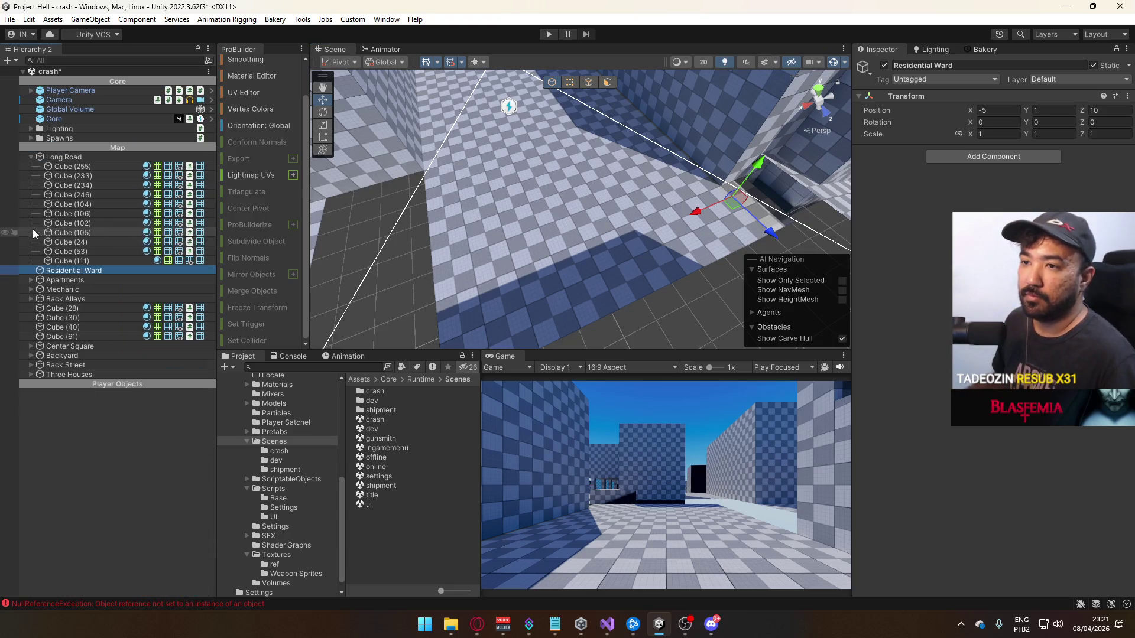
Put Apartments through Cube (61) back under Residential Ward and reselect those seven objects
left_click(83, 337)
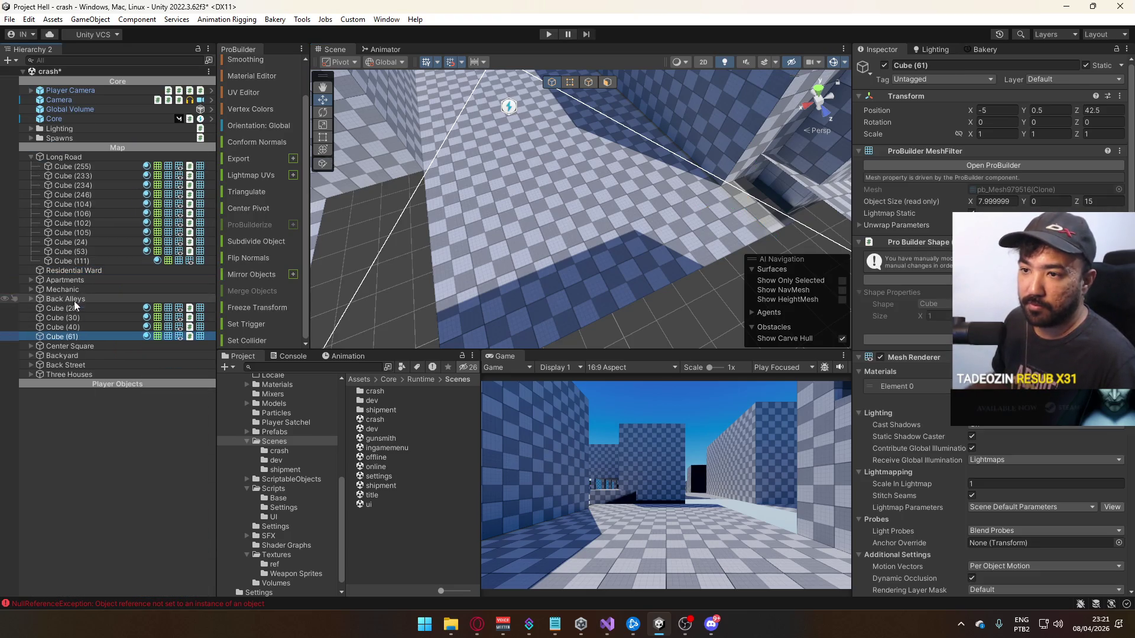
left_click(79, 282, "shift")
left_click_drag(76, 282, 77, 269)
double_click(77, 269)
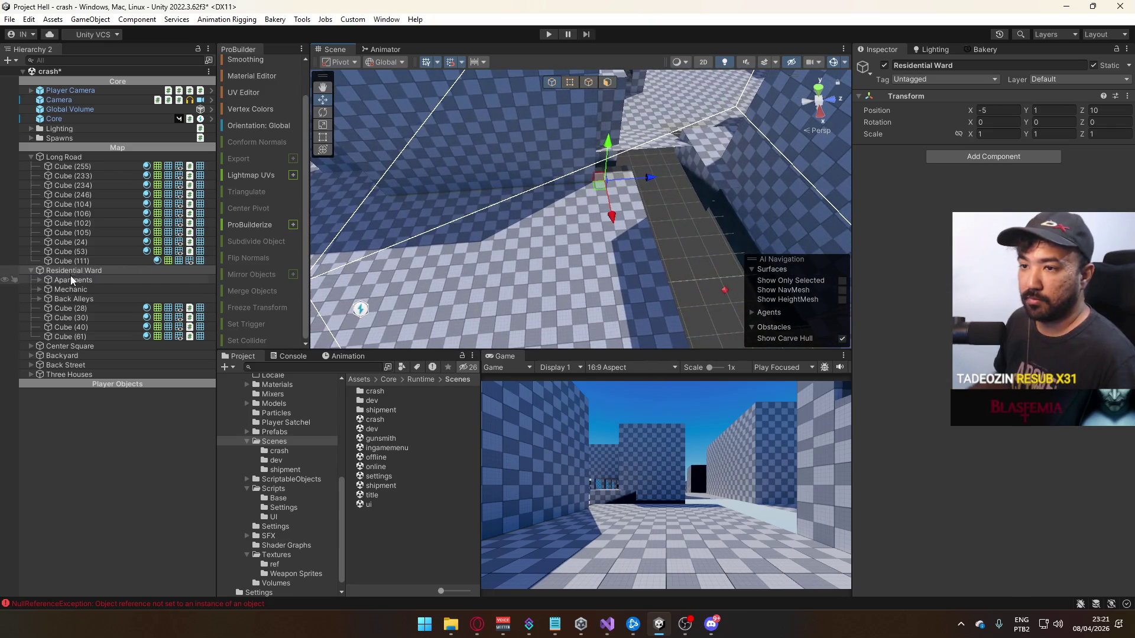
left_click(72, 279)
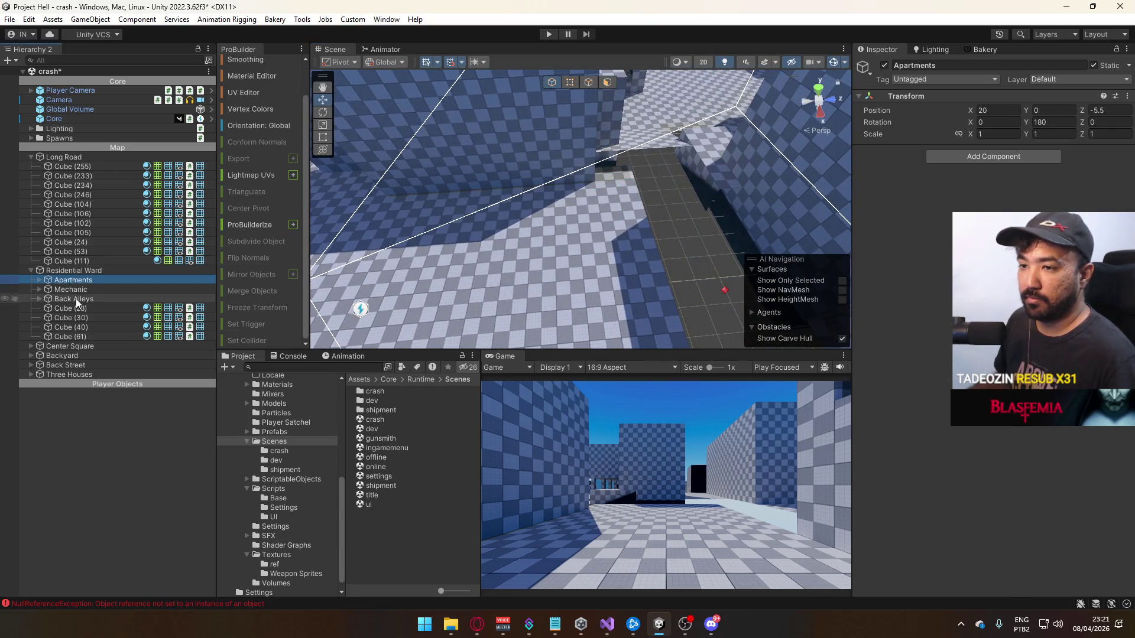
left_click(79, 337, "shift")
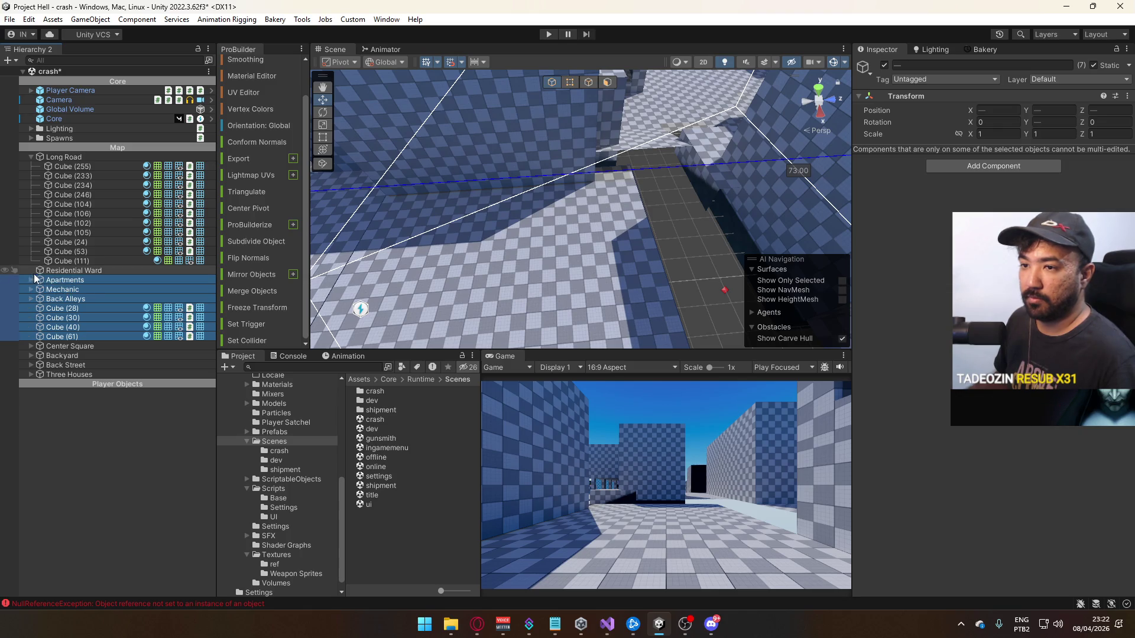
left_click(76, 324)
left_click(70, 334, "shift")
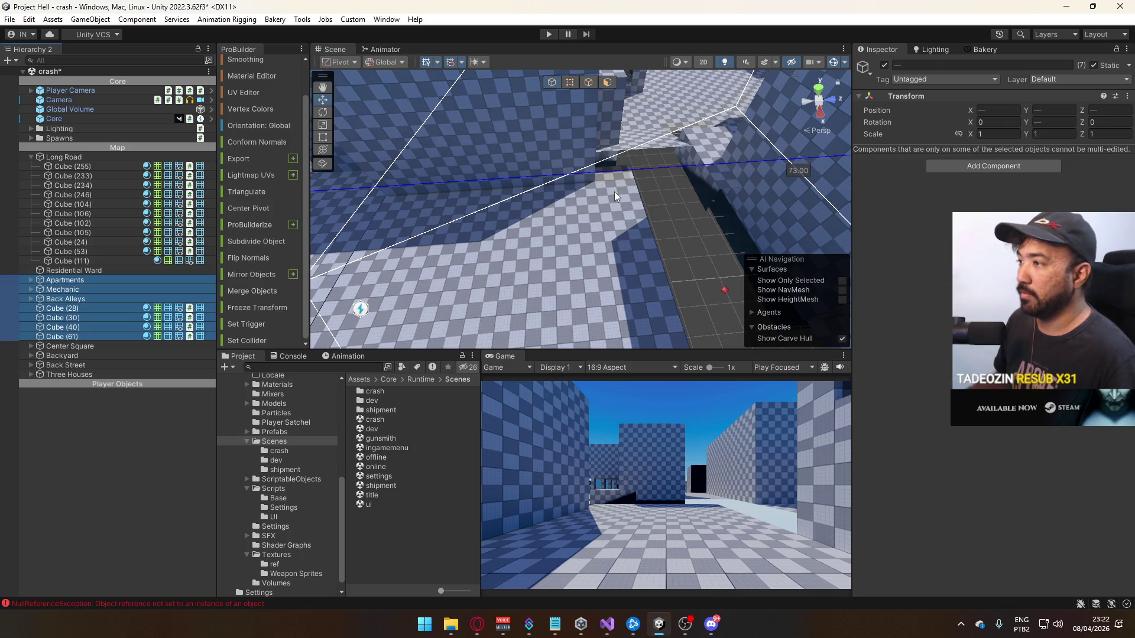
left_click_drag(601, 210, 638, 225)
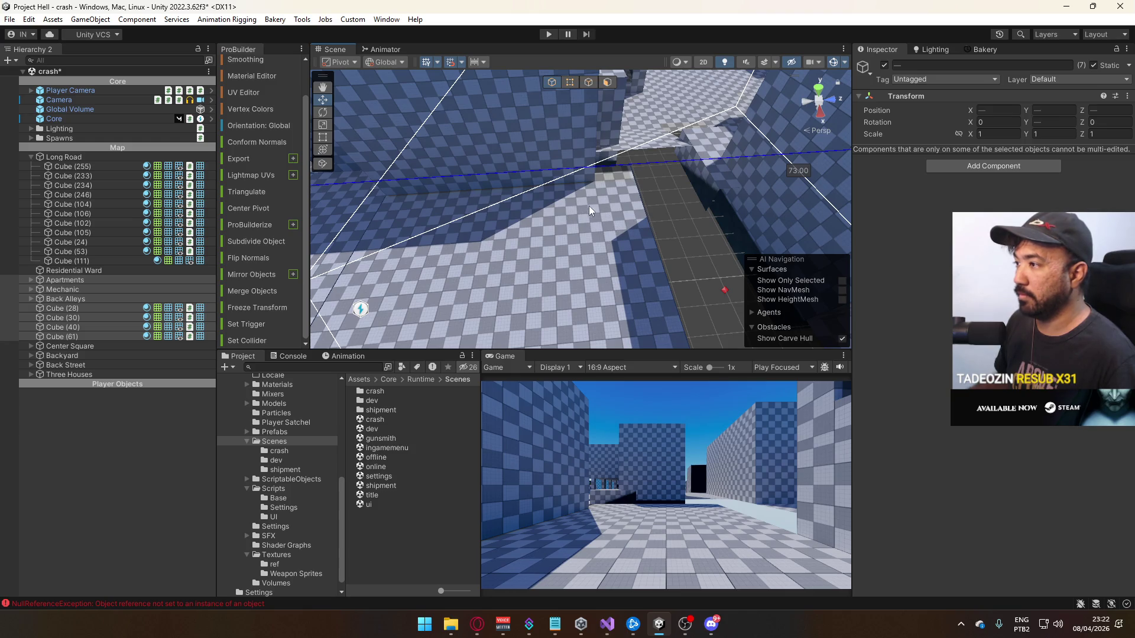
Select Cube (235) to reveal the Back Alleys contents, then select Cube (28)
left_click(74, 270)
mouse_move(591, 177)
left_mouse_down()
mouse_move(532, 200)
mouse_move(567, 198)
mouse_move(535, 179)
left_mouse_up()
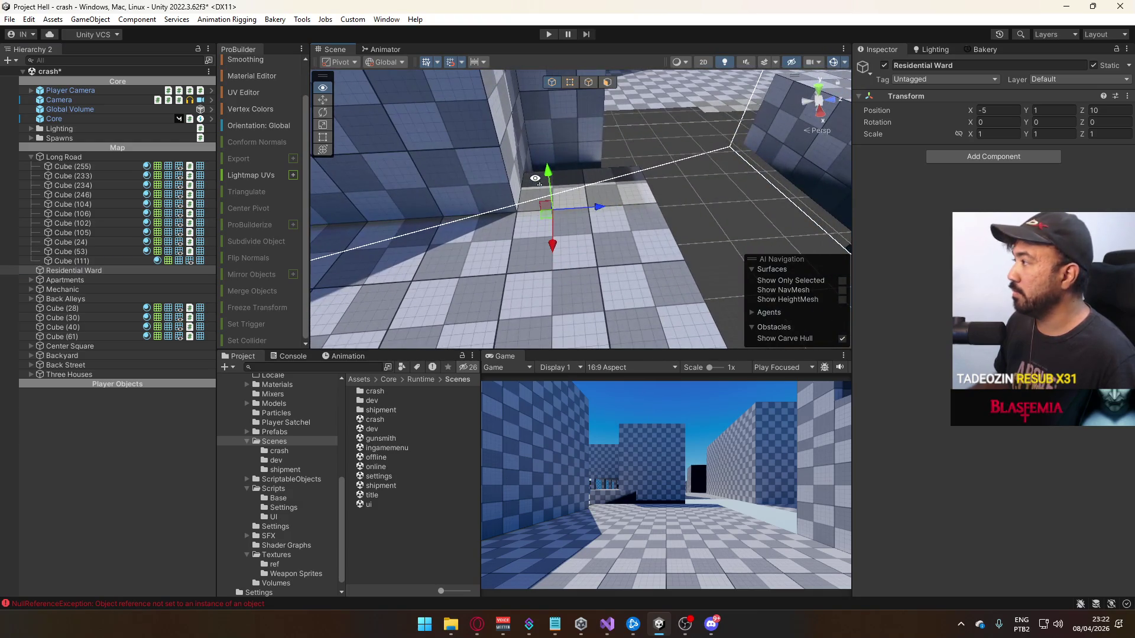
left_click(91, 308)
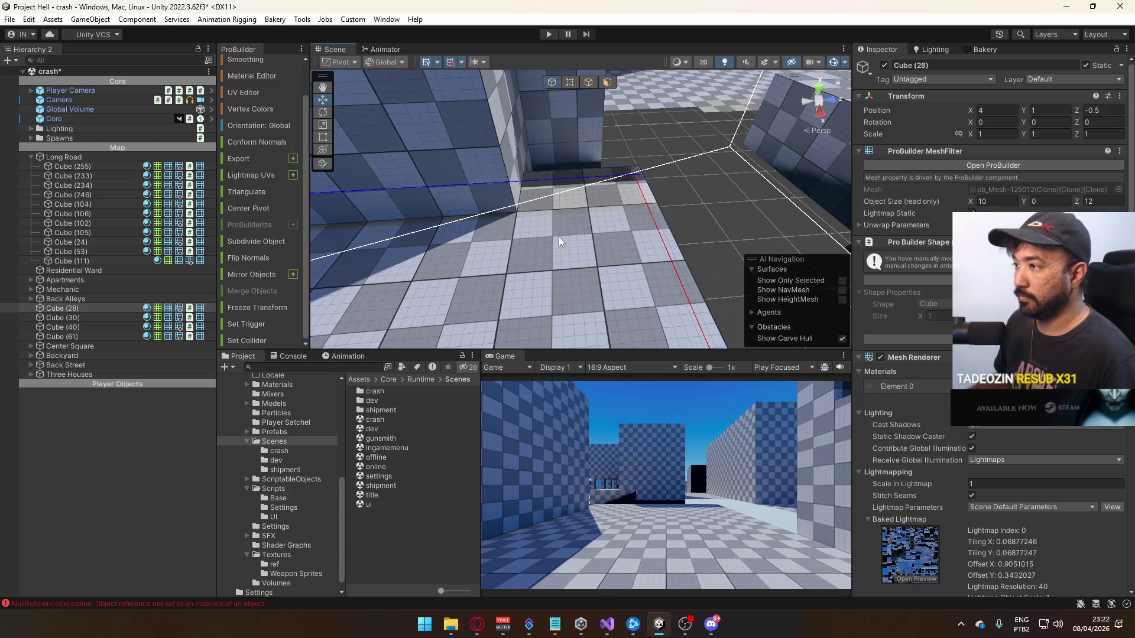
left_click(539, 201)
left_click_drag(525, 211, 582, 220)
left_click(595, 256)
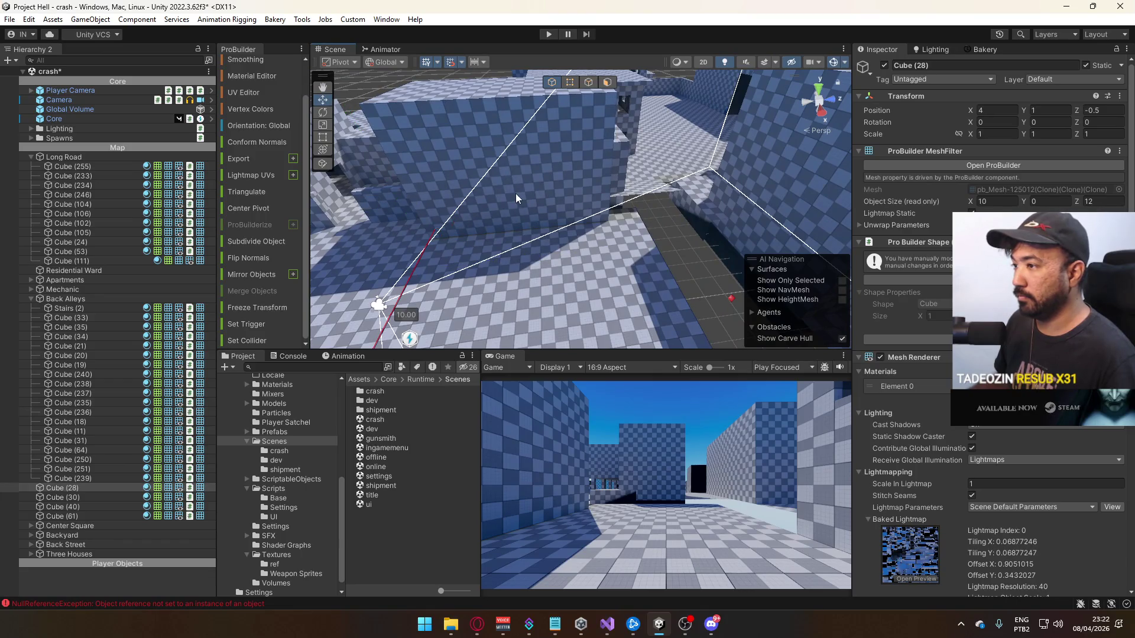
Shift the Stairs (2)–Cube (28) walls left, then drag them out of Back Alleys
left_click(86, 310, "shift")
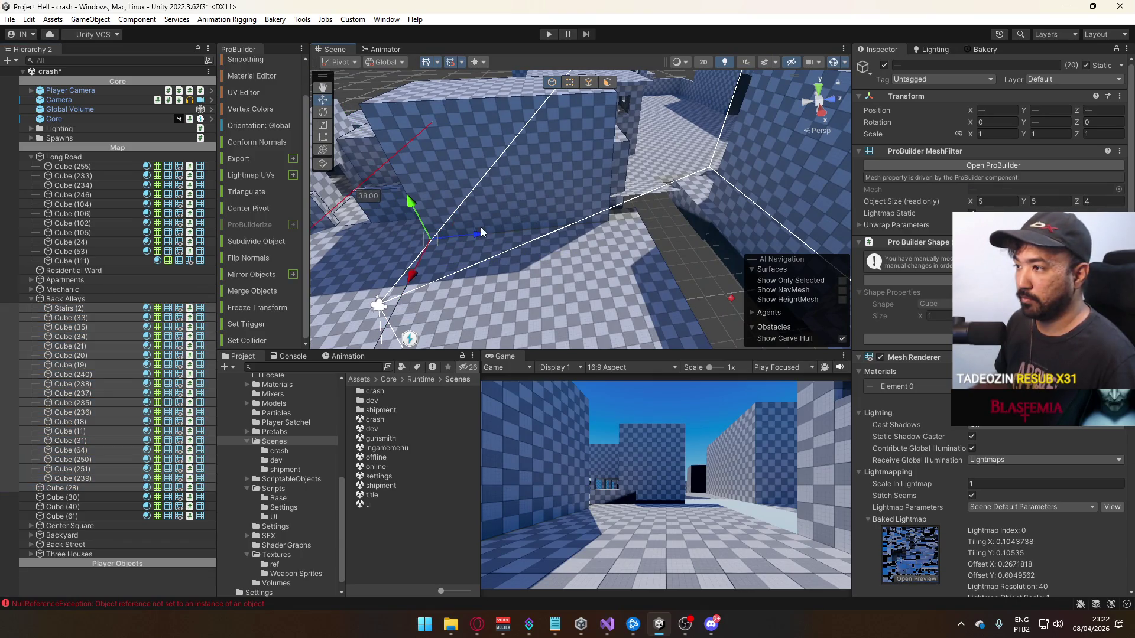
key("f")
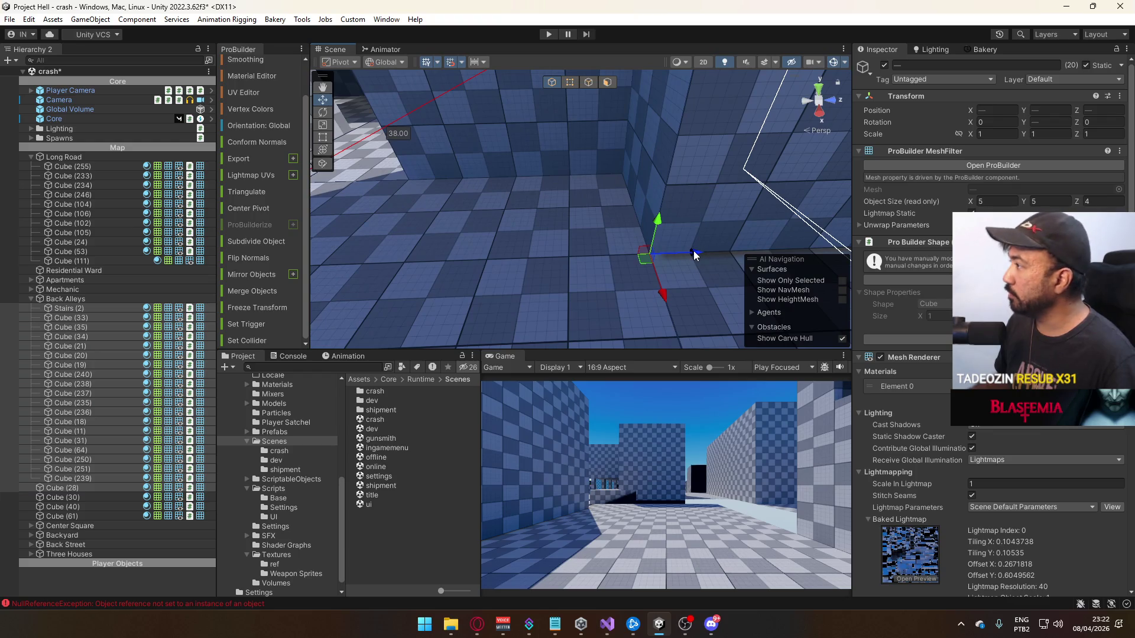
left_click_drag(696, 254, 657, 257)
key("f")
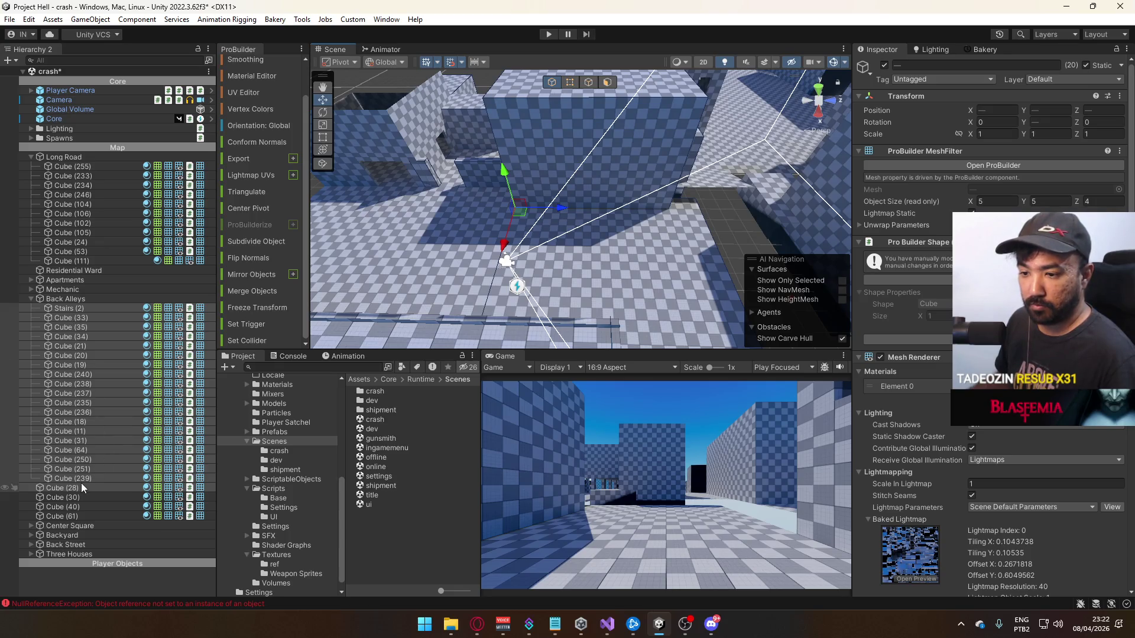
left_click(54, 316)
left_click_drag(53, 311, 36, 309)
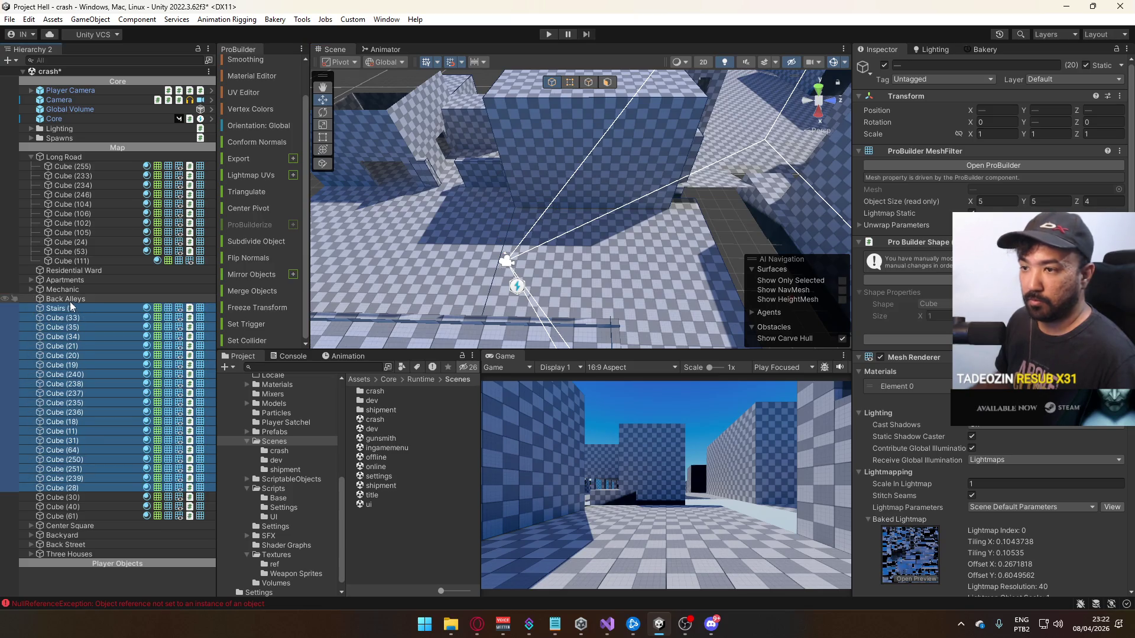
Inspect the Back Alleys group and its walls from several angles
left_click(66, 299)
mouse_move(450, 207)
left_mouse_down()
mouse_move(510, 188)
mouse_move(600, 222)
left_mouse_up()
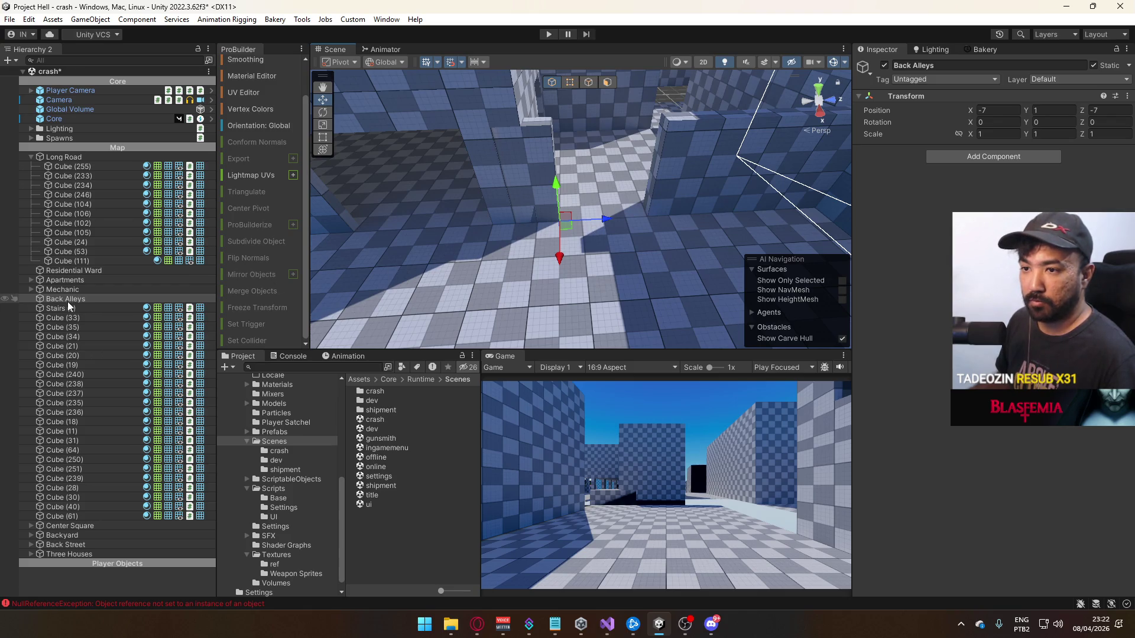
key("f")
mouse_move(457, 218)
left_mouse_down()
mouse_move(549, 220)
mouse_move(533, 206)
mouse_move(247, 285)
mouse_move(402, 237)
mouse_move(643, 221)
mouse_move(656, 304)
mouse_move(696, 357)
mouse_move(845, 353)
mouse_move(623, 267)
mouse_move(477, 248)
mouse_move(423, 185)
left_mouse_up()
left_click(520, 217)
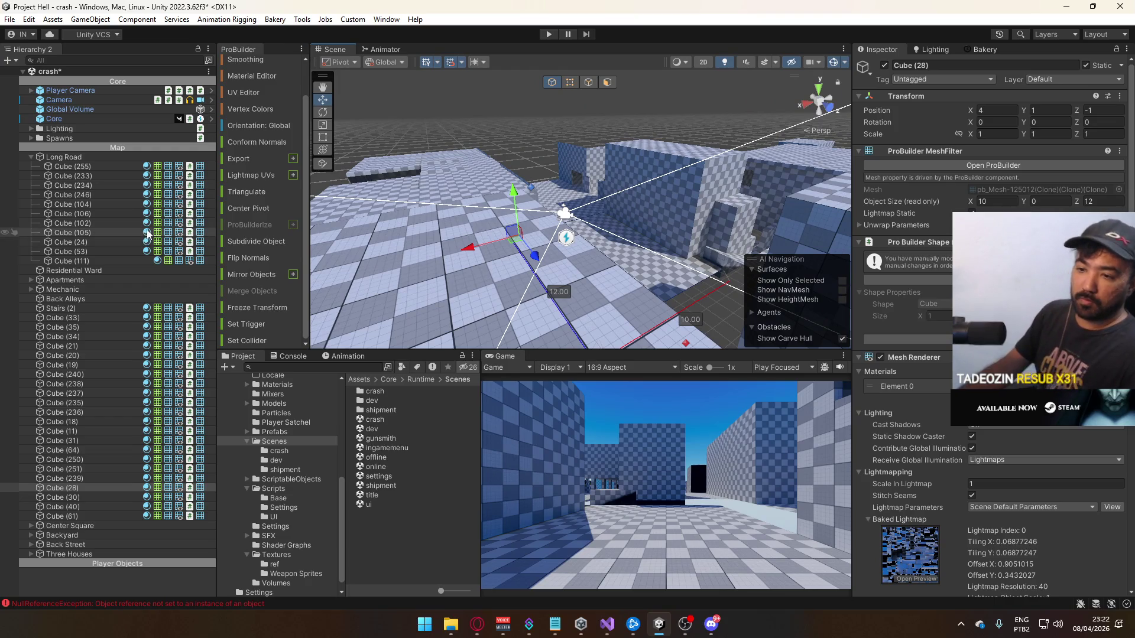
mouse_move(327, 240)
left_mouse_down()
mouse_move(693, 256)
mouse_move(615, 265)
mouse_move(902, 232)
left_mouse_up()
mouse_move(592, 237)
left_mouse_down()
mouse_move(627, 224)
mouse_move(561, 237)
mouse_move(828, 212)
left_mouse_up()
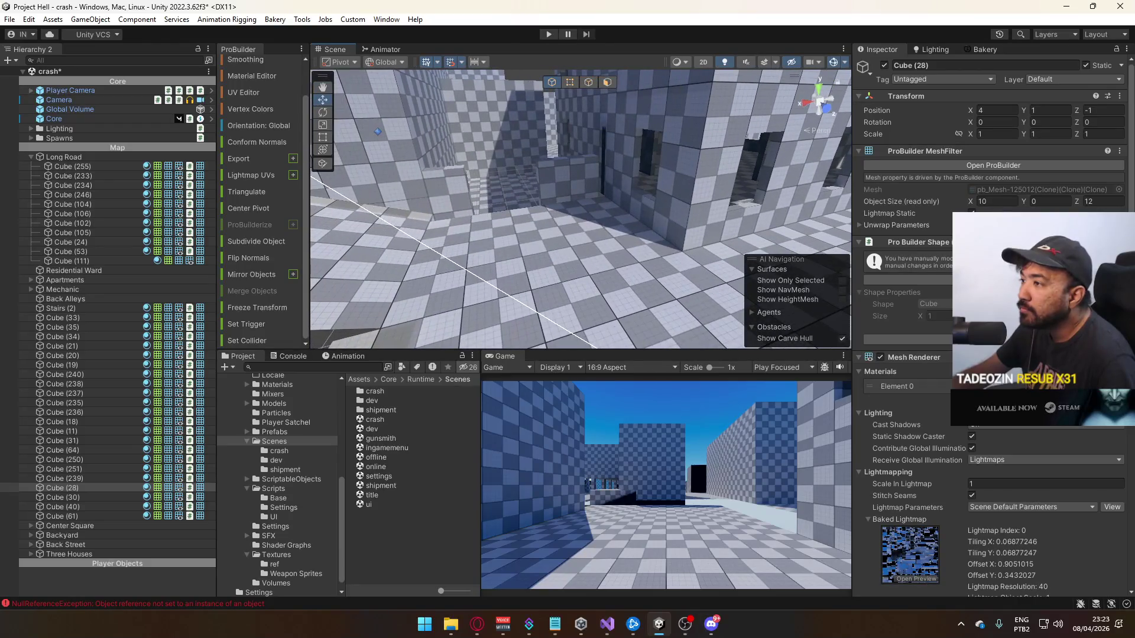
left_click(88, 299)
mouse_move(512, 227)
left_mouse_down()
mouse_move(405, 182)
mouse_move(406, 165)
mouse_move(425, 206)
mouse_move(596, 197)
mouse_move(550, 201)
mouse_move(561, 208)
mouse_move(543, 181)
mouse_move(473, 201)
mouse_move(503, 193)
left_mouse_up()
Select Cube (33), Stairs (2) and nearby alley cubes and place them under Back Alleys
left_click(558, 204)
left_click(473, 201, "shift")
left_click(444, 214, "shift")
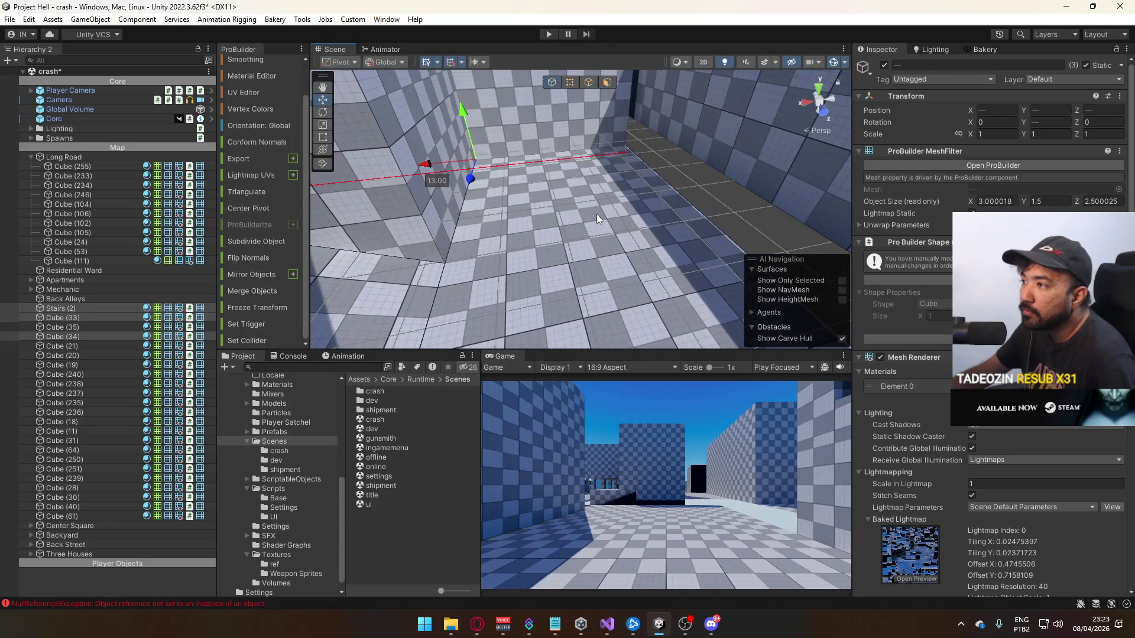
left_click_drag(597, 214, 562, 181)
left_click(561, 181, "shift")
left_click_drag(537, 252, 606, 205)
mouse_move(720, 186)
left_mouse_down()
mouse_move(573, 216)
mouse_move(418, 288)
left_mouse_up()
left_click(565, 222, "shift")
left_click(487, 270, "shift")
left_click_drag(486, 270, 559, 320)
left_click_drag(63, 307, 62, 300)
double_click(62, 300)
Add Cube (35), Cube (21) and Cube (20) on the darker floor to Back Alleys
left_click_drag(460, 130, 579, 201)
mouse_move(591, 266)
left_mouse_down()
mouse_move(504, 281)
mouse_move(385, 251)
mouse_move(798, 219)
mouse_move(591, 248)
mouse_move(439, 247)
mouse_move(543, 193)
mouse_move(553, 159)
left_mouse_up()
mouse_move(545, 135)
left_mouse_down()
mouse_move(323, 232)
mouse_move(463, 205)
mouse_move(507, 230)
mouse_move(587, 222)
left_mouse_up()
left_click(484, 233)
left_click(532, 237, "shift")
left_click(591, 278, "shift")
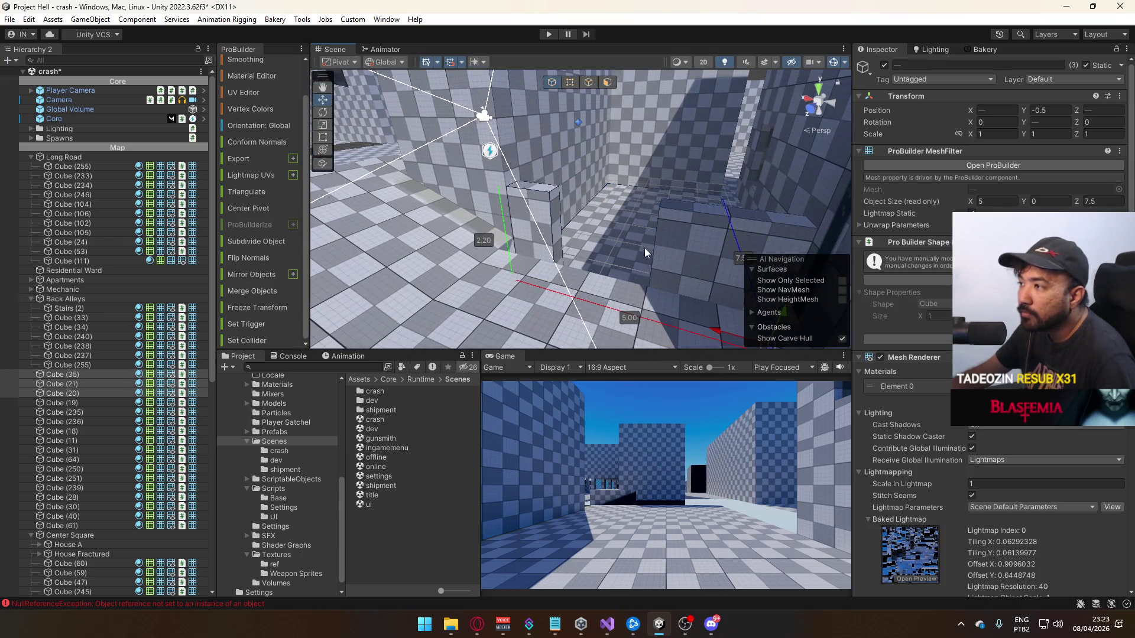
left_click_drag(71, 371, 68, 317)
Check Cube (38), Cube (34) and the regrouped Back Alleys up close
left_click(697, 314)
key("f")
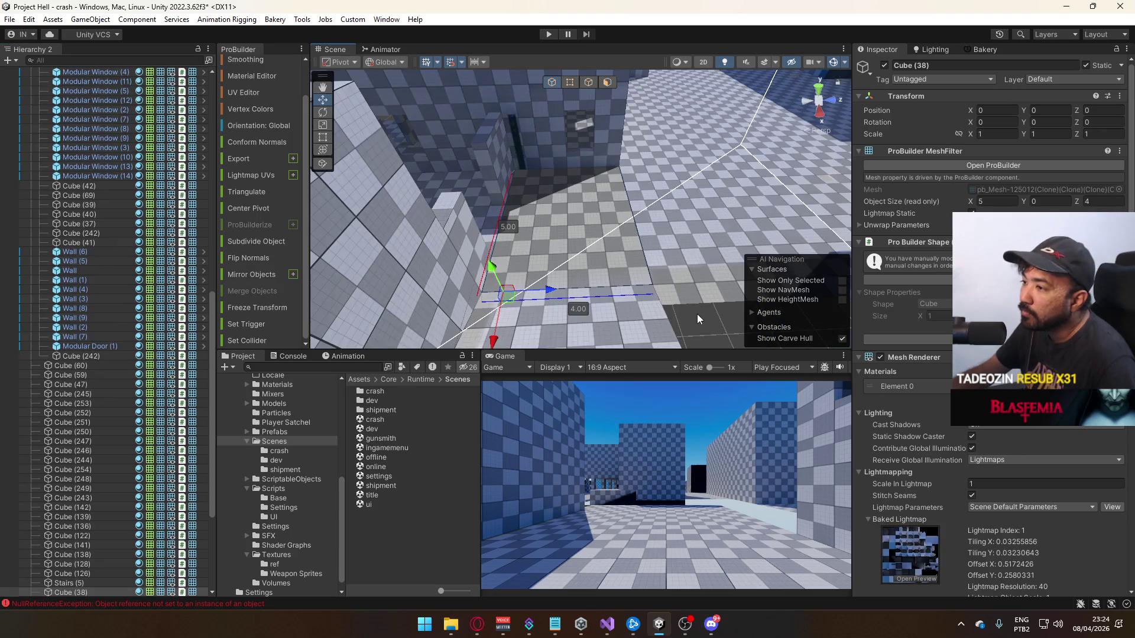
left_click(704, 317)
mouse_move(704, 317)
left_mouse_down()
mouse_move(564, 258)
mouse_move(645, 231)
mouse_move(692, 231)
left_mouse_up()
left_click(743, 232)
left_click(627, 207)
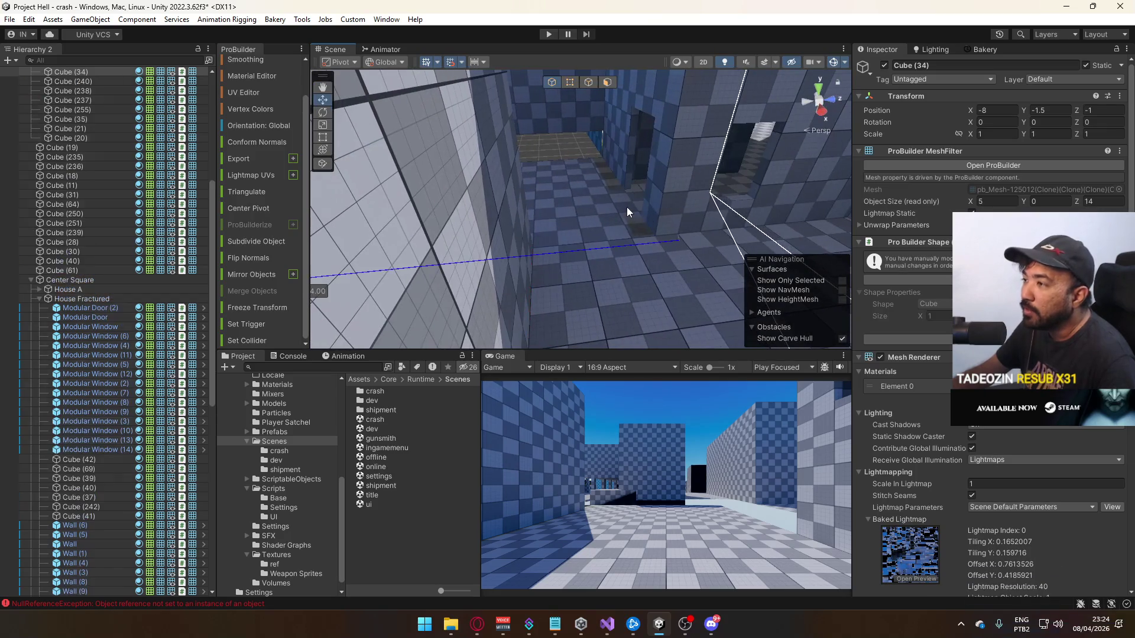
key("f")
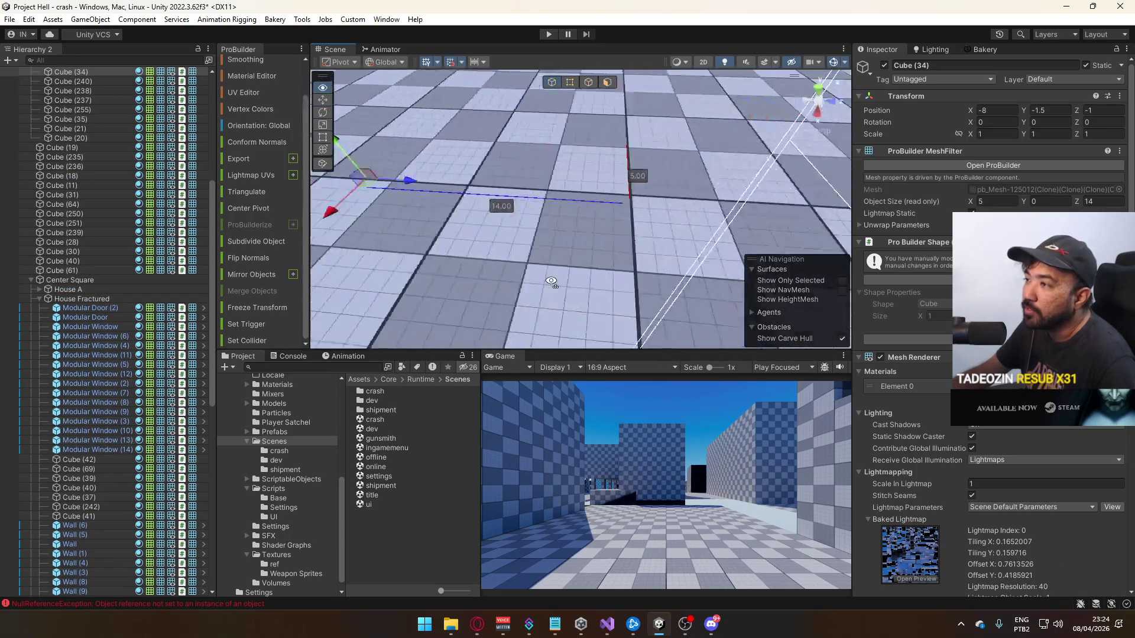
key("f")
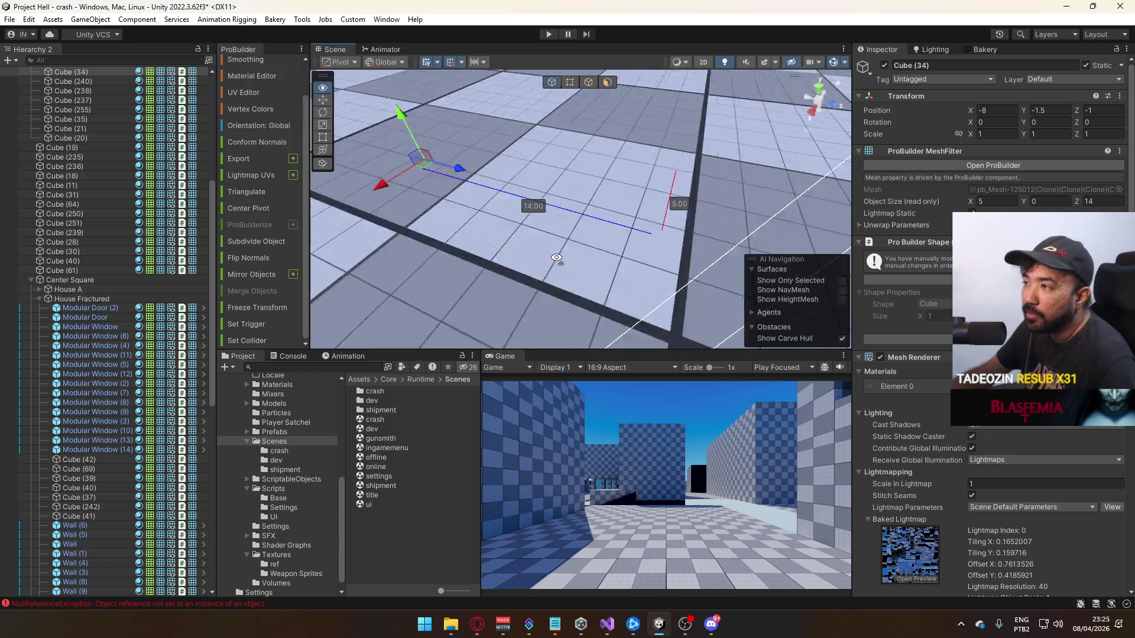
scroll(61, 336, "down", 3)
scroll(109, 324, "up", 8)
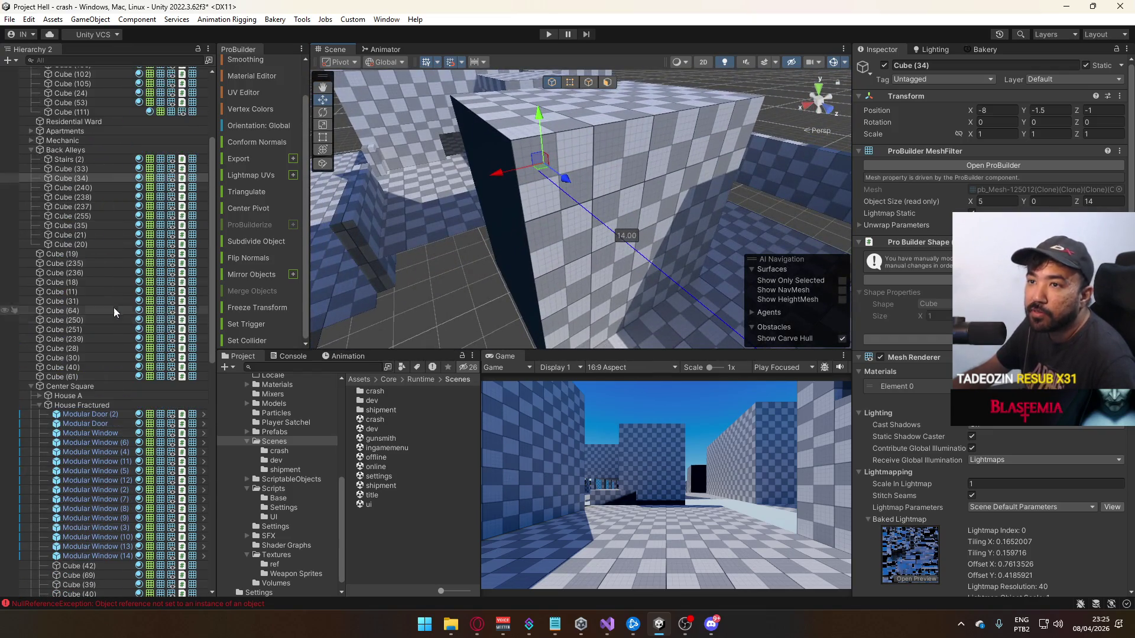
left_click(91, 151)
key("f")
left_click_drag(596, 214, 595, 241)
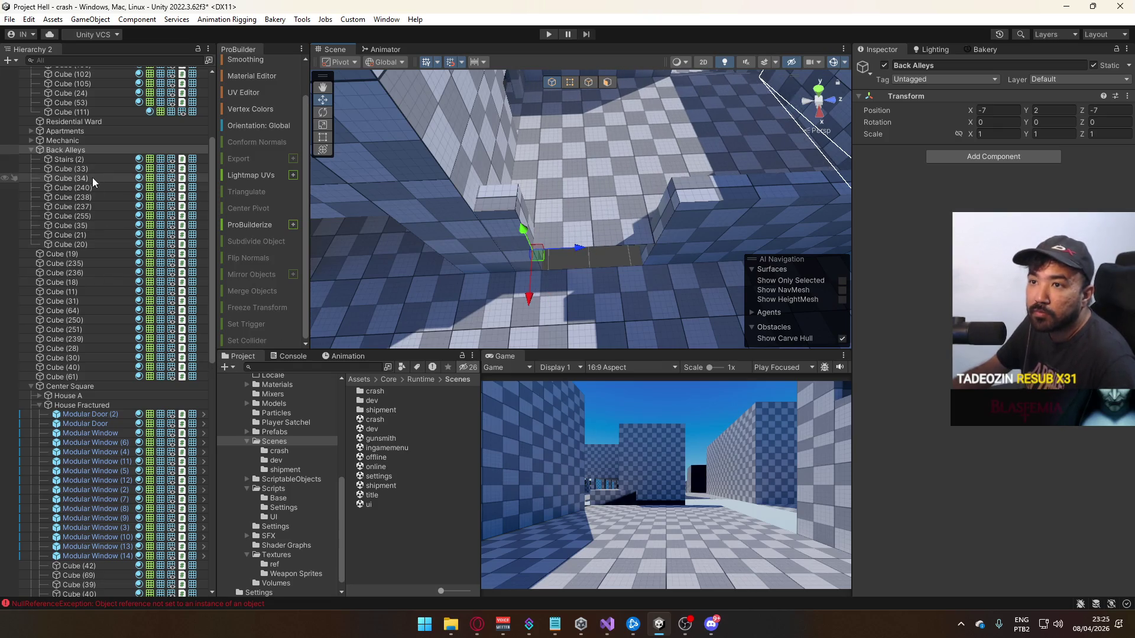
Slide Stairs (2) through Cube (20) along X
left_click(90, 158)
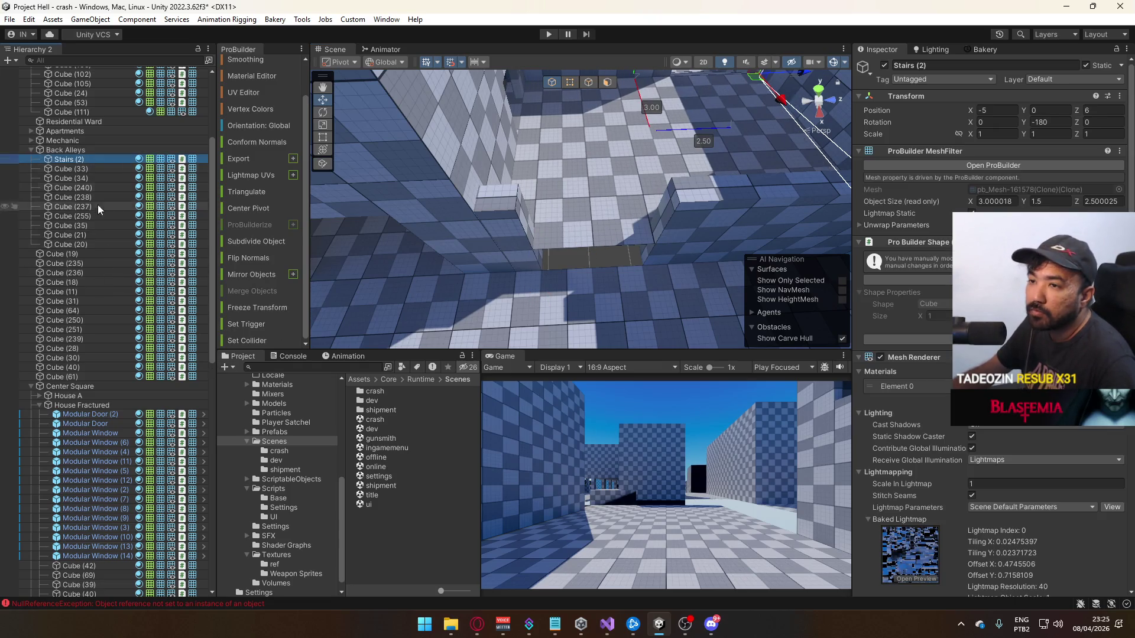
left_click(99, 244, "shift")
left_click_drag(517, 253, 548, 251)
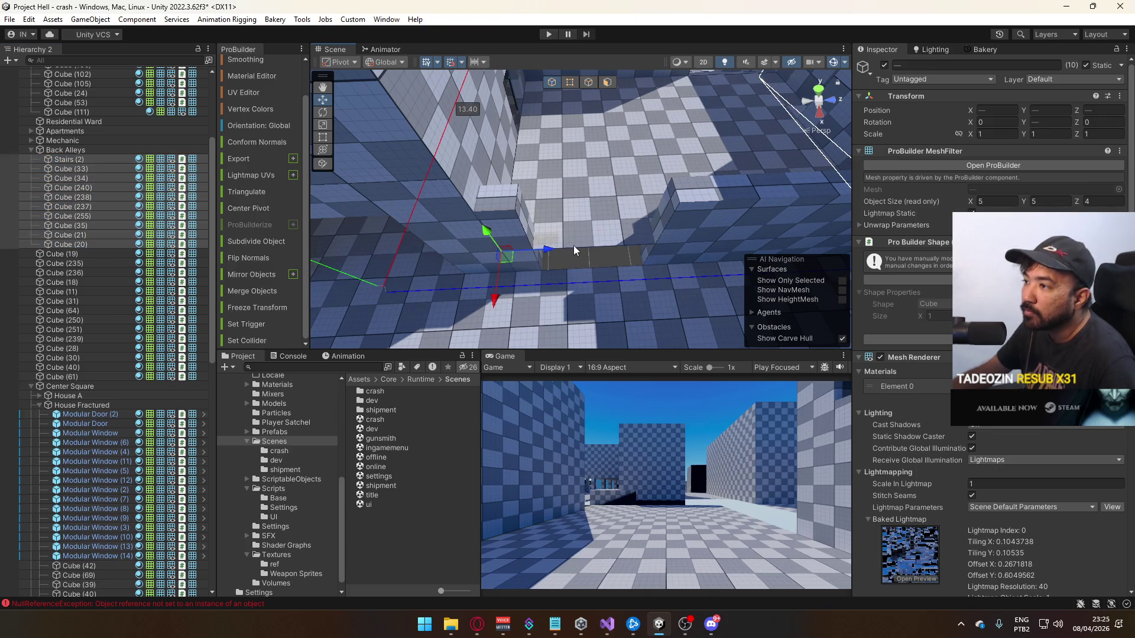
Move walls Cube (18) and Cube (19) into Back Alleys and raise them to Y 0
left_click(523, 234)
left_click(623, 232, "shift")
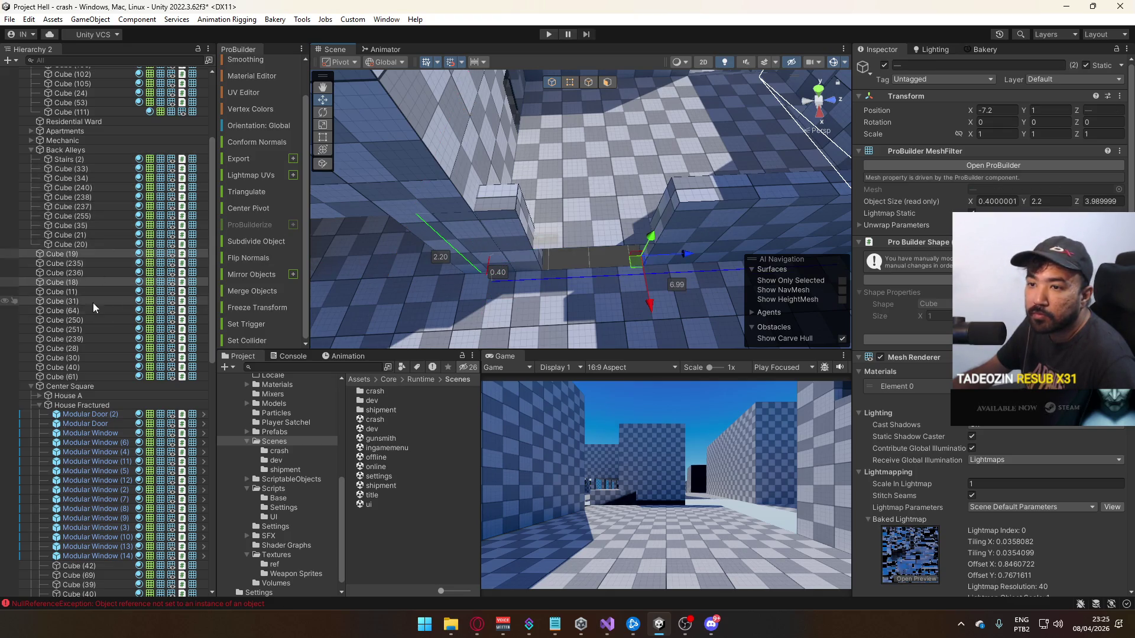
left_click(538, 239)
mouse_move(561, 264)
left_mouse_down()
mouse_move(466, 219)
mouse_move(532, 218)
left_mouse_up()
left_click(564, 218)
left_click(578, 228)
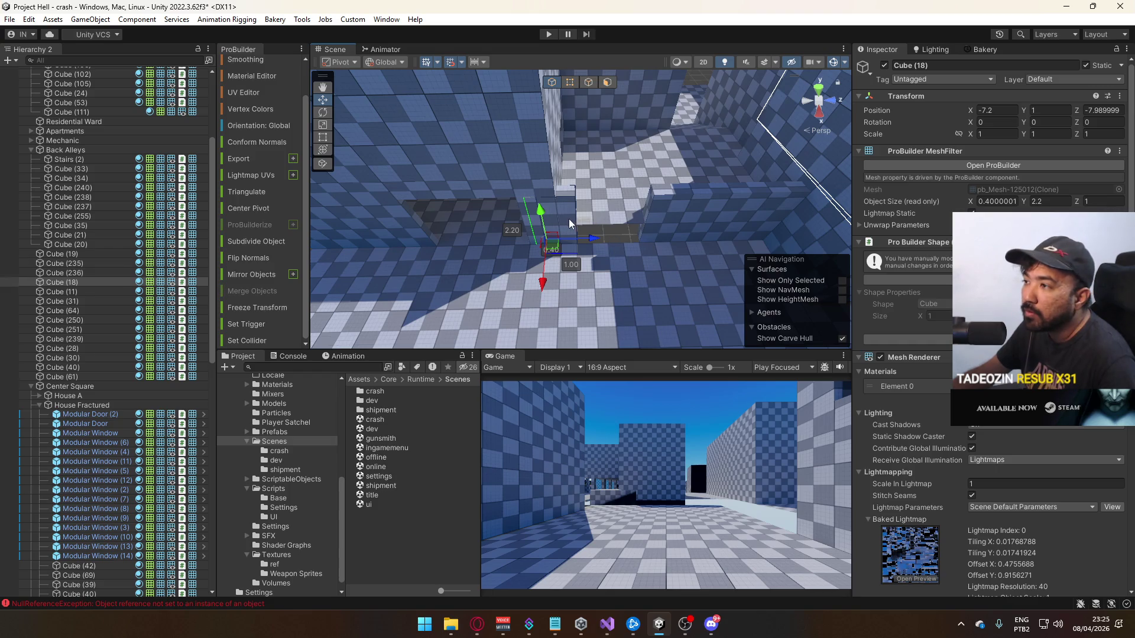
left_click(690, 210, "shift")
left_click_drag(88, 254, 91, 155)
mouse_move(531, 213)
left_mouse_down()
mouse_move(537, 188)
mouse_move(431, 184)
left_mouse_up()
Recentre the pivots of Cube (18) and Cube (19) with ProBuilder's Ctrl+J
left_click(569, 82)
left_click(524, 252)
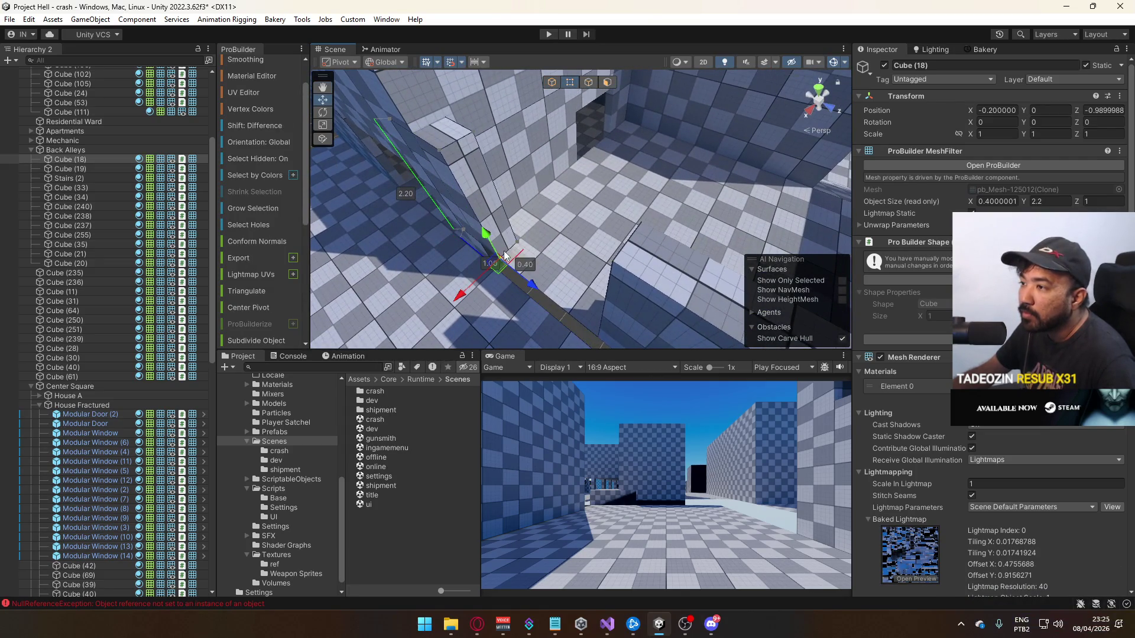
key("ctrl+j")
left_click_drag(537, 264, 644, 271)
left_click(633, 285)
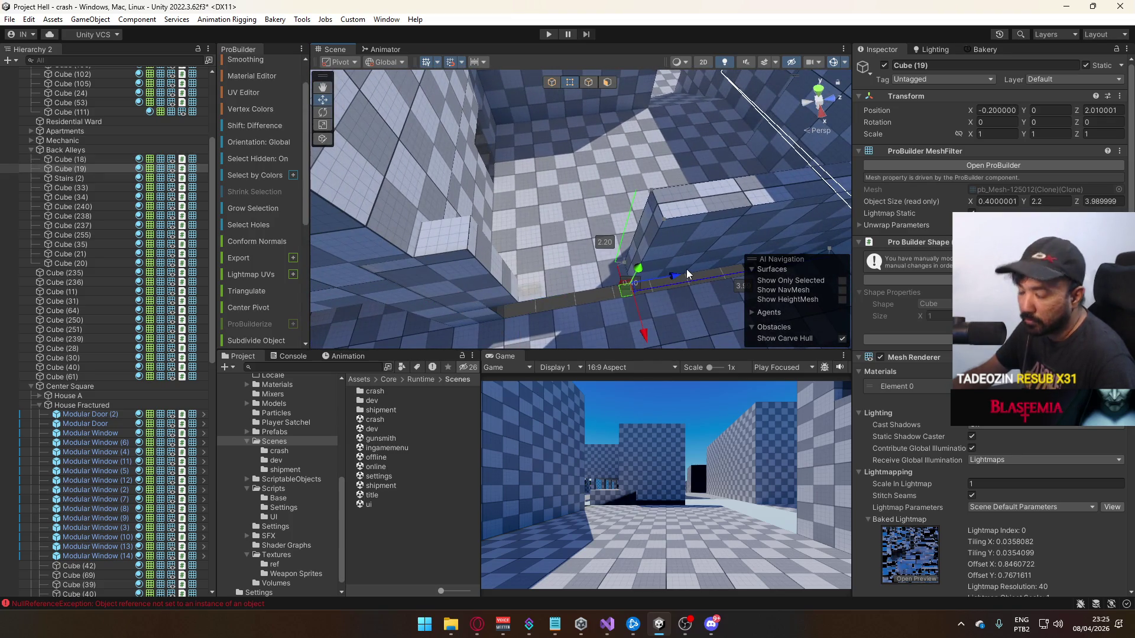
key("ctrl+j")
left_click(552, 81)
mouse_move(553, 106)
left_mouse_down()
mouse_move(432, 123)
mouse_move(450, 154)
mouse_move(583, 235)
left_mouse_up()
left_click(583, 235)
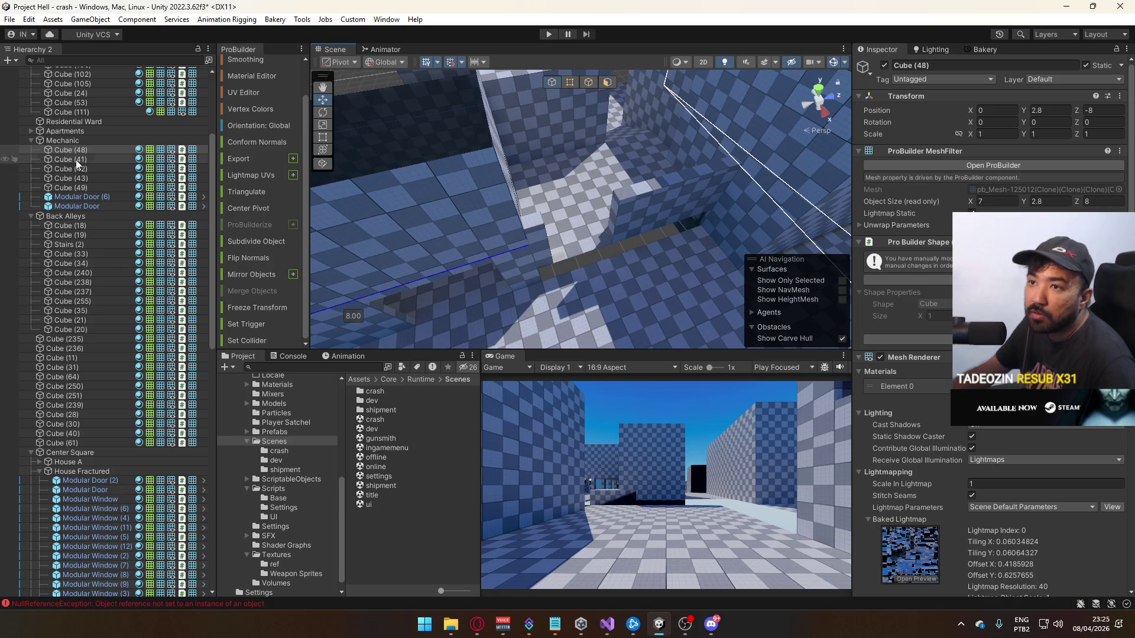
Raise the Mechanic group and push it back along Z
left_click(65, 139)
mouse_move(483, 210)
left_mouse_down()
mouse_move(488, 262)
mouse_move(544, 194)
left_mouse_up()
left_click_drag(543, 246, 543, 210)
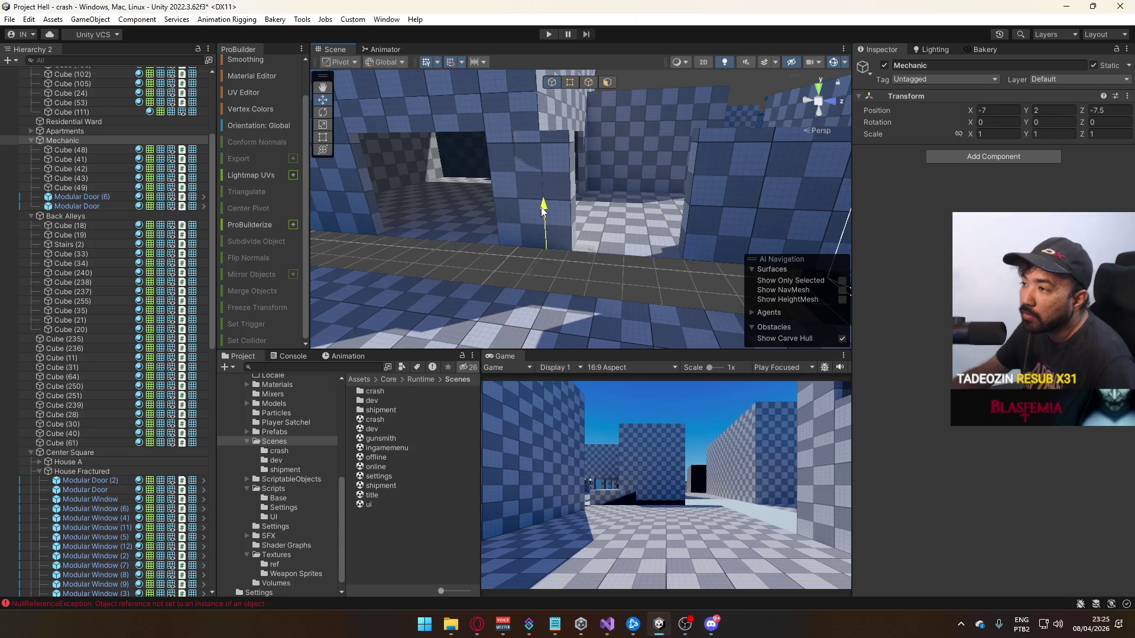
mouse_move(591, 253)
left_mouse_down()
mouse_move(538, 248)
mouse_move(563, 243)
mouse_move(459, 201)
mouse_move(586, 316)
mouse_move(595, 258)
mouse_move(662, 270)
mouse_move(632, 242)
mouse_move(594, 280)
mouse_move(664, 284)
mouse_move(631, 286)
mouse_move(653, 287)
mouse_move(611, 263)
mouse_move(639, 271)
mouse_move(686, 243)
left_mouse_up()
Drag the end vertices of the long Cube (19) wall to shorten it to 3.5 along Z
left_click(595, 256)
left_click(587, 265)
left_click(611, 263)
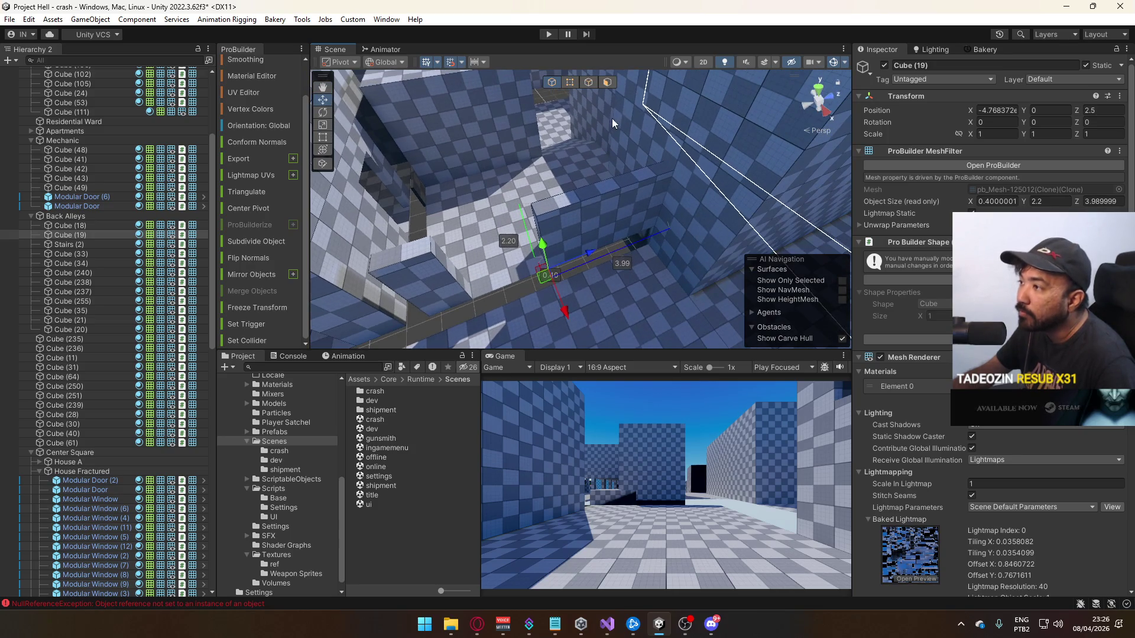
left_click(580, 83)
left_click(683, 170)
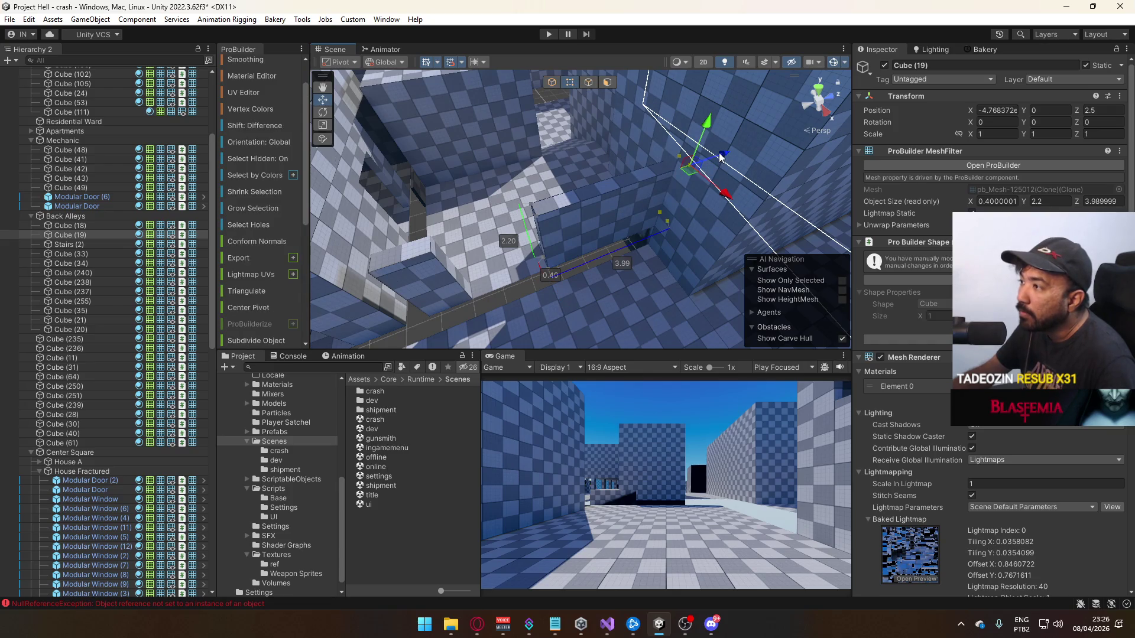
left_click_drag(721, 156, 707, 163)
mouse_move(591, 148)
left_mouse_down("alt")
mouse_move(541, 90)
mouse_move(591, 211)
mouse_move(562, 182)
mouse_move(659, 182)
left_mouse_up("alt")
left_click(545, 83)
Nudge the Mechanic group along Z to -7.5
left_click(591, 211)
left_click(492, 238)
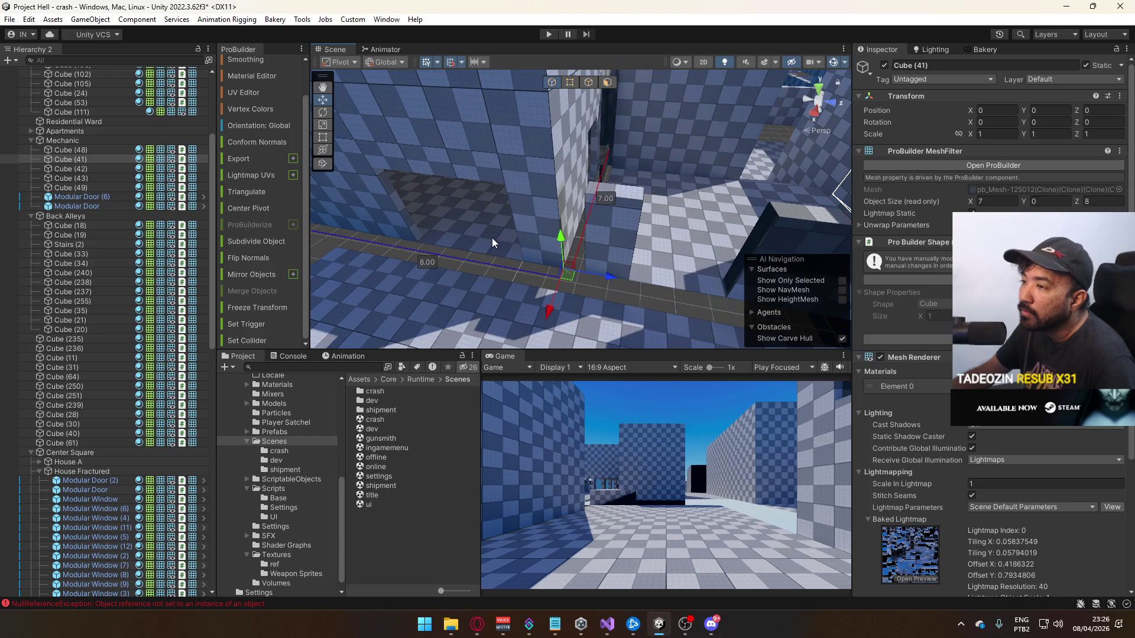
left_click(85, 141)
mouse_move(625, 277)
left_mouse_down()
mouse_move(561, 254)
mouse_move(524, 259)
mouse_move(644, 243)
mouse_move(649, 253)
mouse_move(591, 197)
mouse_move(611, 317)
mouse_move(538, 197)
mouse_move(889, 268)
left_mouse_up()
left_click(648, 256)
Raise Cube (40) by one unit, then return it to height 1
key("f")
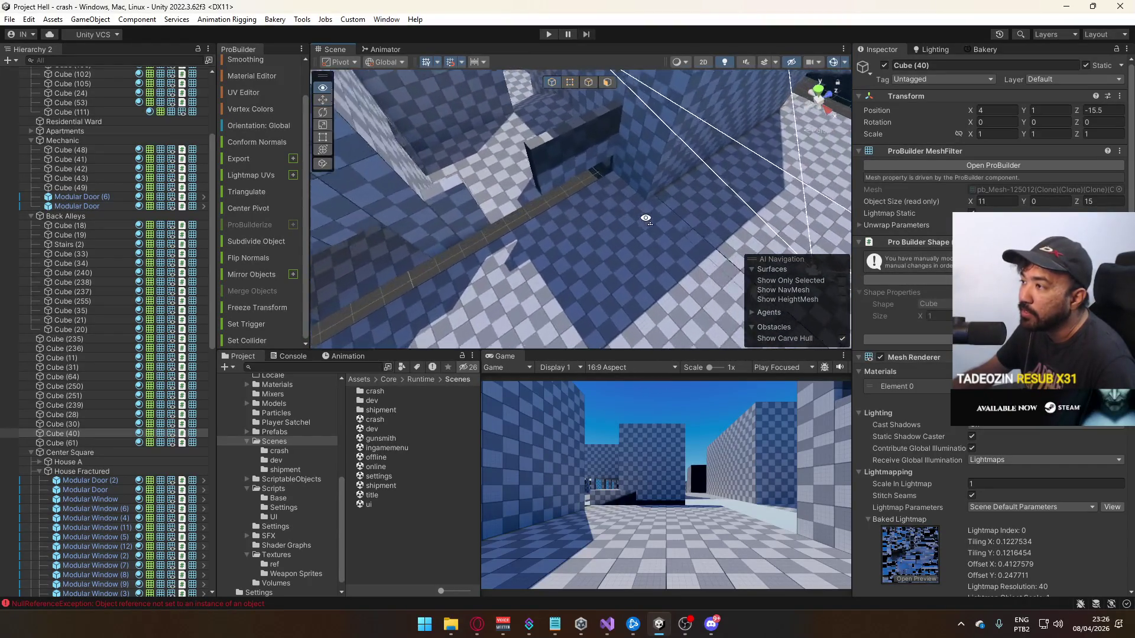
left_click(589, 80)
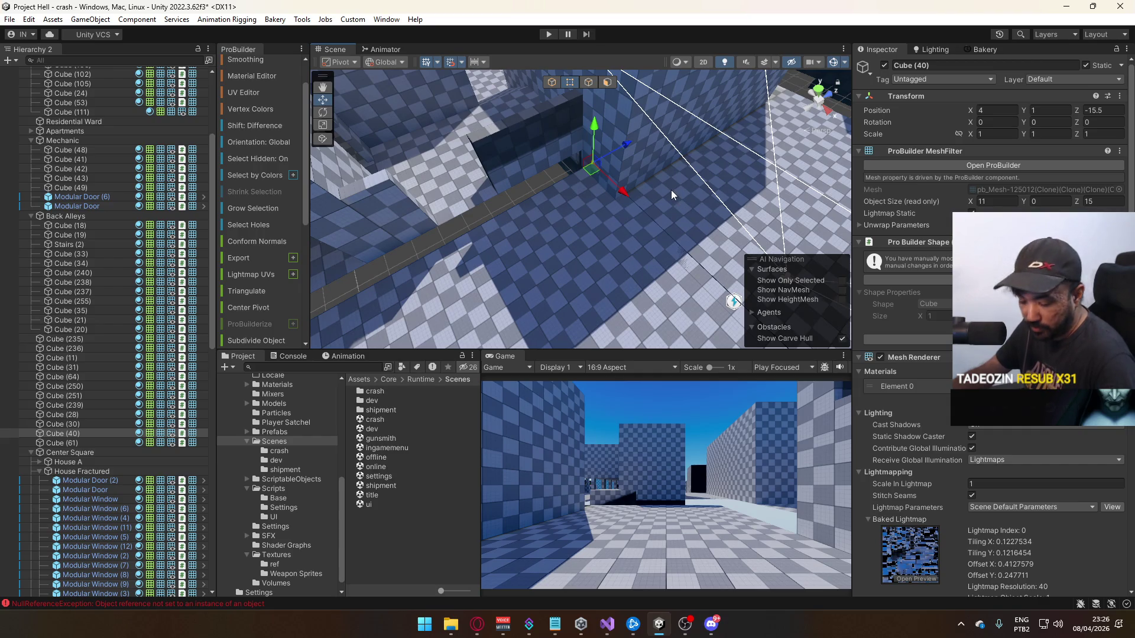
left_click(569, 84)
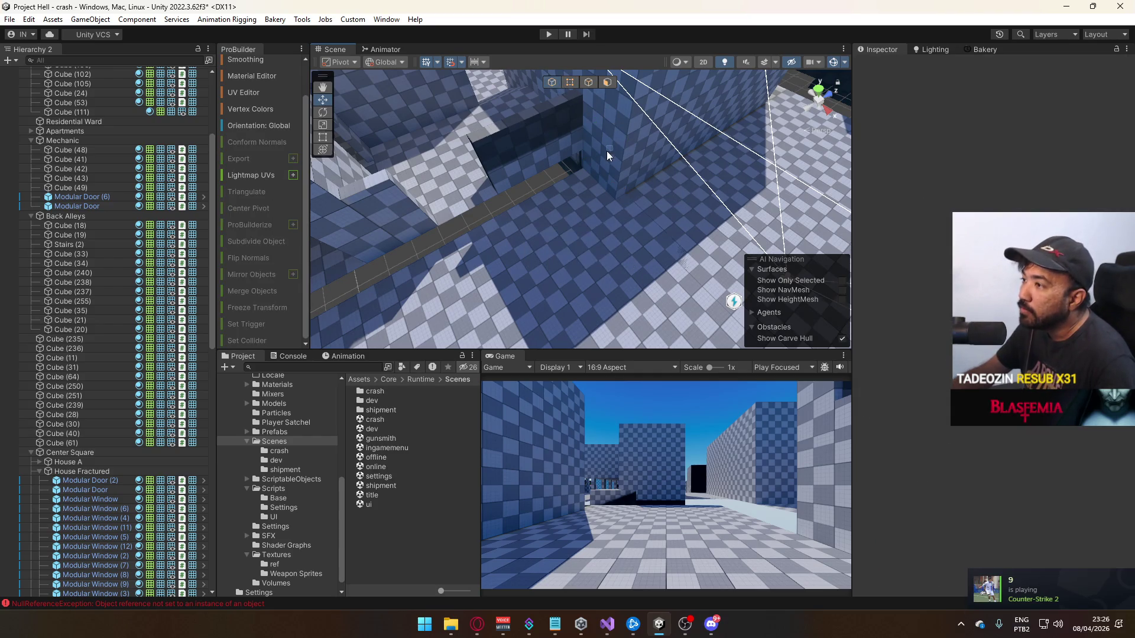
left_click(640, 154)
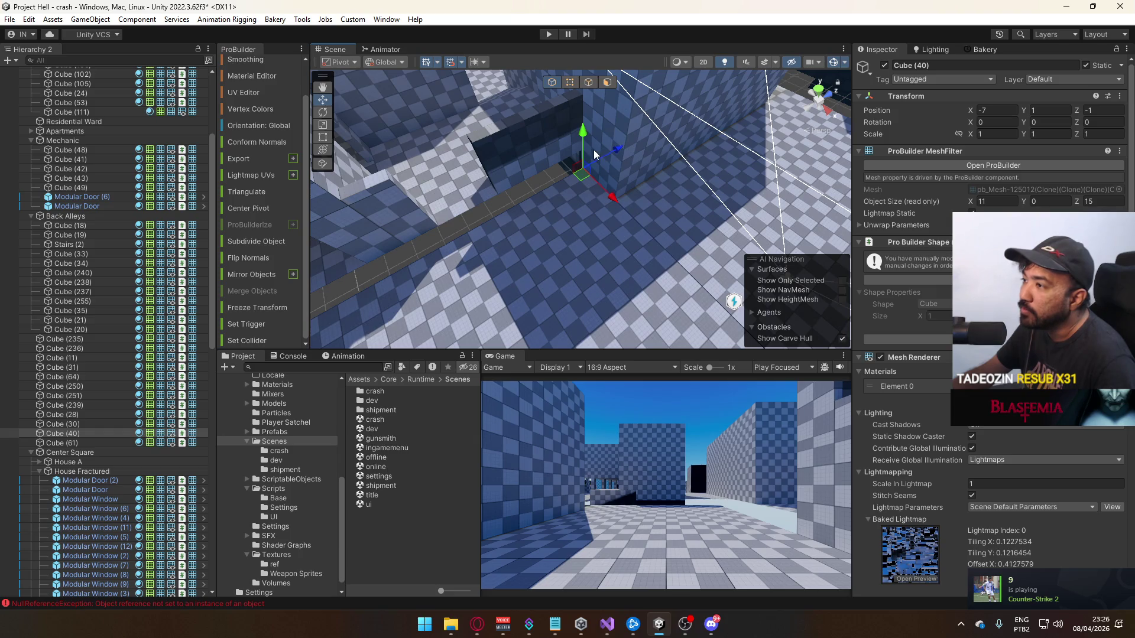
mouse_move(586, 140)
left_mouse_down()
mouse_move(578, 114)
mouse_move(598, 107)
mouse_move(622, 55)
mouse_move(643, 51)
mouse_move(637, 35)
mouse_move(609, 26)
mouse_move(417, 130)
left_mouse_up()
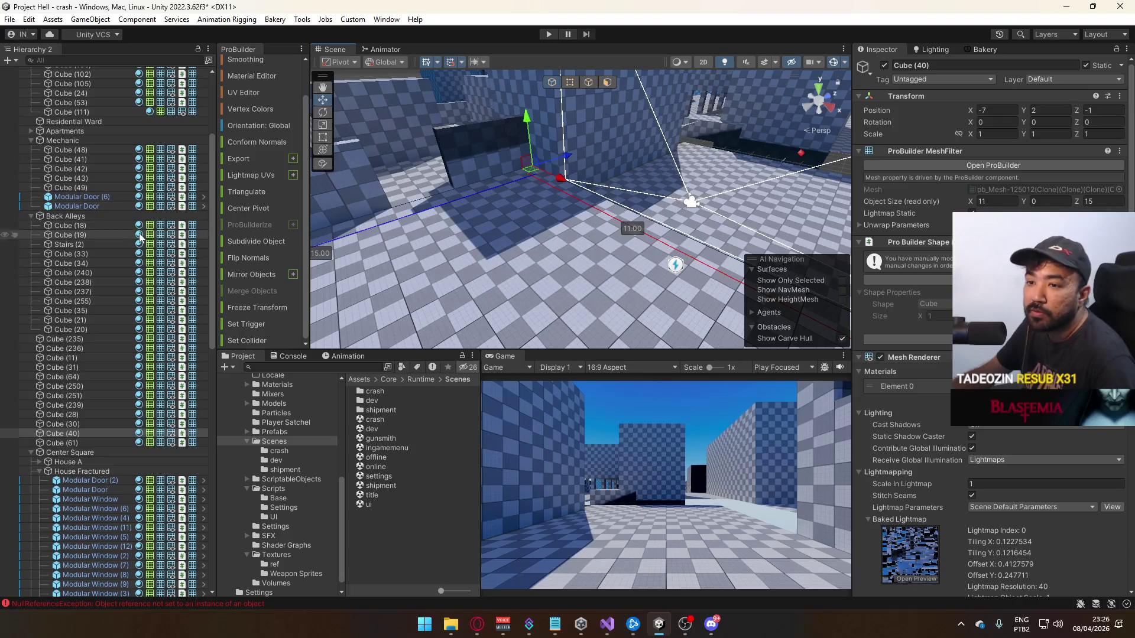
mouse_move(529, 121)
left_mouse_down()
mouse_move(527, 155)
mouse_move(528, 138)
mouse_move(491, 190)
left_mouse_up()
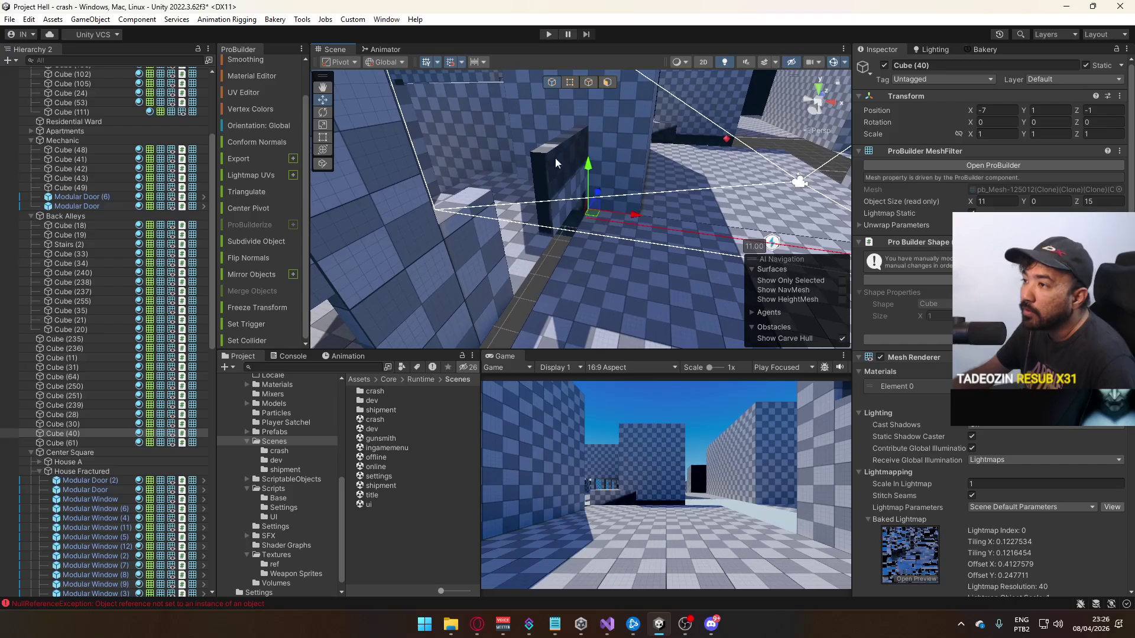
left_click(486, 198)
Select the twelve Back Alleys children, Cube (18) to Cube (20), and move them to root
left_click(65, 216)
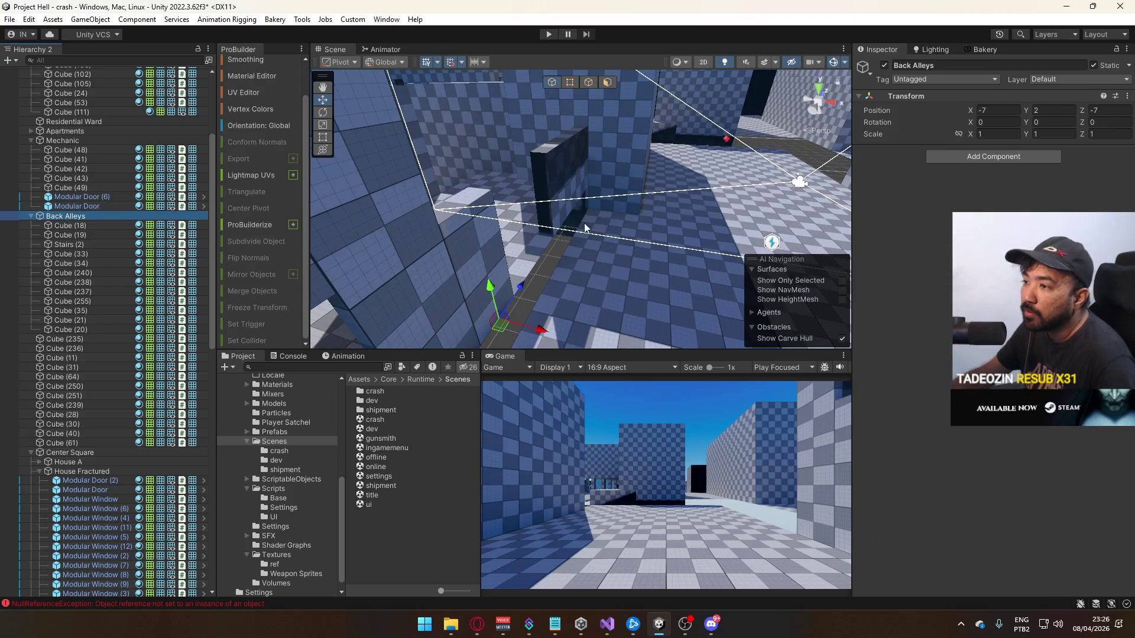
key("f")
left_click_drag(551, 252, 185, 212)
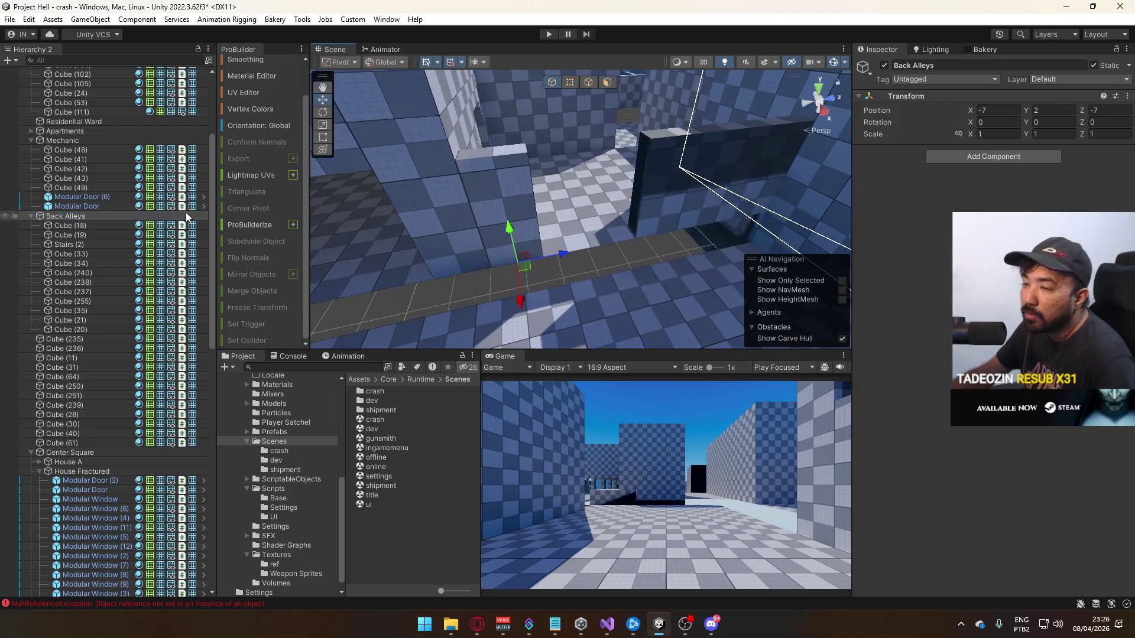
left_click(78, 225)
left_click(103, 330, "shift")
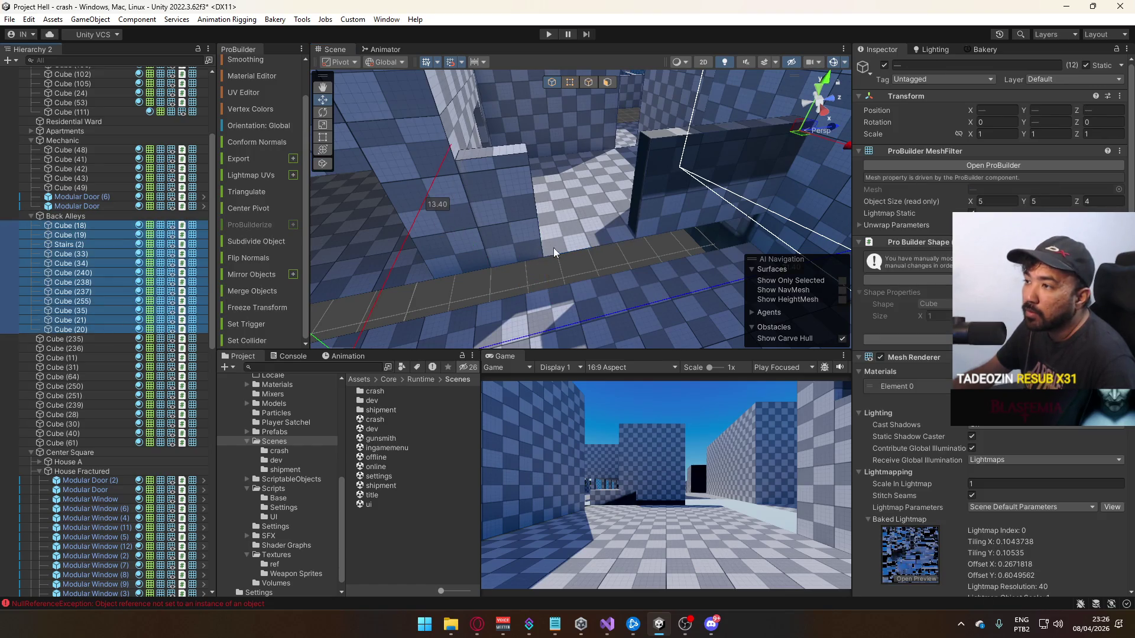
key("f")
mouse_move(442, 246)
left_mouse_down()
mouse_move(323, 259)
mouse_move(550, 257)
left_mouse_up()
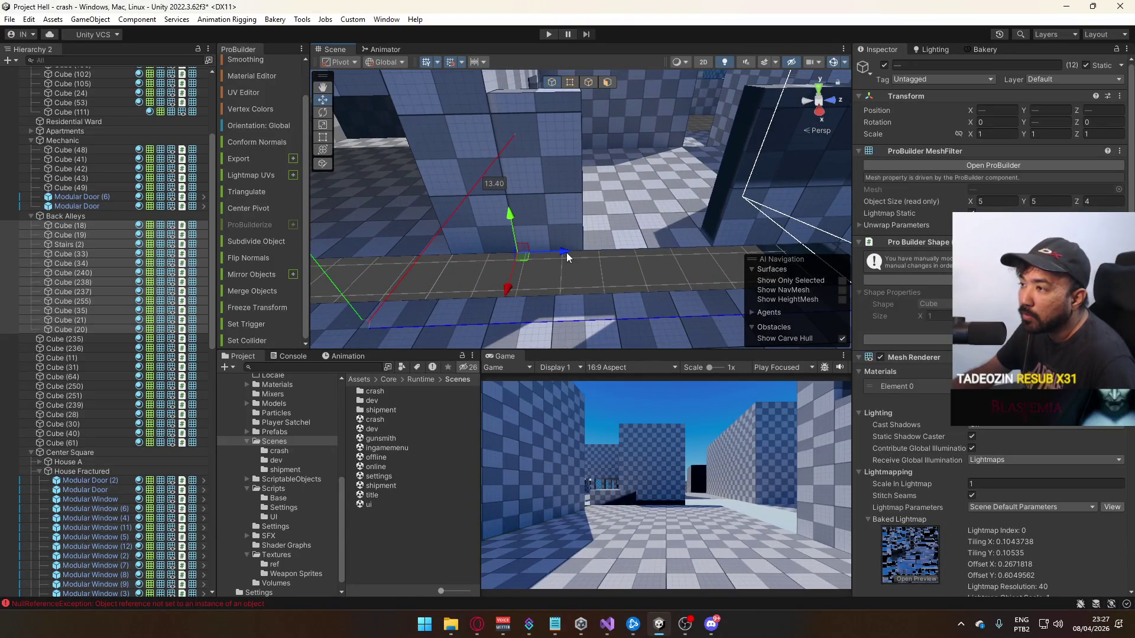
left_click(88, 215)
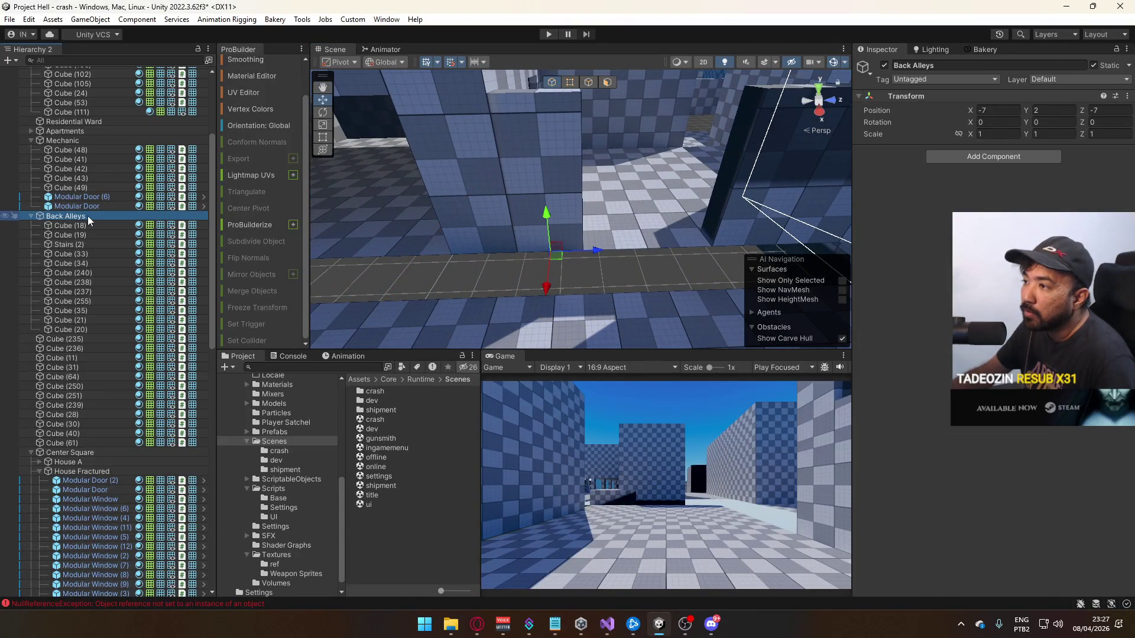
left_click(87, 223)
left_click(92, 329, "shift")
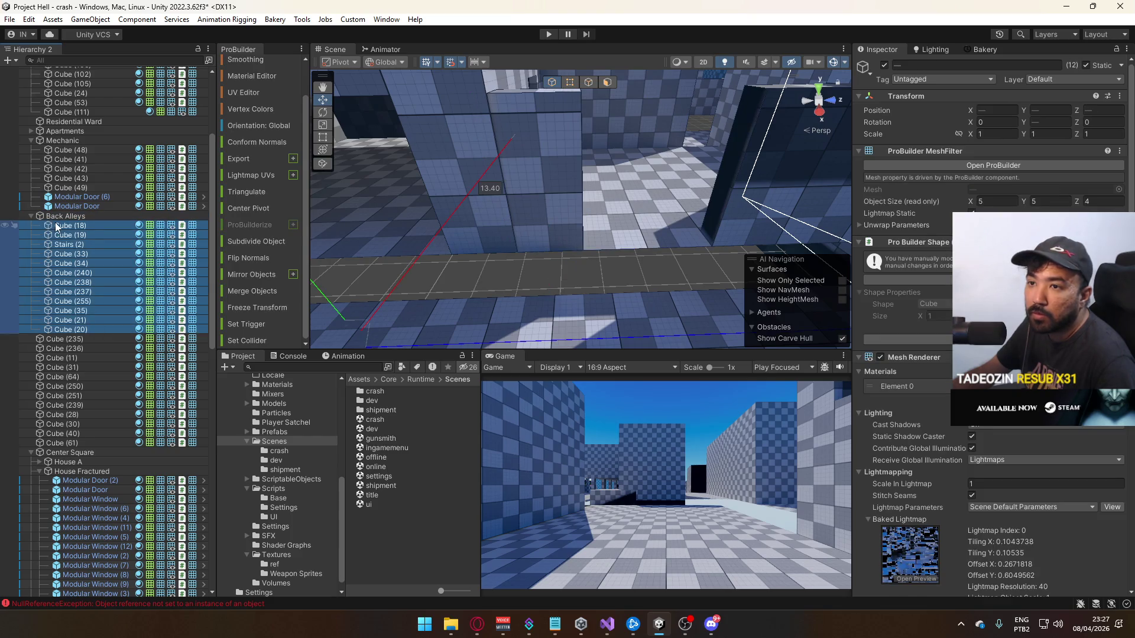
left_click(30, 140)
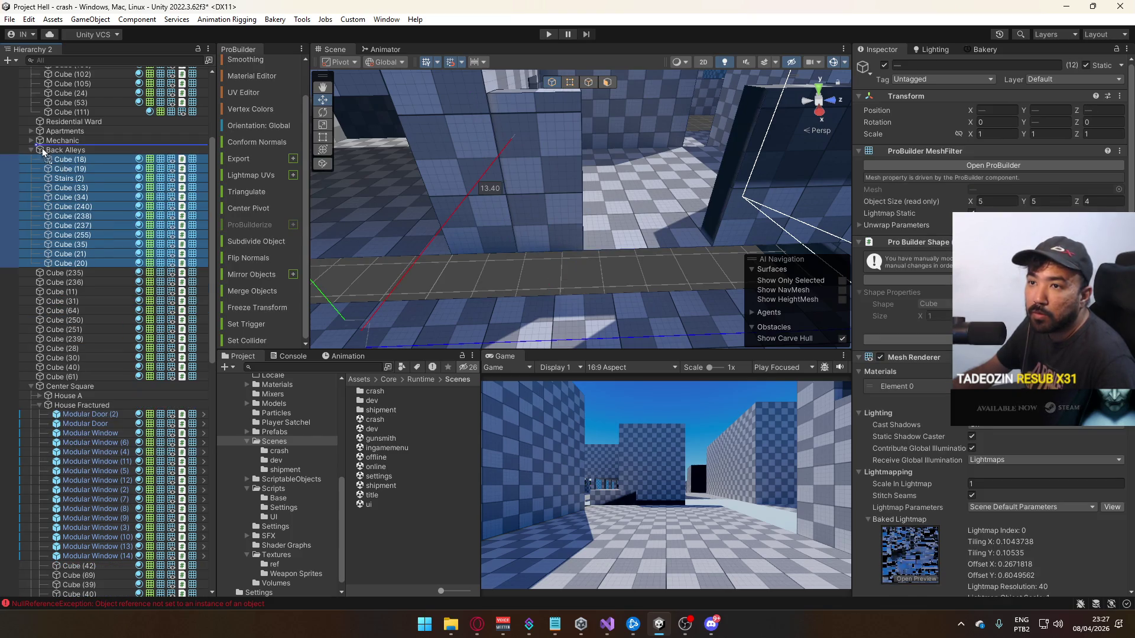
left_click_drag(43, 151, 43, 148)
Move the empty Back Alleys to Z -7.5 and put the twelve cubes back under it
left_click(77, 263)
left_click_drag(598, 251, 554, 256)
left_click(104, 255)
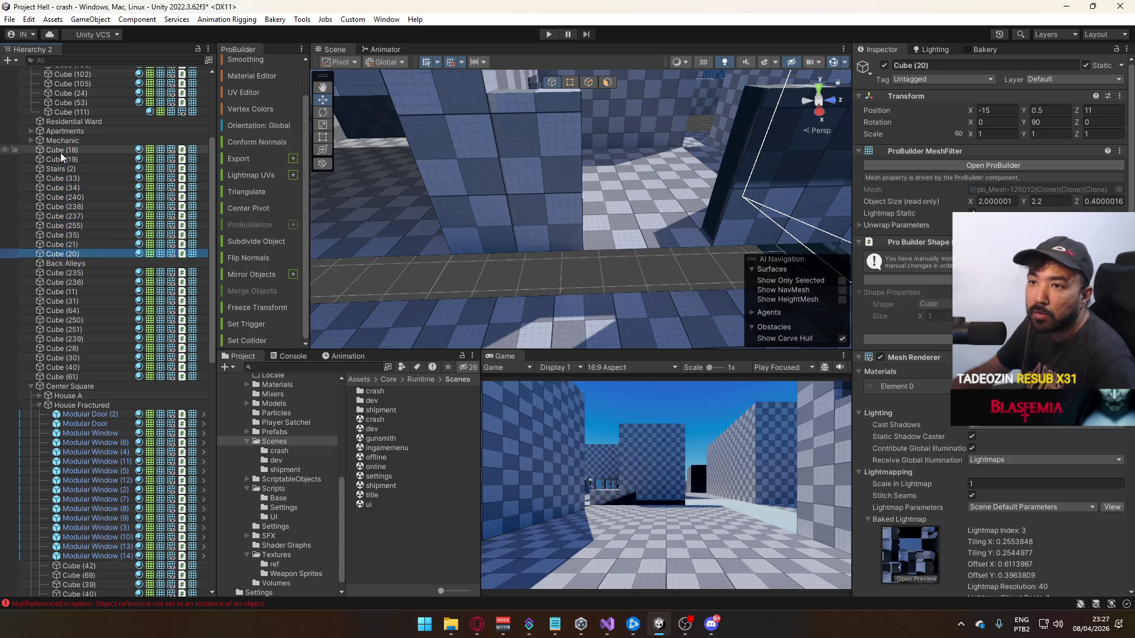
left_click(59, 149, "shift")
left_click_drag(59, 149, 70, 266)
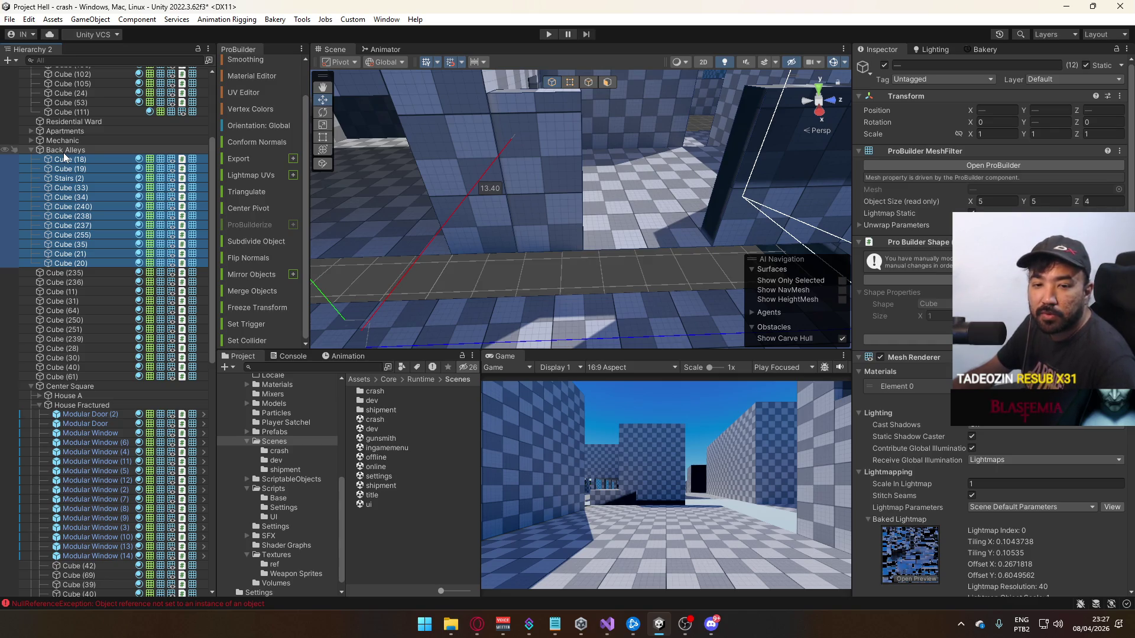
double_click(65, 150)
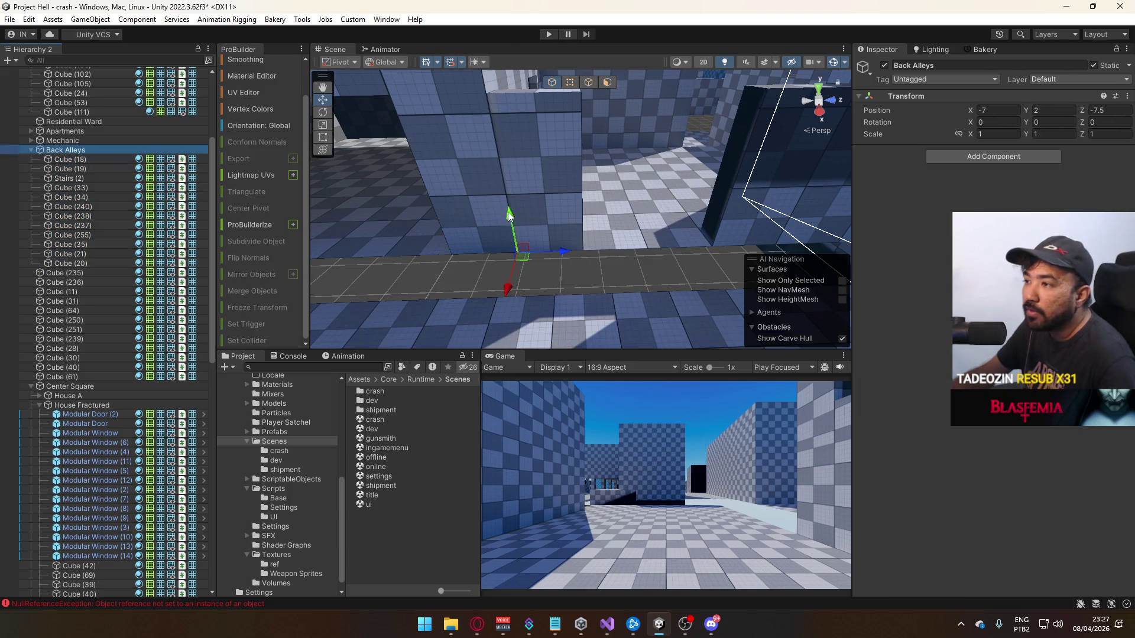
Lower the Back Alleys group slightly to Y 1.9
mouse_move(873, 258)
left_mouse_down()
mouse_move(561, 218)
mouse_move(472, 222)
left_mouse_up()
mouse_move(342, 251)
left_mouse_down()
mouse_move(364, 287)
mouse_move(621, 271)
mouse_move(601, 284)
mouse_move(655, 295)
mouse_move(546, 271)
mouse_move(752, 294)
mouse_move(944, 253)
mouse_move(563, 183)
mouse_move(534, 190)
mouse_move(677, 225)
mouse_move(613, 180)
mouse_move(641, 172)
mouse_move(657, 203)
mouse_move(636, 163)
mouse_move(672, 235)
mouse_move(540, 238)
left_mouse_up()
left_click(546, 271)
Extrude an edge of Cube (24) to widen it to about 9.9
left_click(540, 239)
mouse_move(633, 218)
left_mouse_down()
mouse_move(655, 179)
mouse_move(639, 191)
mouse_move(669, 196)
left_mouse_up()
left_click(655, 178)
left_click(594, 82)
mouse_move(553, 208)
left_mouse_down()
mouse_move(542, 222)
mouse_move(621, 250)
left_mouse_up()
left_click_drag(569, 287, 628, 211)
mouse_move(714, 183)
left_mouse_down()
mouse_move(609, 215)
mouse_move(686, 210)
mouse_move(772, 159)
mouse_move(548, 94)
mouse_move(699, 255)
mouse_move(636, 304)
left_mouse_up()
left_click(552, 83)
Lower the top edge of Stairs (5) to height 0.5
left_click(570, 123)
mouse_move(597, 332)
left_mouse_down()
mouse_move(643, 127)
mouse_move(631, 128)
mouse_move(803, 196)
mouse_move(614, 165)
mouse_move(597, 76)
mouse_move(755, 148)
left_mouse_up()
left_click(615, 165)
left_click(590, 84)
left_click(597, 278)
mouse_move(630, 201)
left_mouse_down()
mouse_move(246, 180)
mouse_move(512, 189)
left_mouse_up()
left_click_drag(410, 188, 431, 244)
left_click_drag(367, 225, 370, 233)
mouse_move(379, 236)
left_mouse_down()
mouse_move(556, 222)
mouse_move(585, 238)
mouse_move(695, 229)
mouse_move(667, 240)
mouse_move(610, 217)
left_mouse_up()
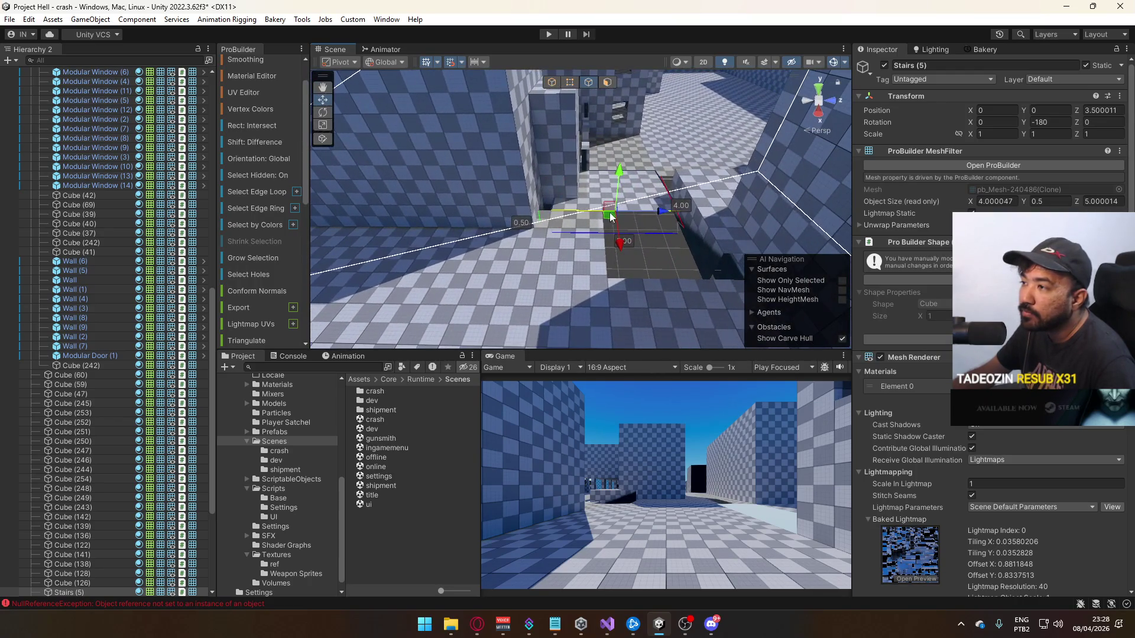
Select Cube (236) and Cube (239) and move both to Z 9.5
left_click(553, 98)
key("f")
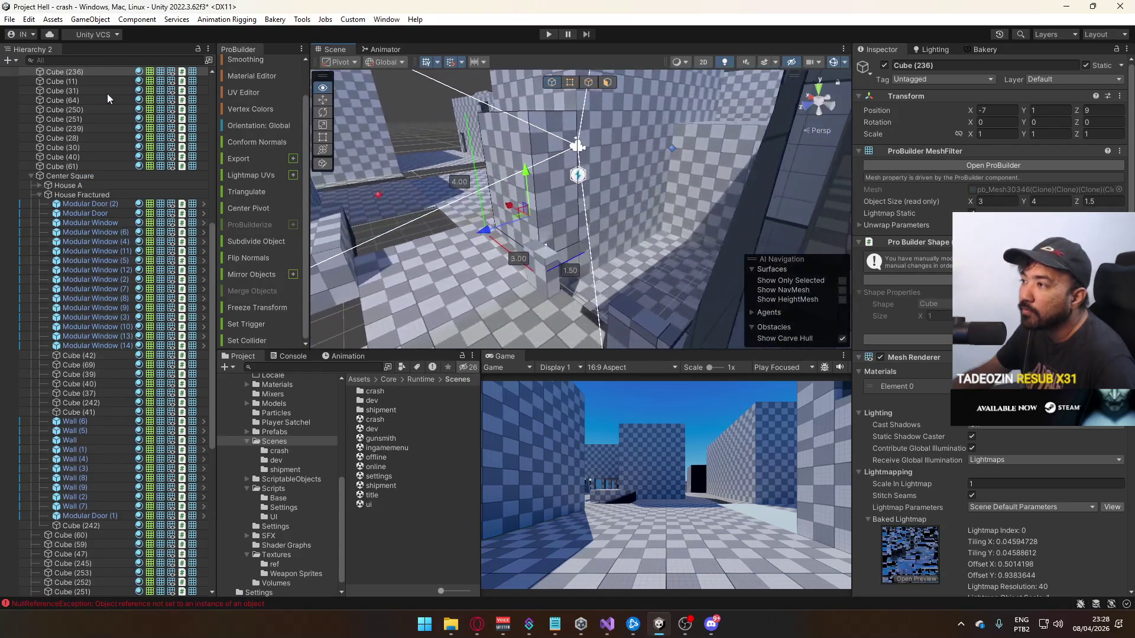
mouse_move(319, 164)
left_mouse_down()
mouse_move(300, 164)
mouse_move(577, 252)
left_mouse_up()
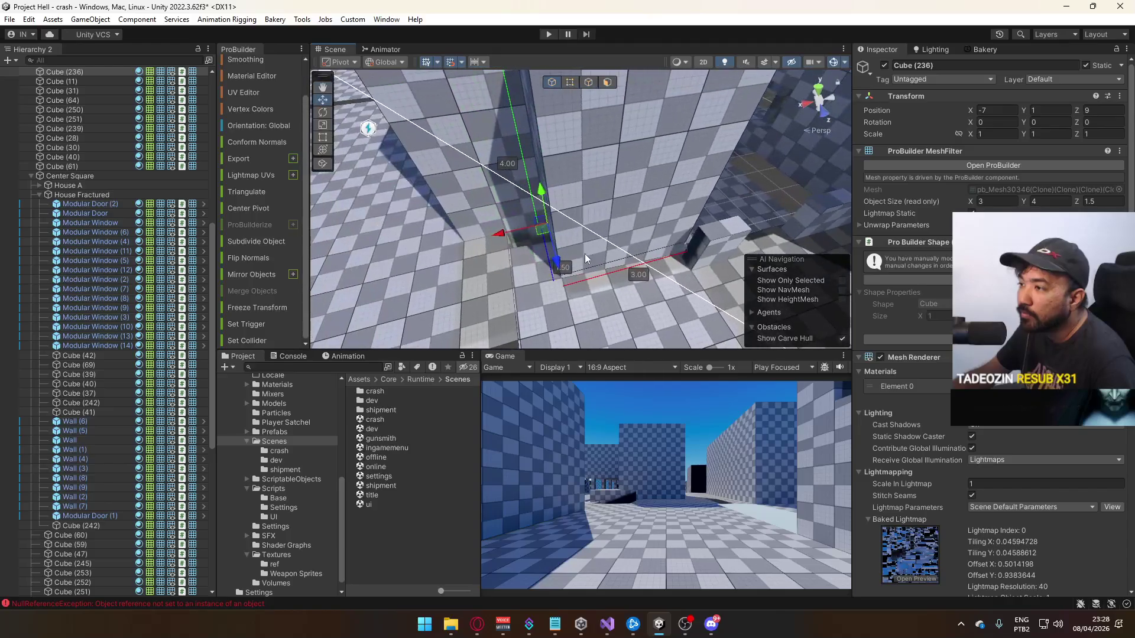
left_click(635, 261, "shift")
key("f")
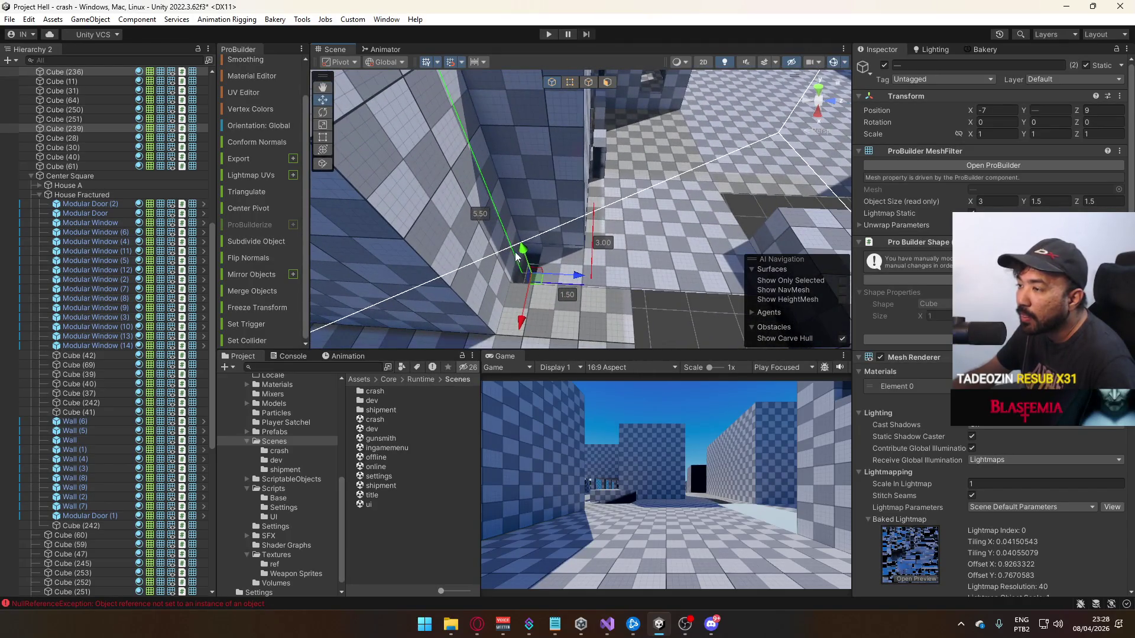
mouse_move(580, 283)
left_mouse_down()
mouse_move(609, 278)
mouse_move(598, 276)
mouse_move(590, 145)
left_mouse_up()
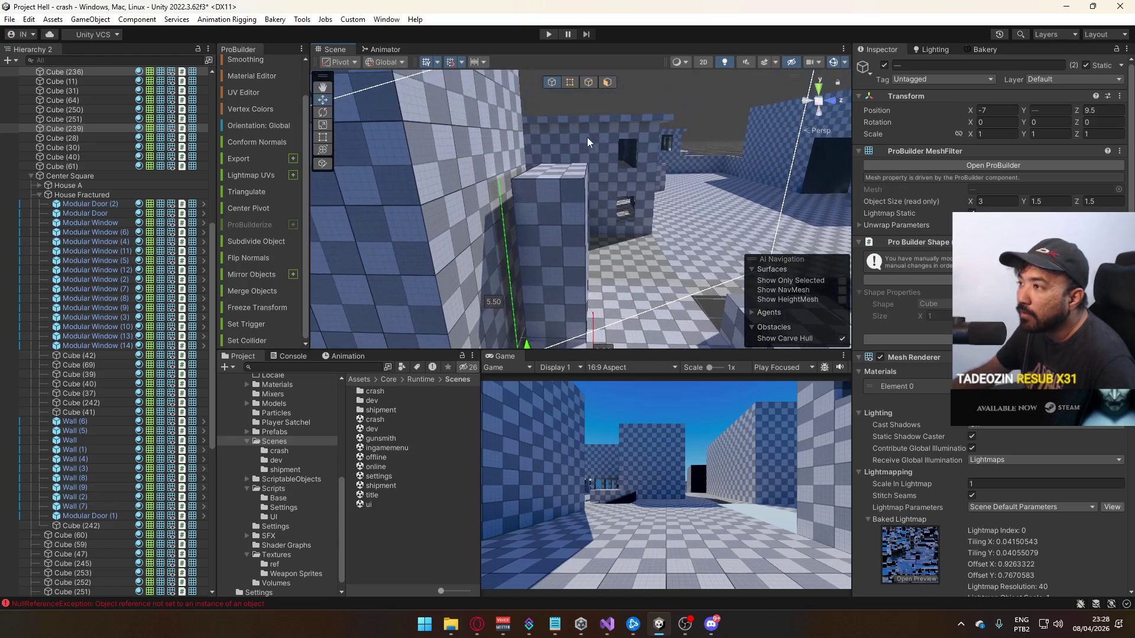
Drag the cubes' side vertices to deepen them to 2
left_click(570, 83)
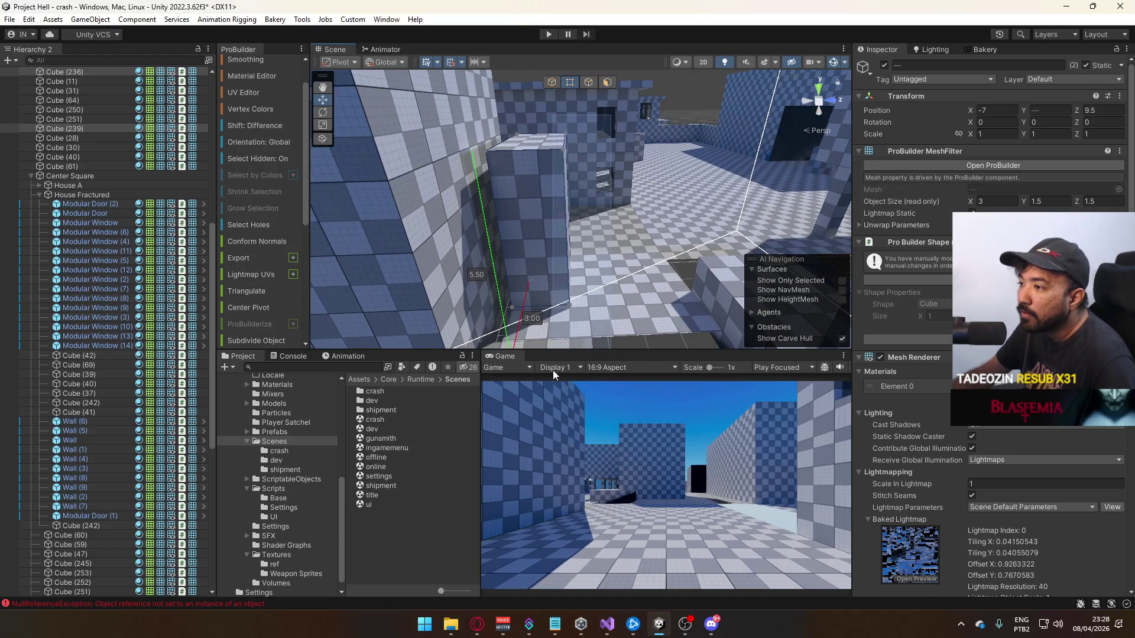
left_click_drag(554, 333, 621, 115)
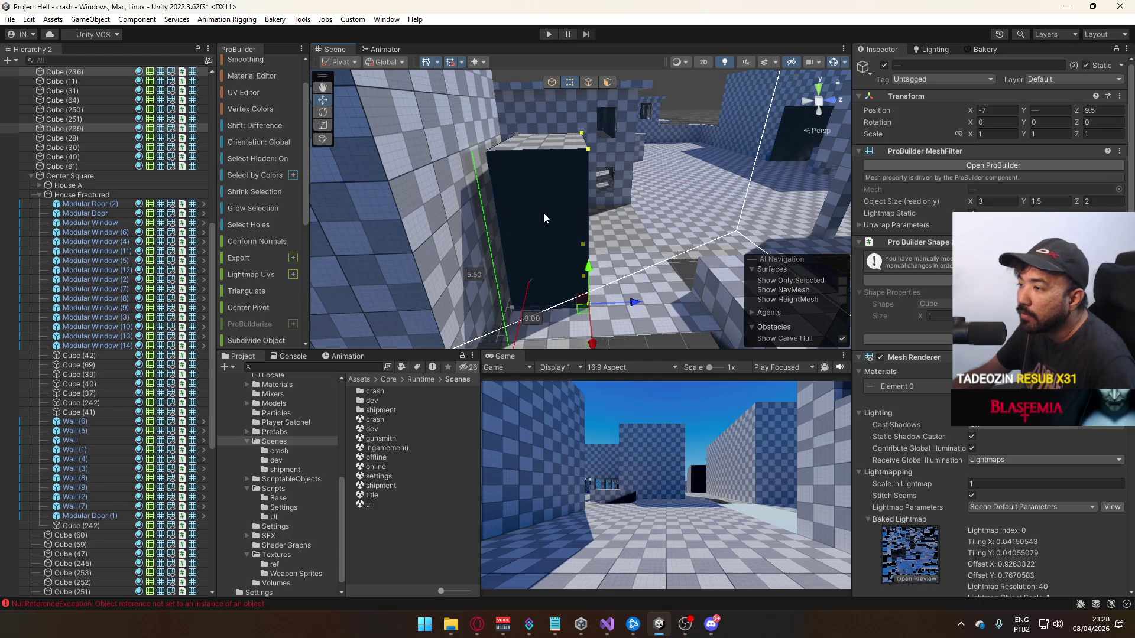
left_click(552, 85)
Shift Cube (235) along Z from -1 to -0.5
mouse_move(580, 177)
left_mouse_down()
mouse_move(600, 238)
mouse_move(533, 222)
left_mouse_up()
scroll(588, 236, "up", 5)
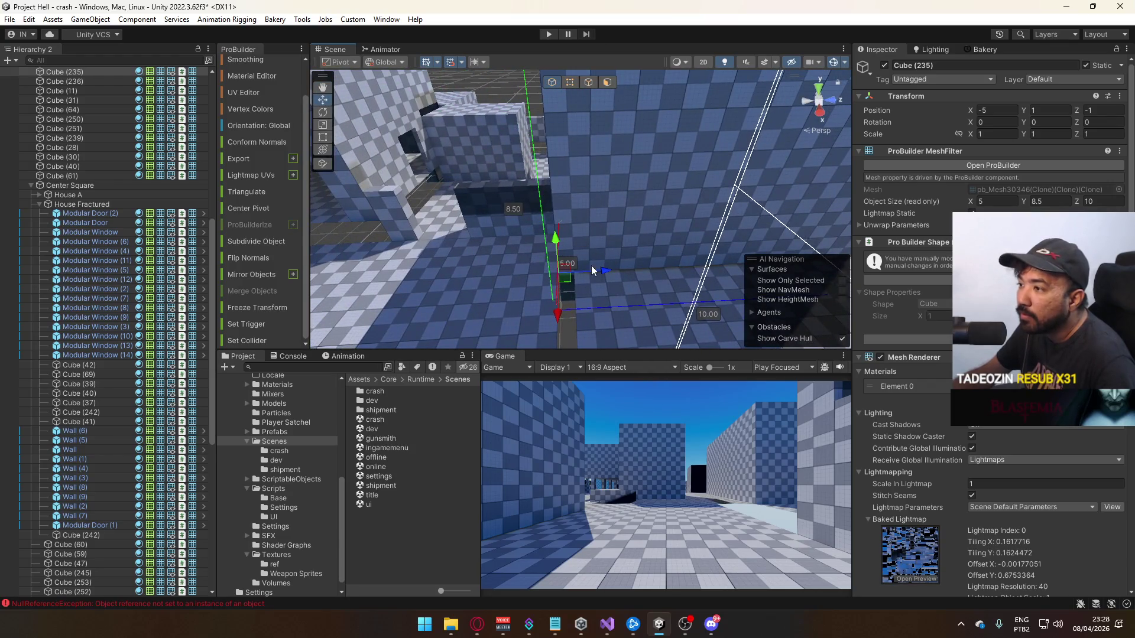
mouse_move(606, 271)
left_mouse_down()
mouse_move(626, 271)
mouse_move(369, 243)
mouse_move(398, 206)
left_mouse_up()
left_click(580, 272)
left_click(493, 235)
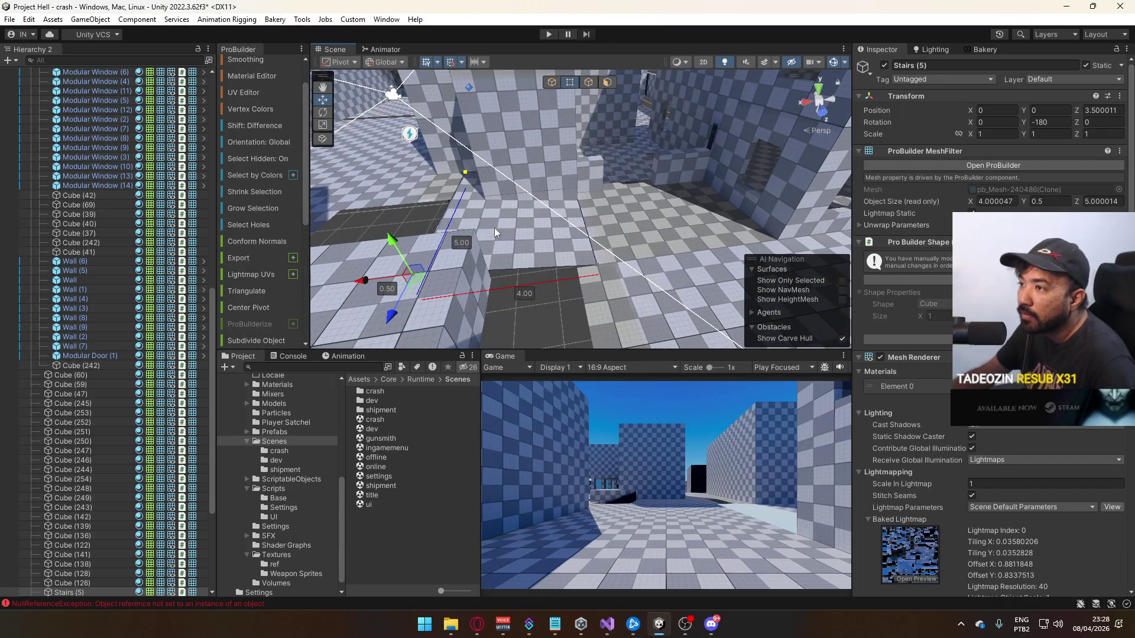
Shrink Stairs (5) from 4 by 5 to 3 by 3 units, keeping its 0.5 height
mouse_move(390, 281)
left_mouse_down()
mouse_move(780, 312)
mouse_move(684, 274)
mouse_move(700, 277)
mouse_move(347, 270)
mouse_move(648, 122)
left_mouse_up()
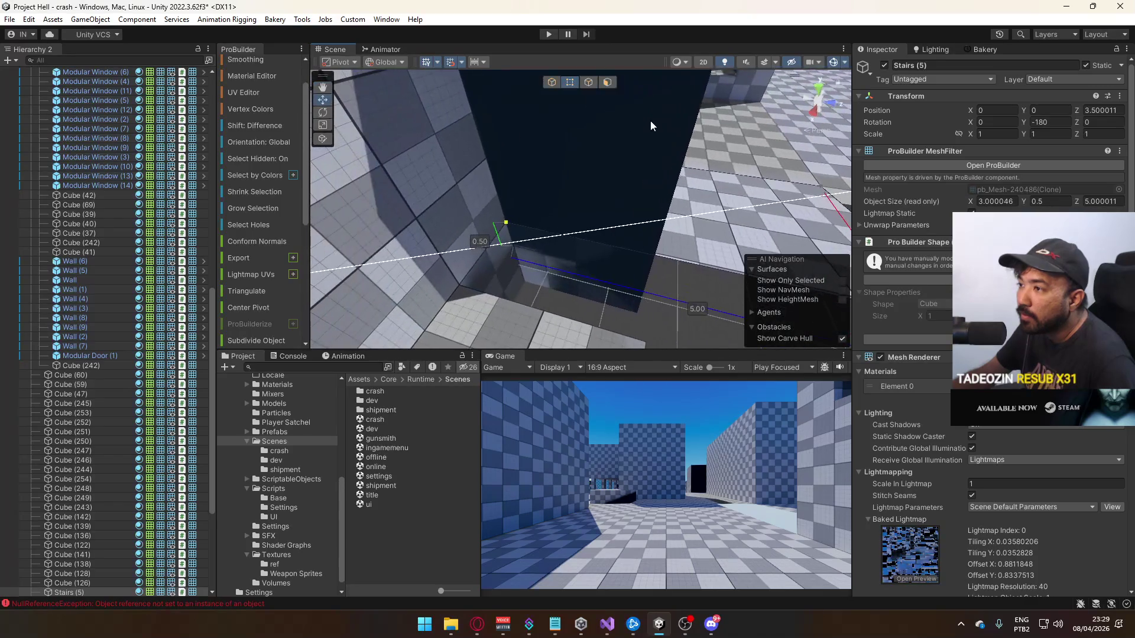
scroll(601, 201, "up", 2)
left_click_drag(395, 233, 524, 249)
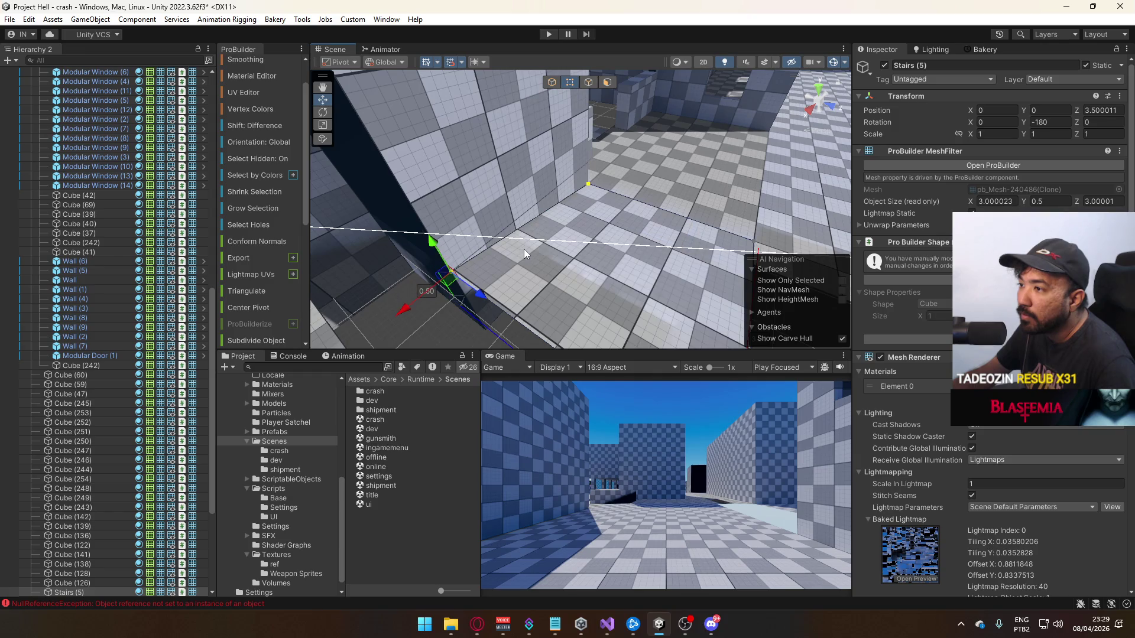
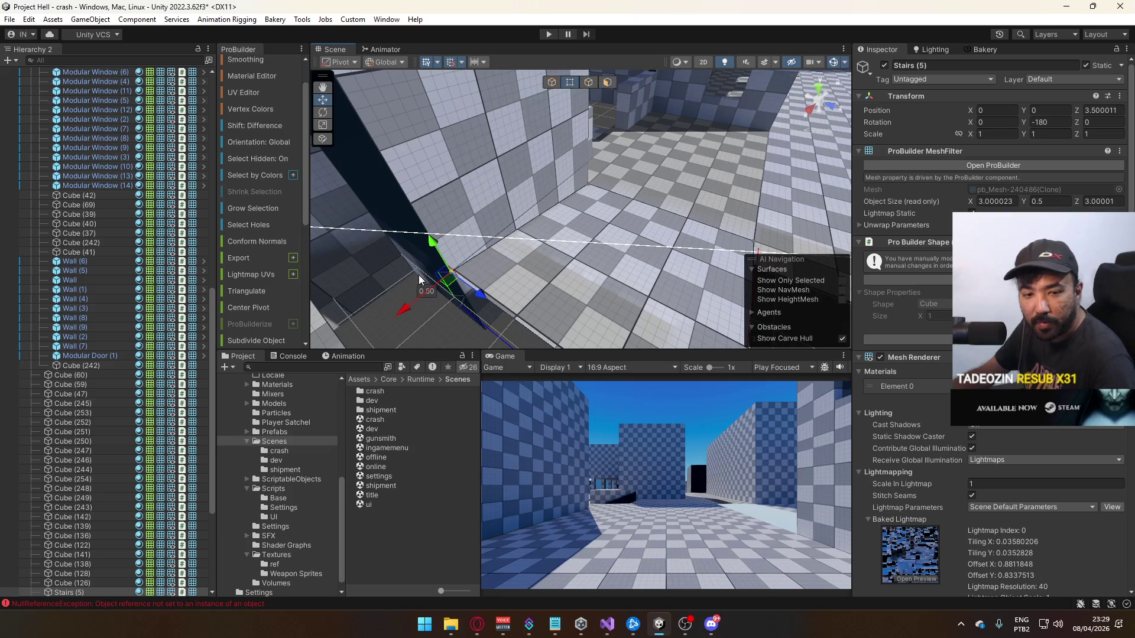
Set the Stairs (5) pivot on a corner vertex of the stairs
key("ctrl+j")
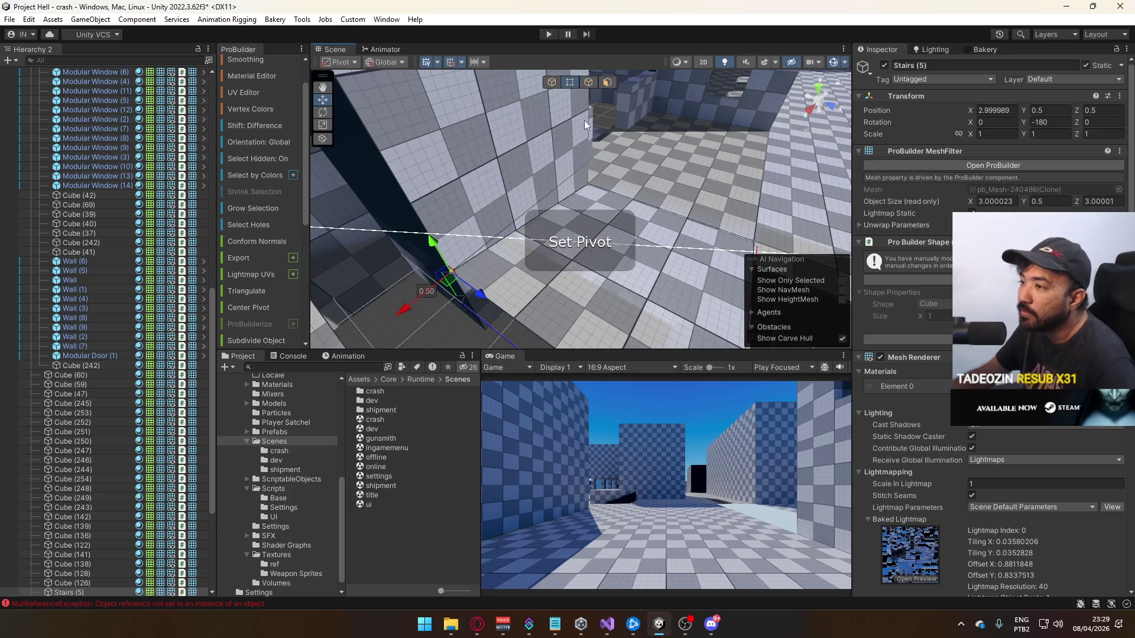
key("h")
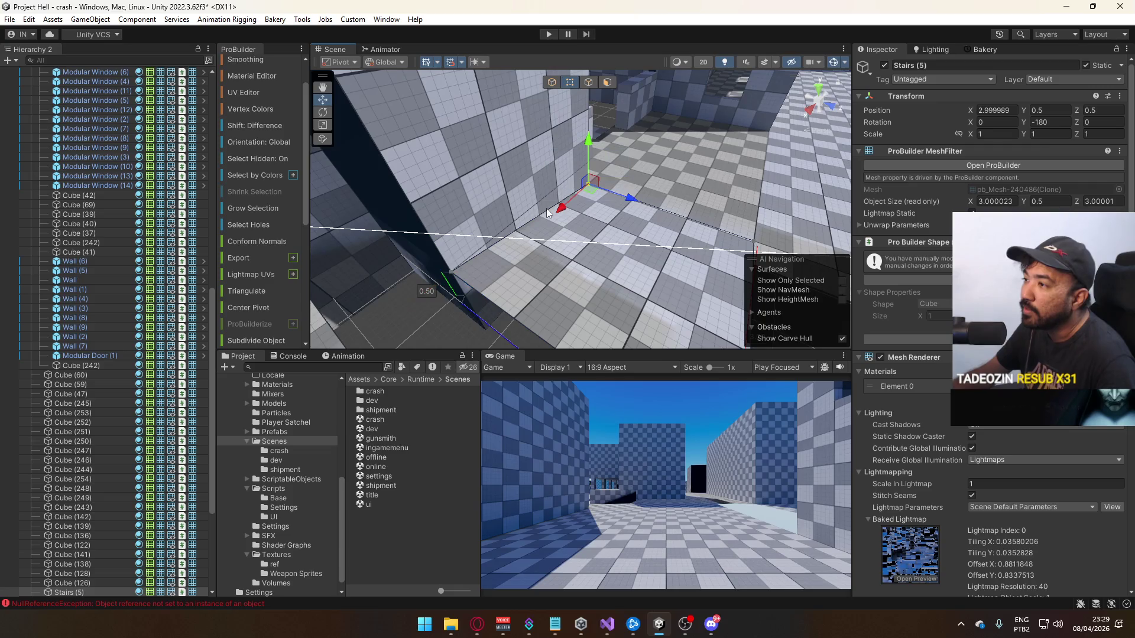
key("ctrl+j")
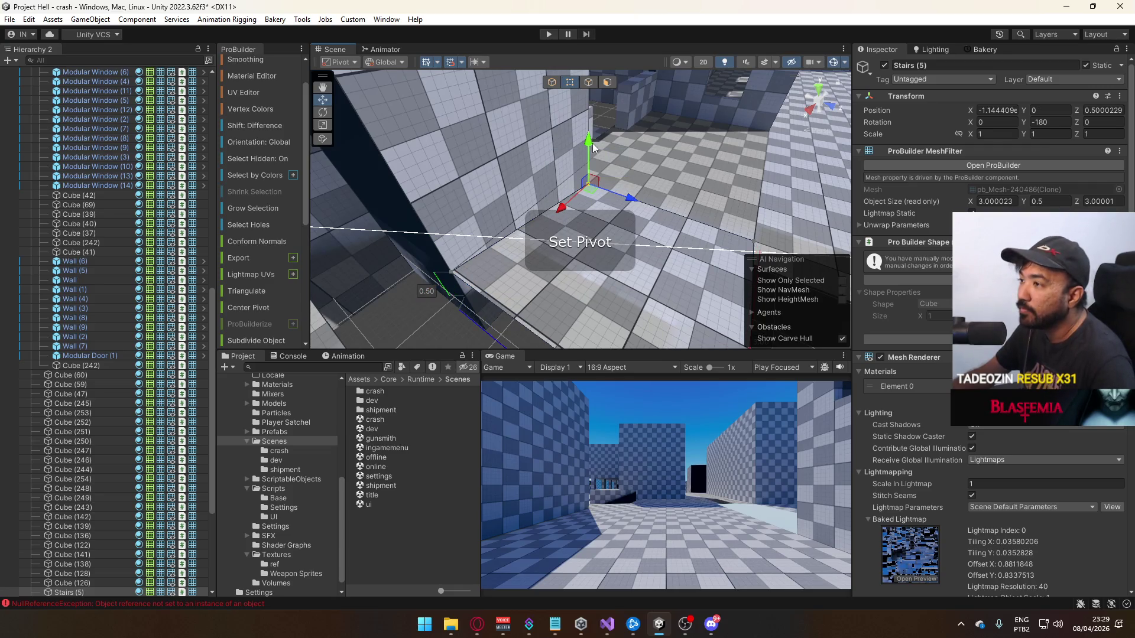
left_click(433, 292)
mouse_move(433, 293)
left_mouse_down()
mouse_move(443, 246)
mouse_move(534, 255)
mouse_move(550, 245)
mouse_move(611, 267)
mouse_move(593, 251)
mouse_move(589, 261)
mouse_move(597, 253)
left_mouse_up()
Slide Stairs (5) along X to 3 and narrow it from 3 to 2 units wide
left_click(655, 220)
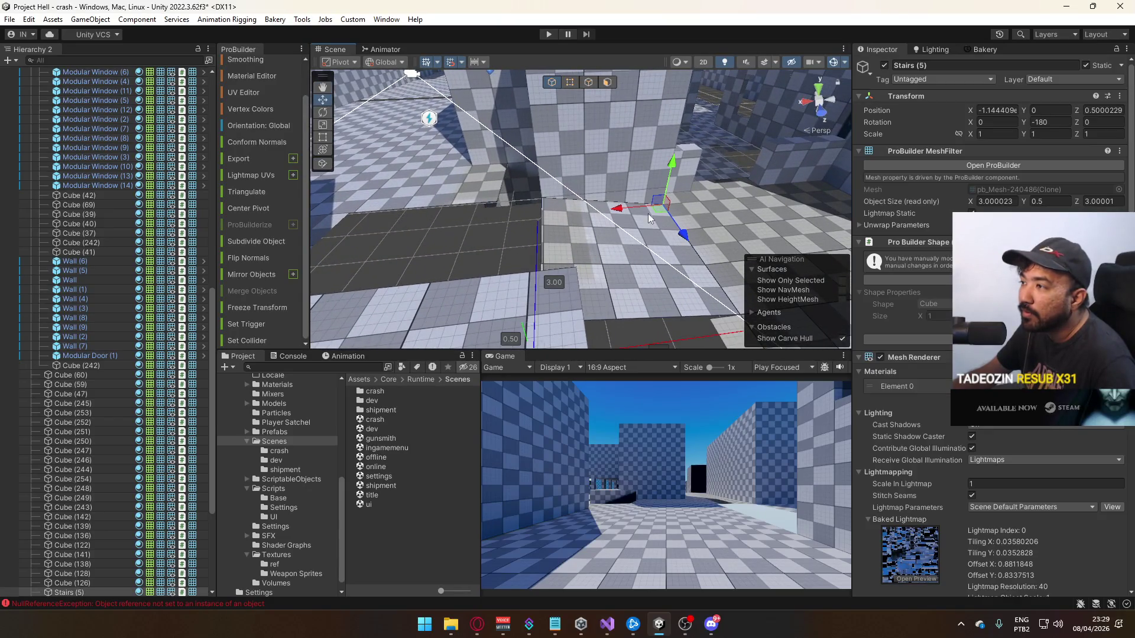
mouse_move(627, 212)
left_mouse_down()
mouse_move(545, 221)
mouse_move(562, 222)
mouse_move(558, 240)
mouse_move(532, 254)
mouse_move(538, 294)
mouse_move(545, 215)
mouse_move(527, 216)
left_mouse_up()
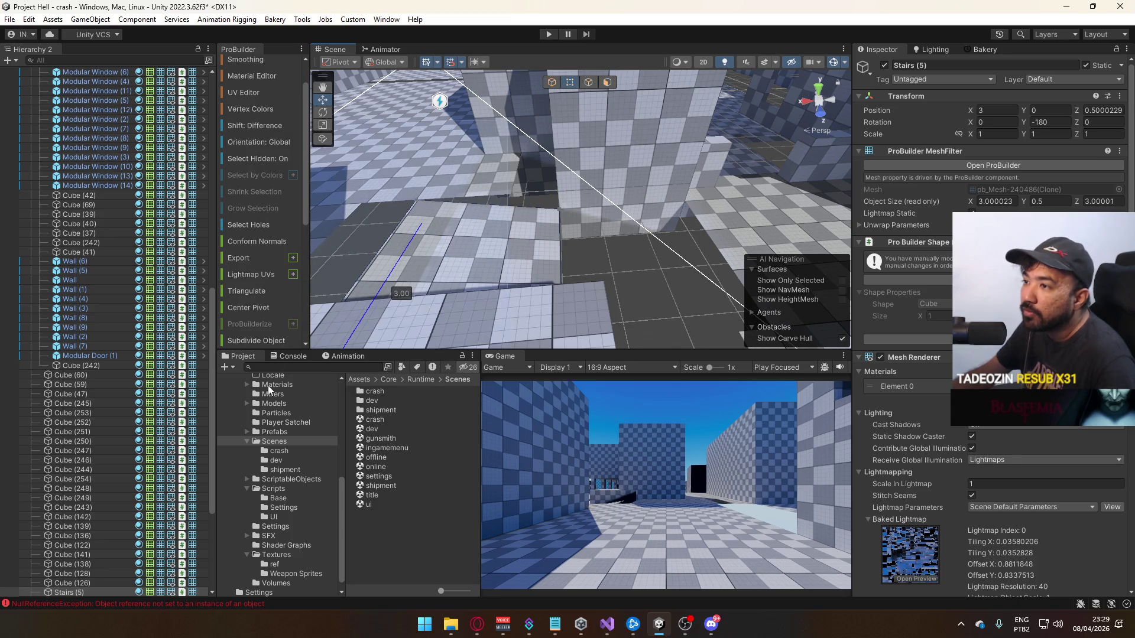
key("f")
left_click_drag(451, 203, 468, 204)
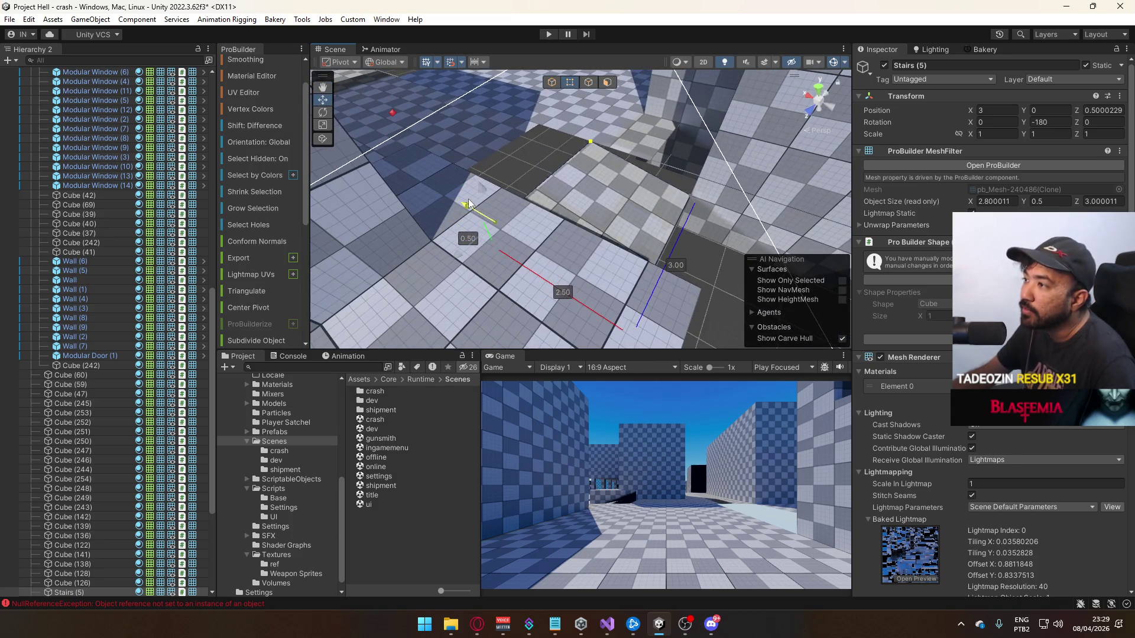
scroll(496, 203, "up", 5)
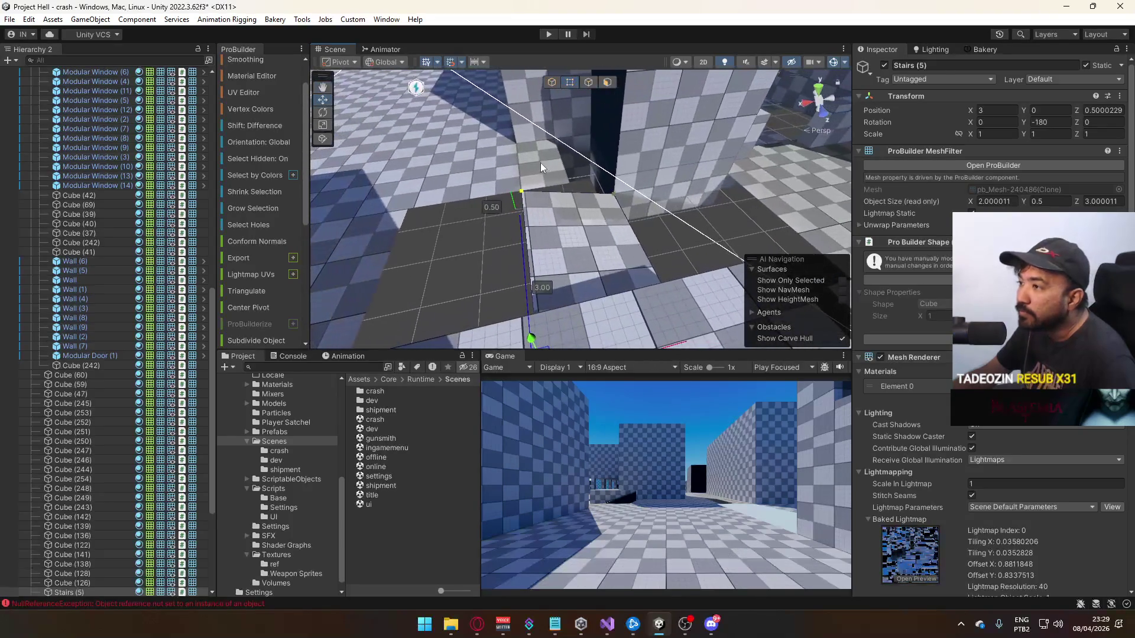
left_click(555, 172)
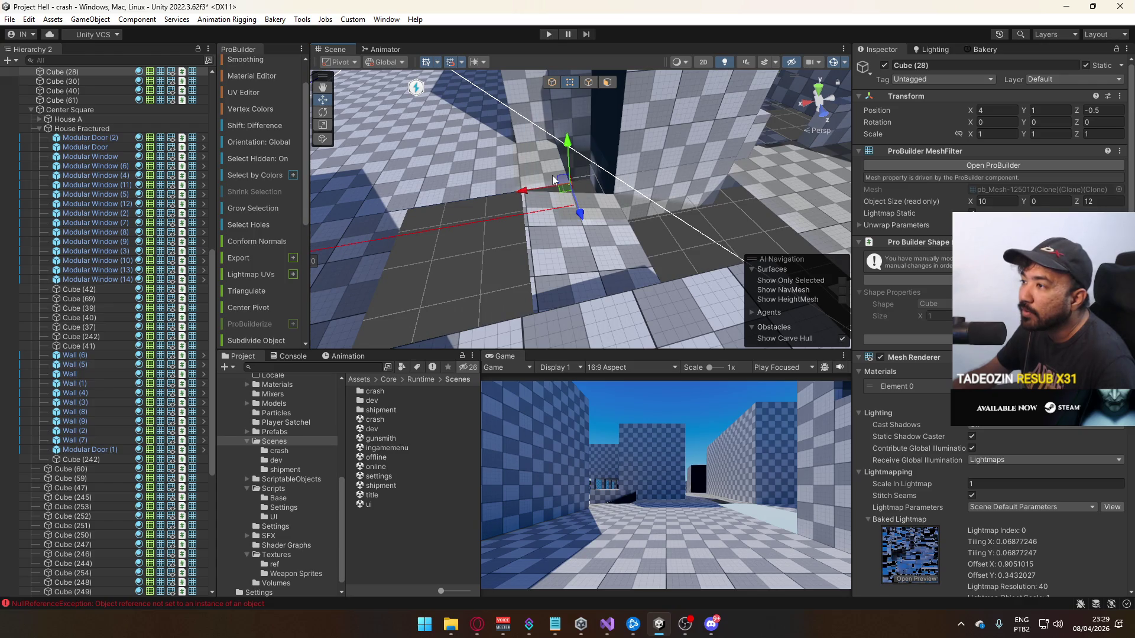
Widen floor Cube (28) slightly along X and delete the small Cube (239) block
mouse_move(528, 189)
left_mouse_down()
mouse_move(603, 194)
mouse_move(547, 141)
mouse_move(579, 148)
mouse_move(619, 204)
mouse_move(571, 184)
mouse_move(684, 207)
mouse_move(591, 217)
mouse_move(518, 257)
mouse_move(639, 257)
mouse_move(608, 191)
mouse_move(411, 194)
mouse_move(353, 126)
mouse_move(473, 207)
left_mouse_up()
left_click(524, 233)
left_click(524, 232)
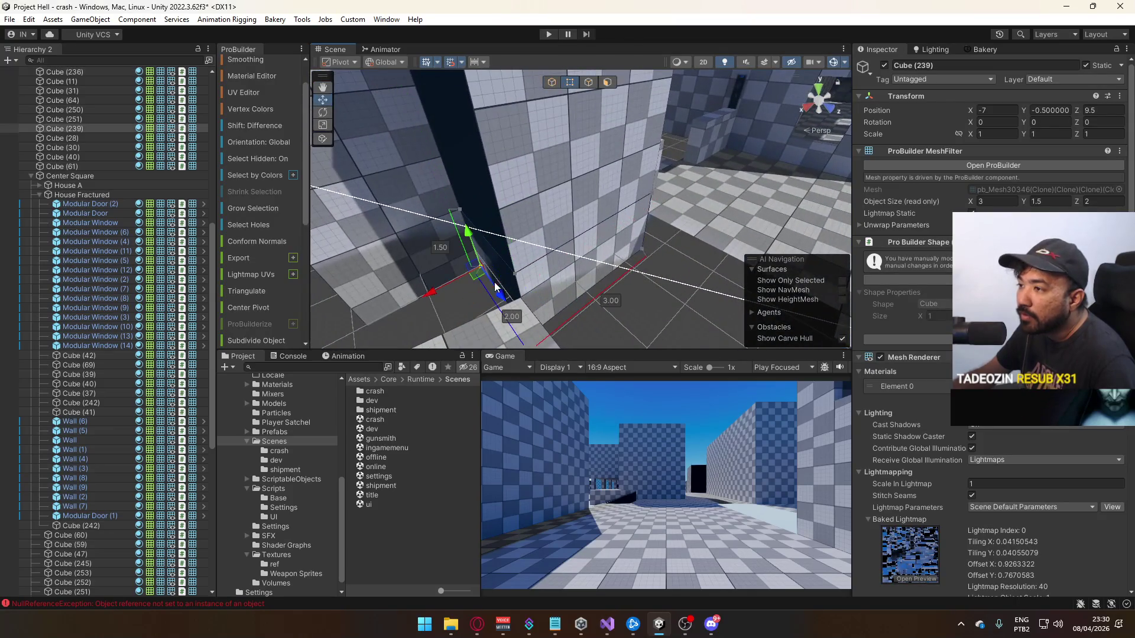
key("f")
left_click_drag(559, 93, 576, 198)
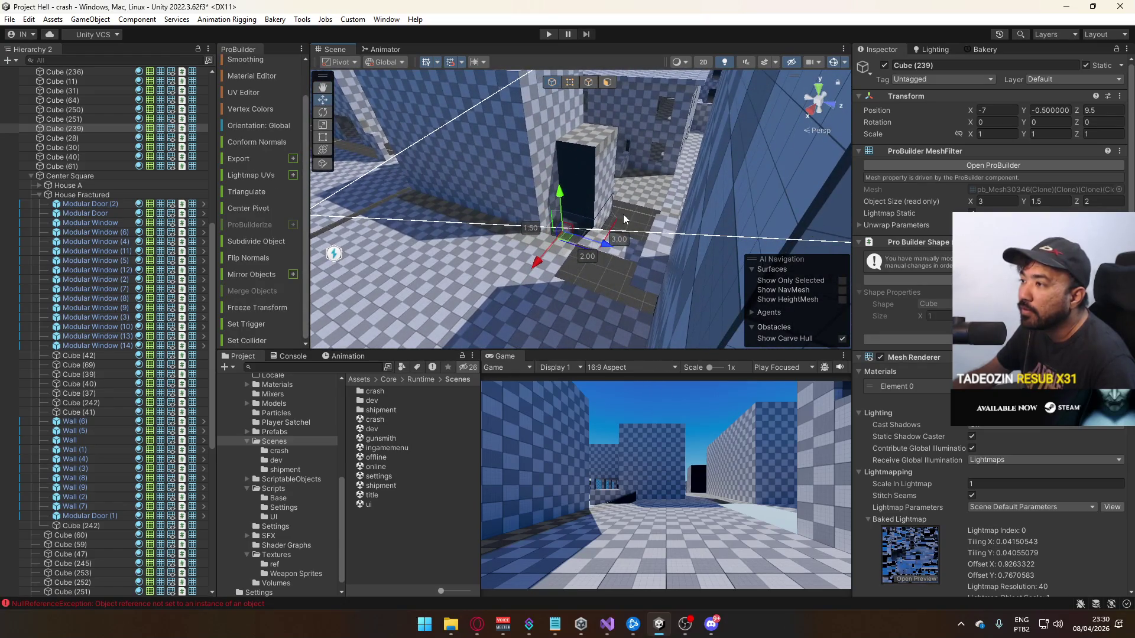
key("Delete")
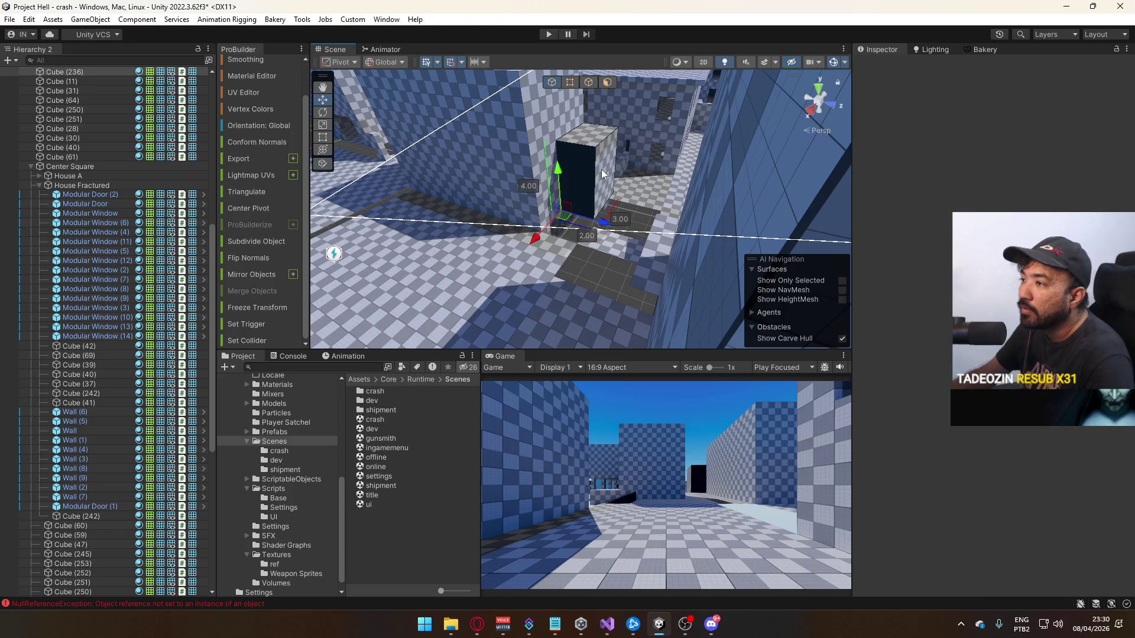
Extend the Cube (235) wall's end face, then undo it to keep the 10-unit length
left_click(578, 187)
left_click(559, 190)
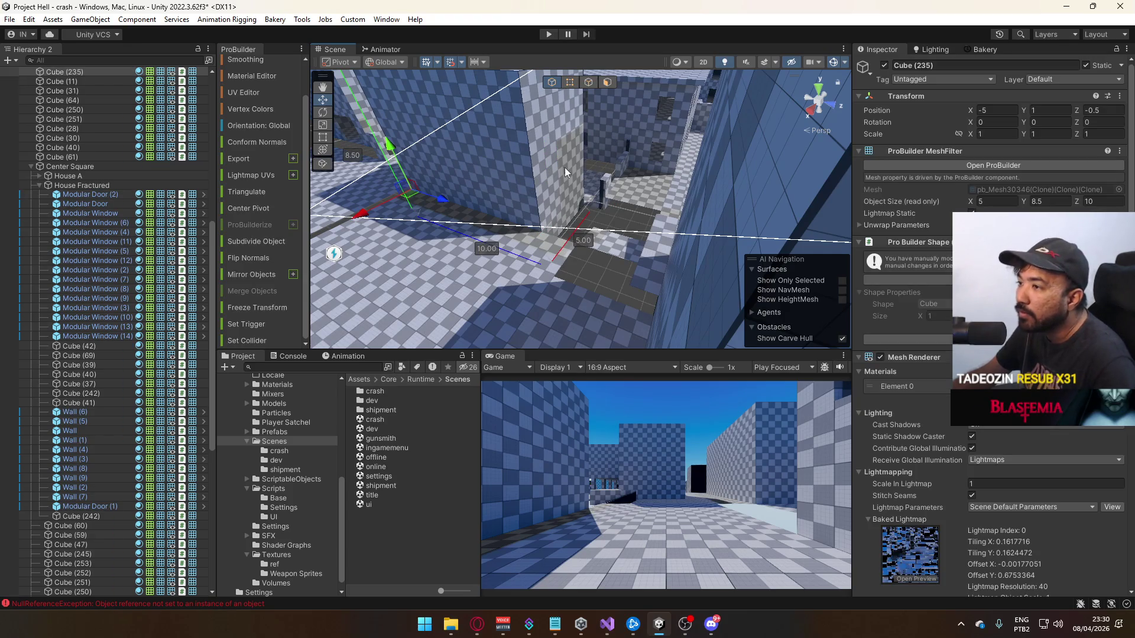
left_click(608, 82)
left_click(547, 109)
mouse_move(547, 110)
left_mouse_down()
mouse_move(590, 173)
mouse_move(625, 176)
mouse_move(598, 189)
mouse_move(663, 207)
mouse_move(640, 201)
left_mouse_up()
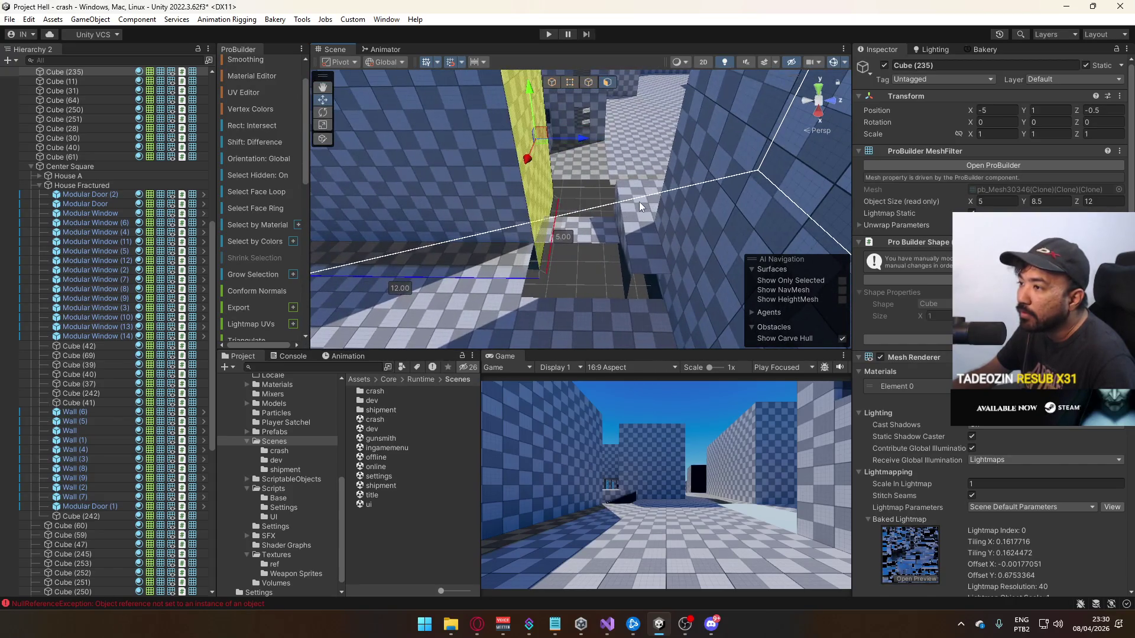
key("ctrl+z")
left_click(552, 83)
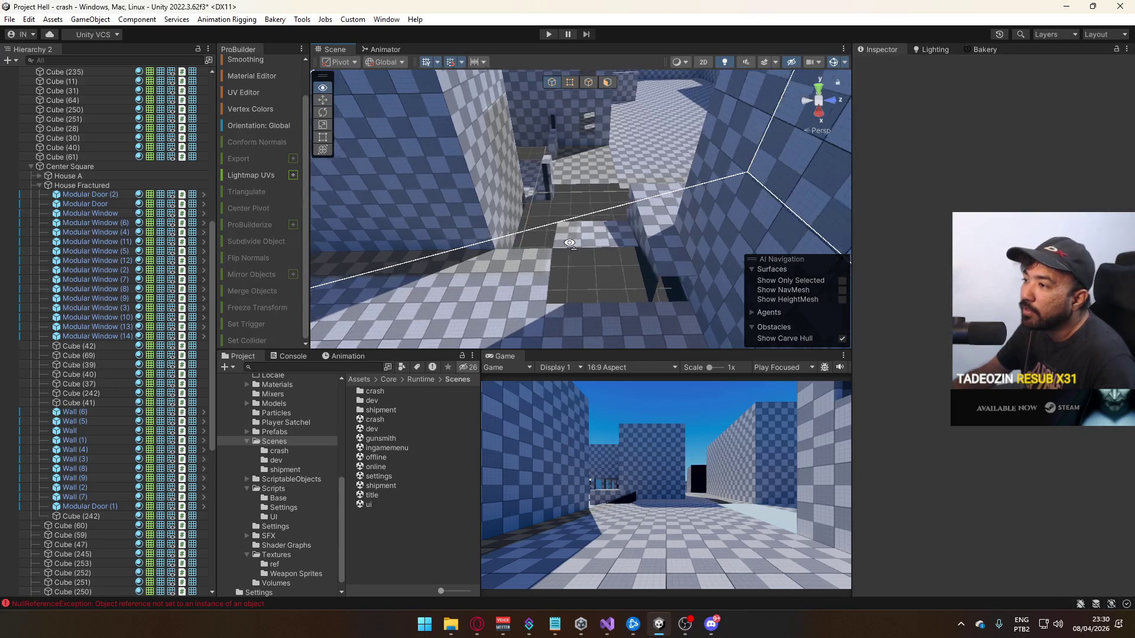
left_click(609, 234)
scroll(609, 234, "up", 3)
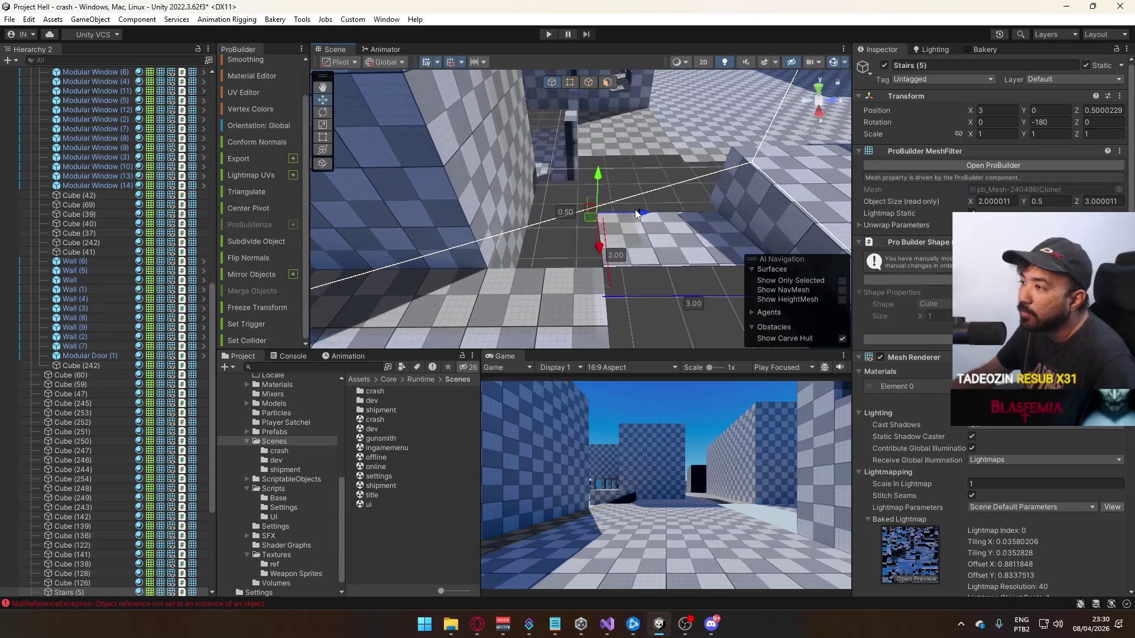
Move Stairs (5) along Z to -1.5
left_click_drag(605, 215, 562, 220)
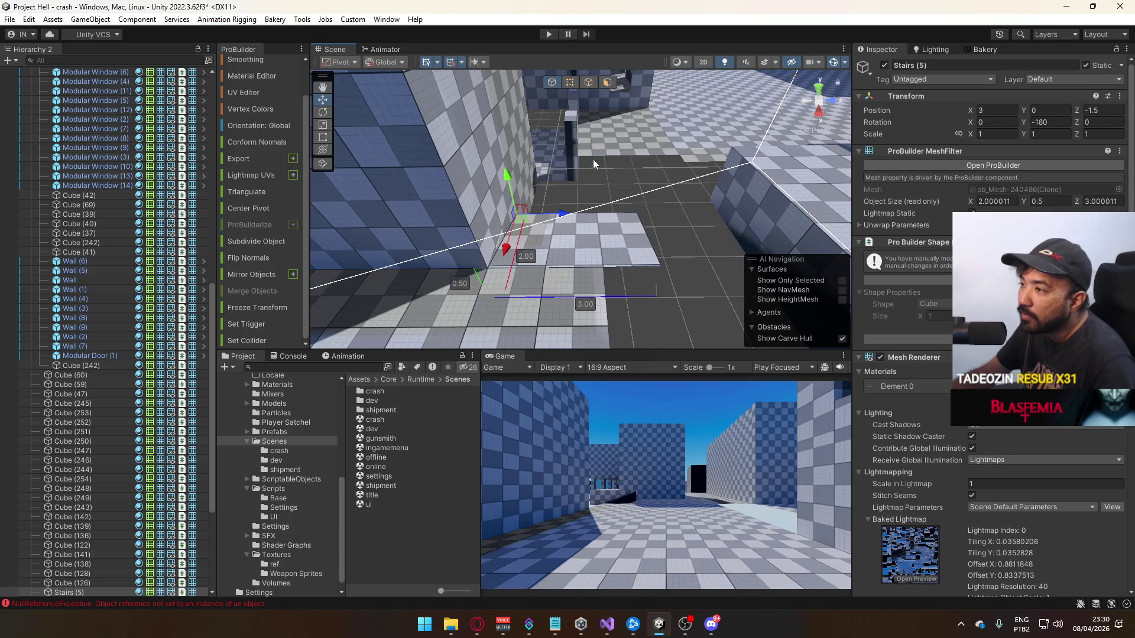
mouse_move(726, 302)
left_mouse_down()
mouse_move(682, 258)
mouse_move(604, 244)
left_mouse_up()
left_click_drag(678, 251, 677, 248)
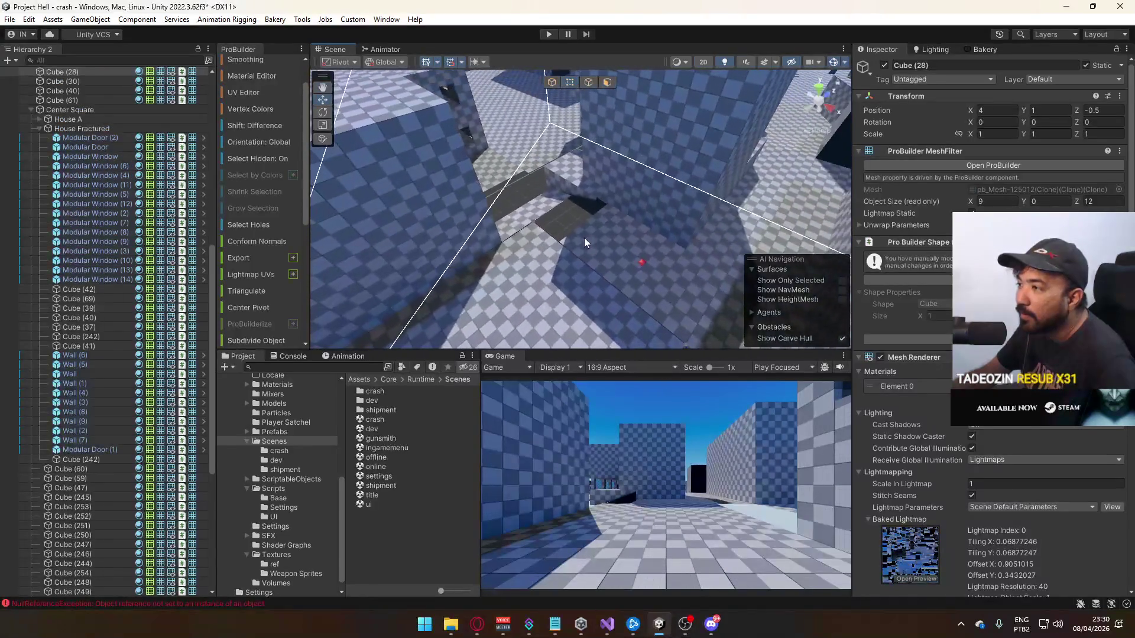
Select and frame floor Cube (24), then Cube (76), Cube (40) and the Cube (235) wall
left_click(588, 239)
mouse_move(536, 240)
left_mouse_down()
mouse_move(578, 113)
mouse_move(521, 144)
left_mouse_up()
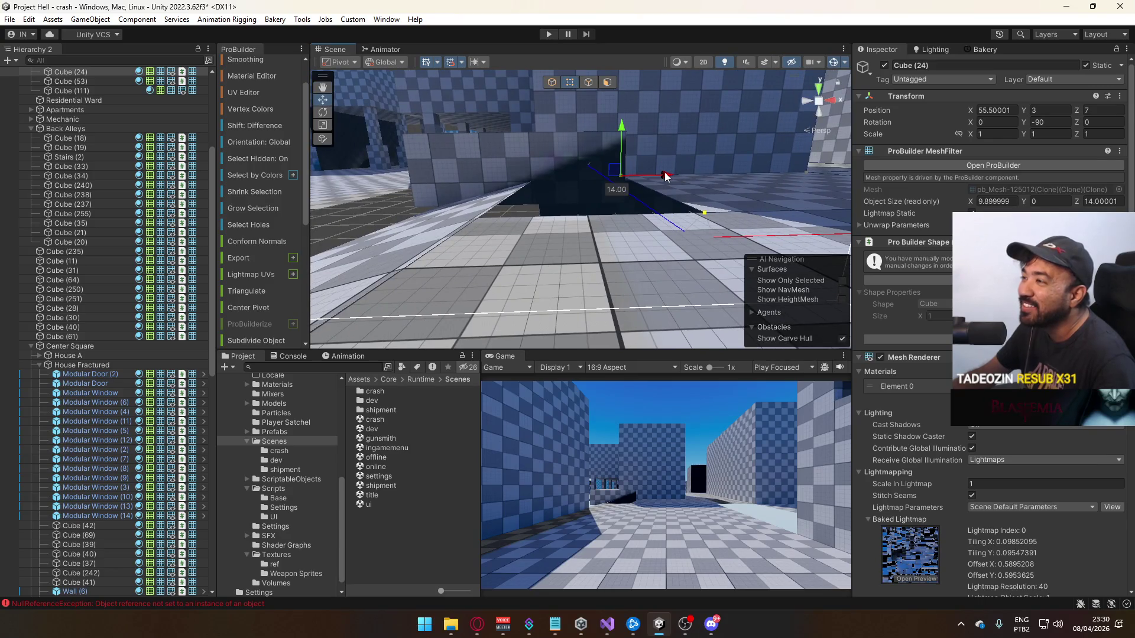
key("f")
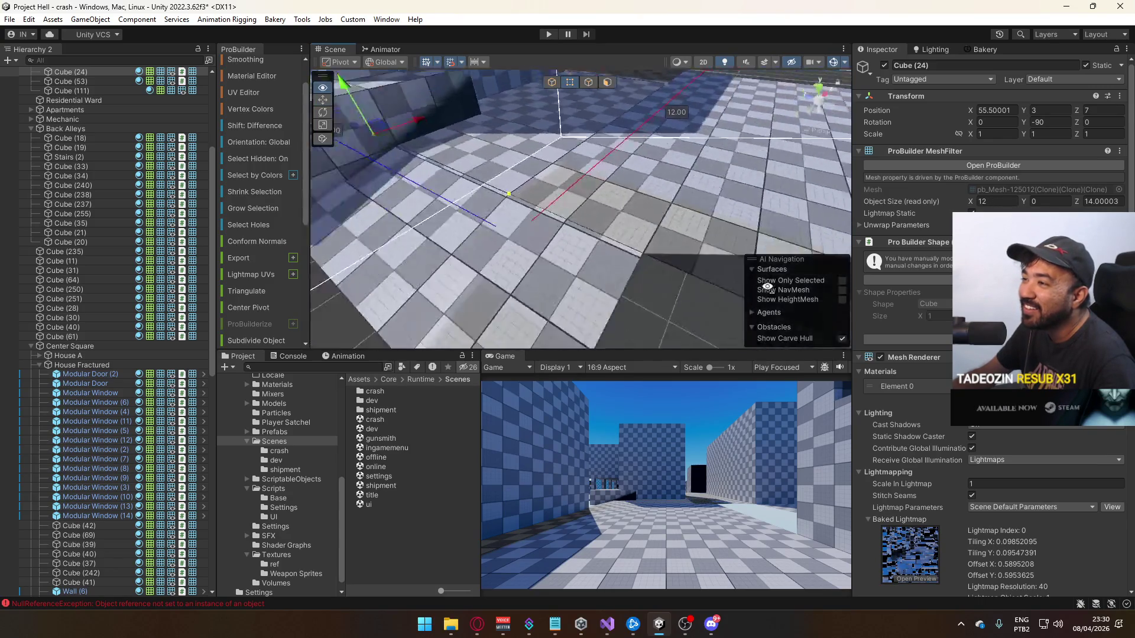
left_click(487, 218)
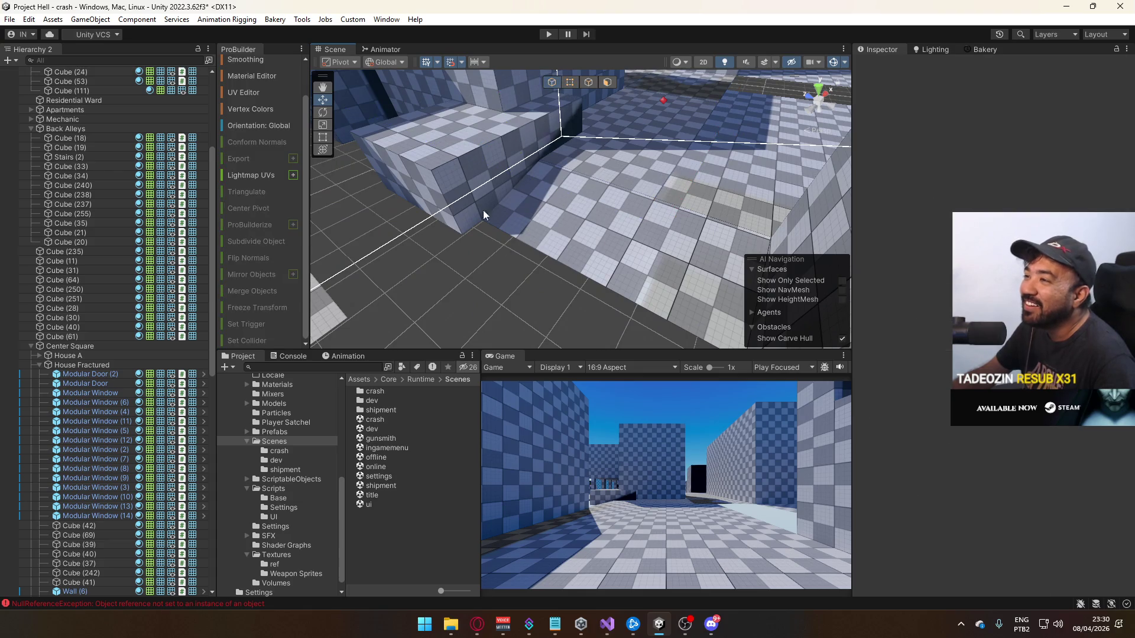
key("f")
mouse_move(667, 228)
left_mouse_down()
mouse_move(946, 221)
mouse_move(414, 213)
mouse_move(755, 202)
mouse_move(885, 216)
mouse_move(1044, 193)
mouse_move(532, 177)
mouse_move(702, 172)
mouse_move(654, 236)
mouse_move(586, 205)
mouse_move(675, 182)
mouse_move(487, 155)
mouse_move(563, 170)
left_mouse_up()
left_click(586, 205)
left_click(636, 177)
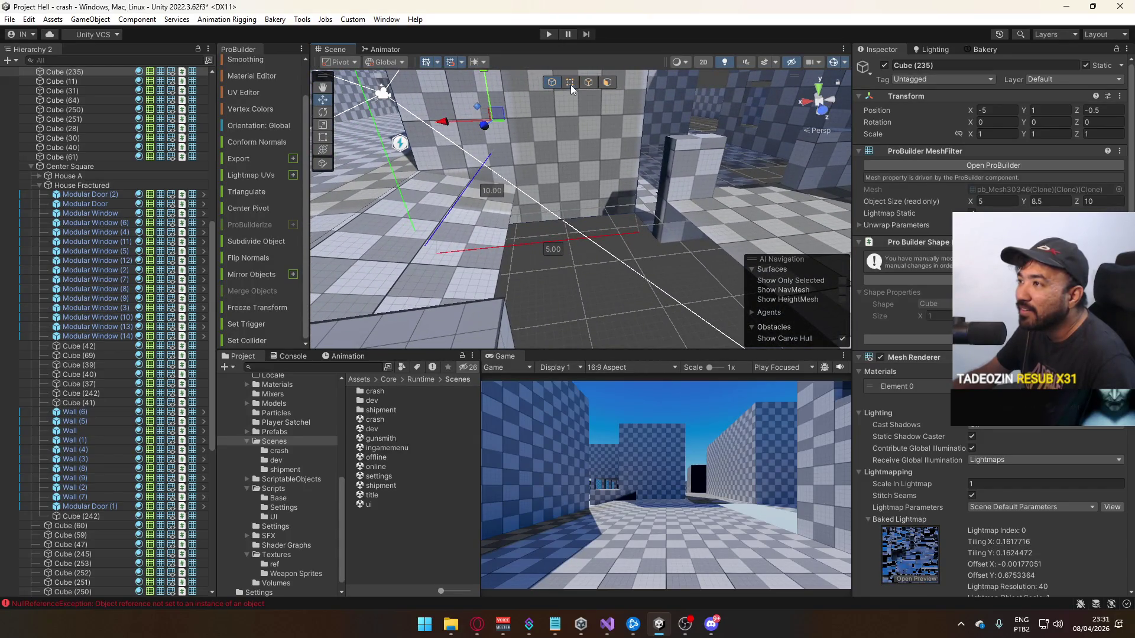
Lower the Cube (235) wall's top face to a height of 8
left_click_drag(419, 196, 394, 195)
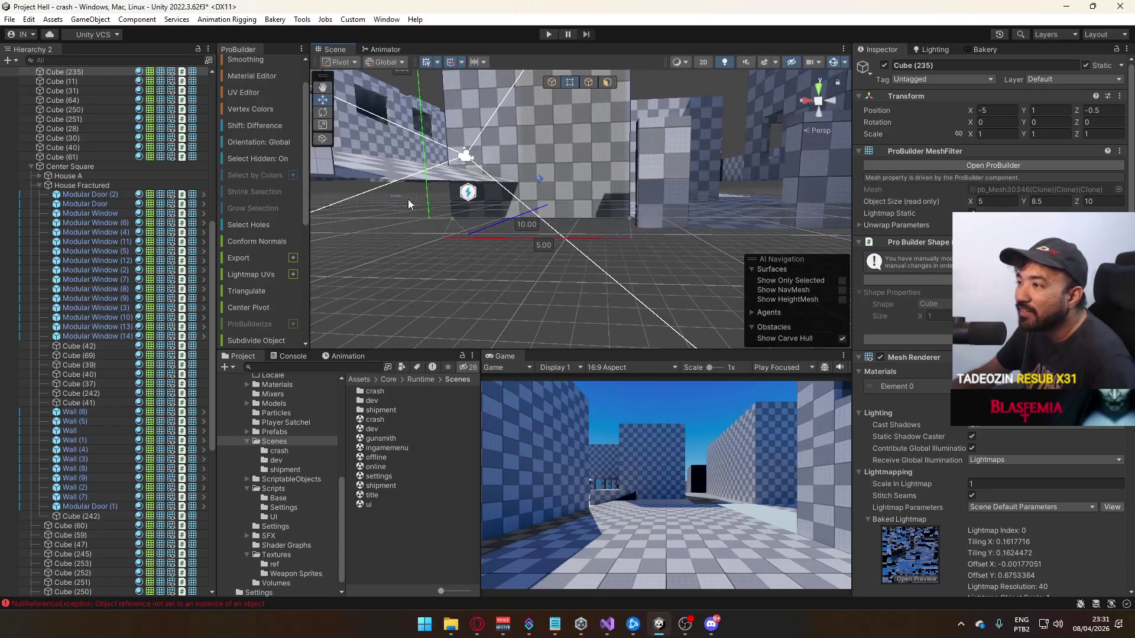
left_click_drag(612, 151, 615, 146)
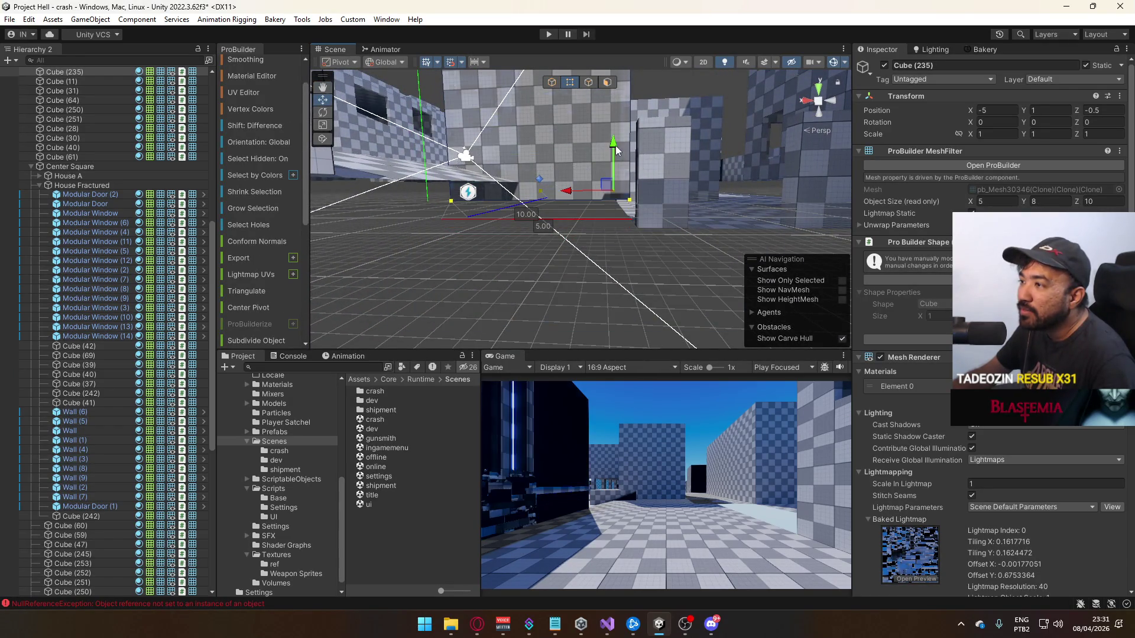
left_click(551, 87)
Reshape Stairs (5) to 1 unit high and about 3 units wide
left_click(438, 169)
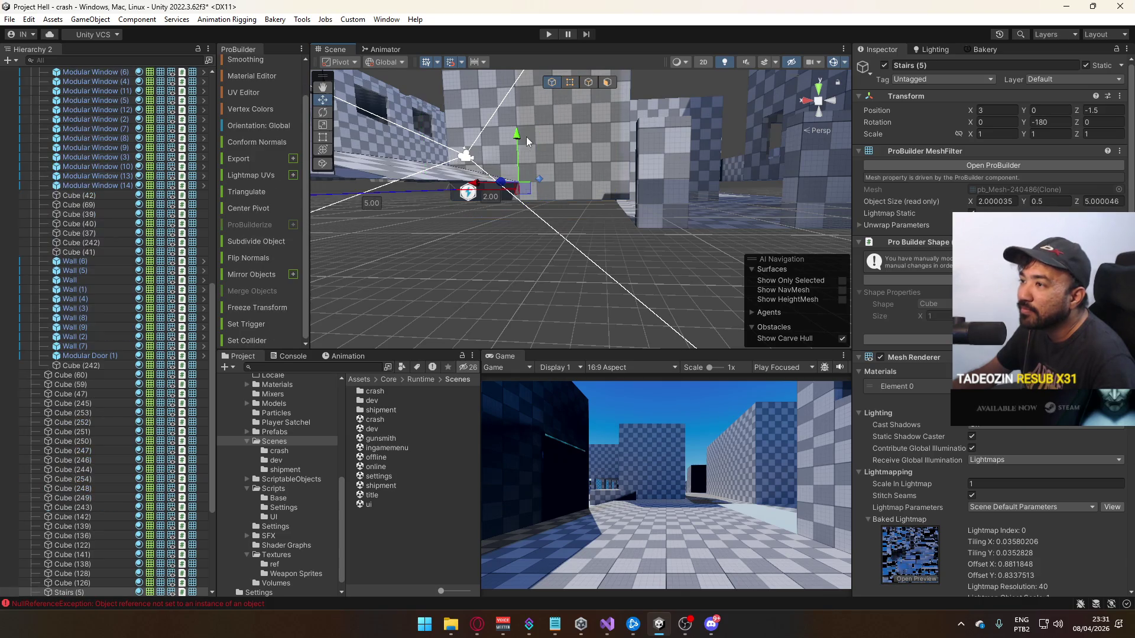
left_click(570, 83)
key("f")
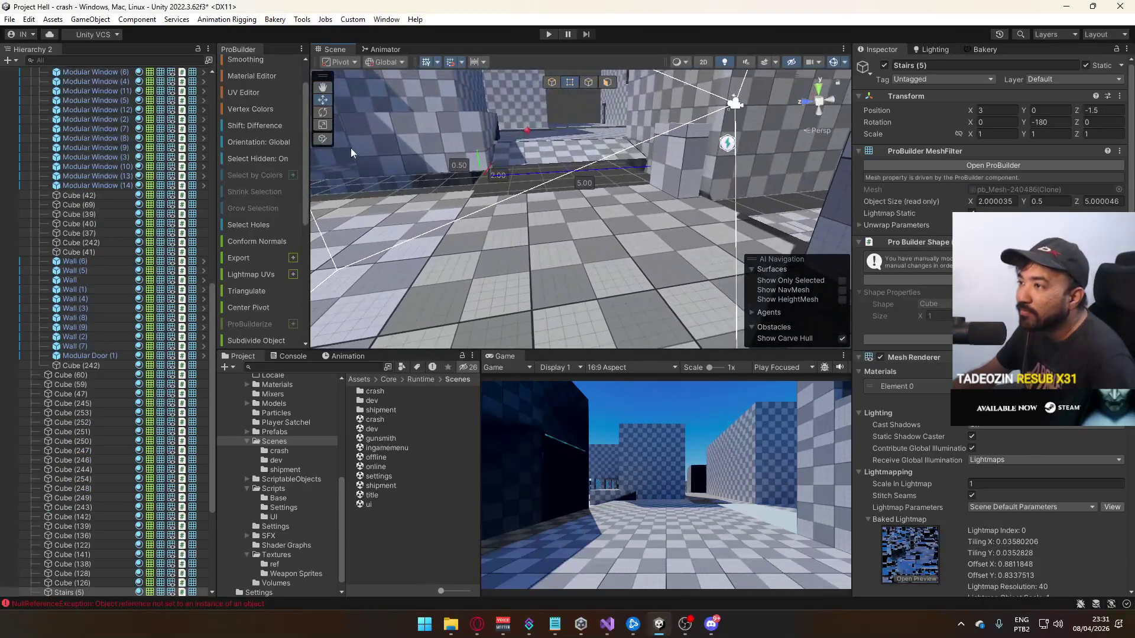
left_click_drag(479, 162, 677, 135)
mouse_move(550, 132)
left_mouse_down()
mouse_move(609, 139)
mouse_move(462, 186)
left_mouse_up()
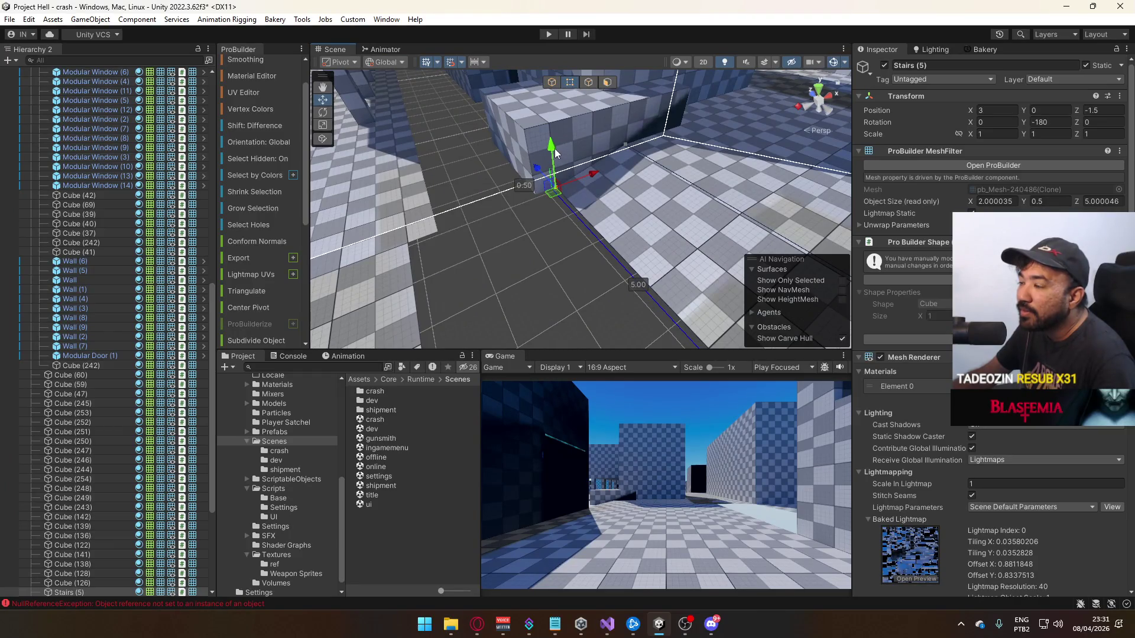
left_click_drag(555, 154, 556, 137)
mouse_move(561, 177)
left_mouse_down()
mouse_move(878, 178)
mouse_move(700, 169)
left_mouse_up()
left_click_drag(590, 166, 627, 168)
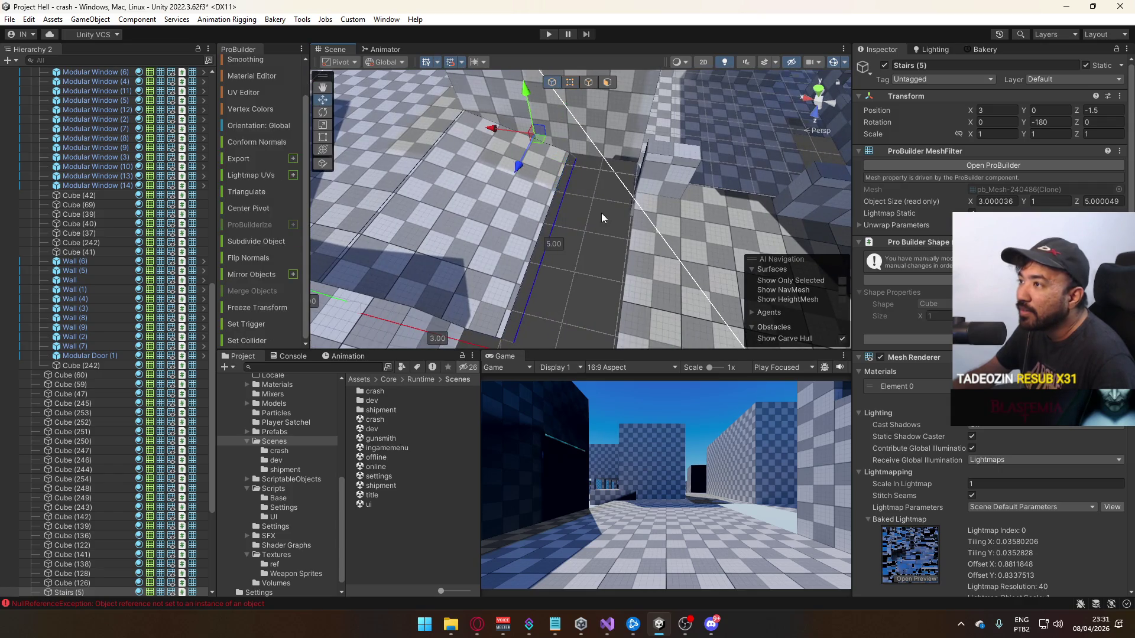
left_click(406, 198)
key("f")
mouse_move(542, 247)
left_mouse_down()
mouse_move(538, 175)
mouse_move(648, 186)
mouse_move(616, 185)
left_mouse_up()
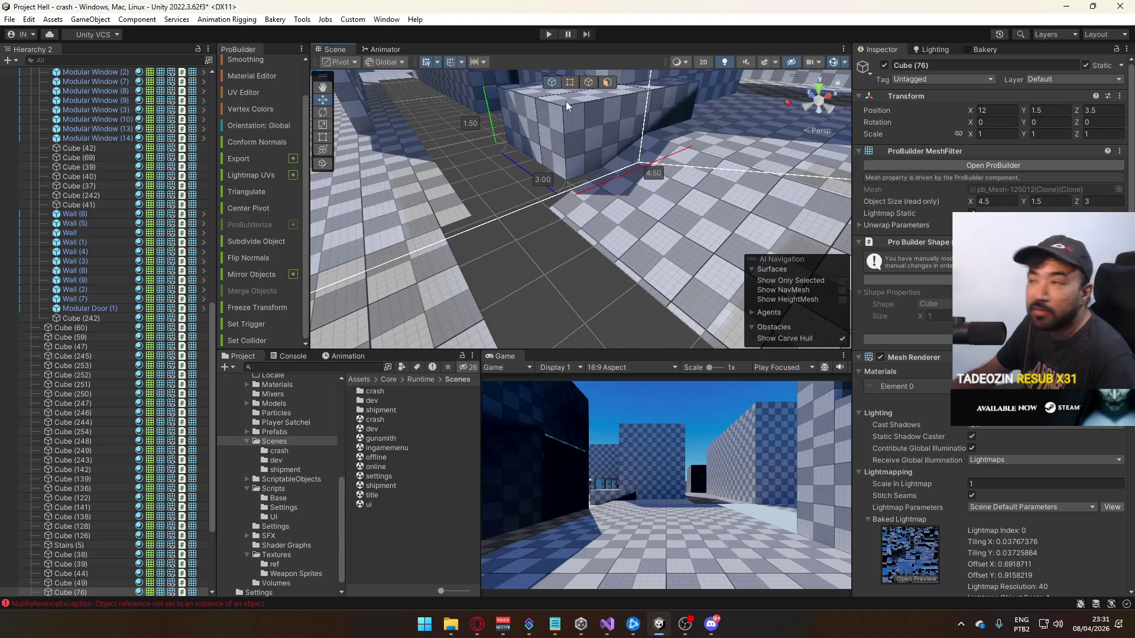
Set Cube (76)'s pivot to a corner vertex and shift the block down and slightly along X
left_click(569, 82)
left_click(565, 184)
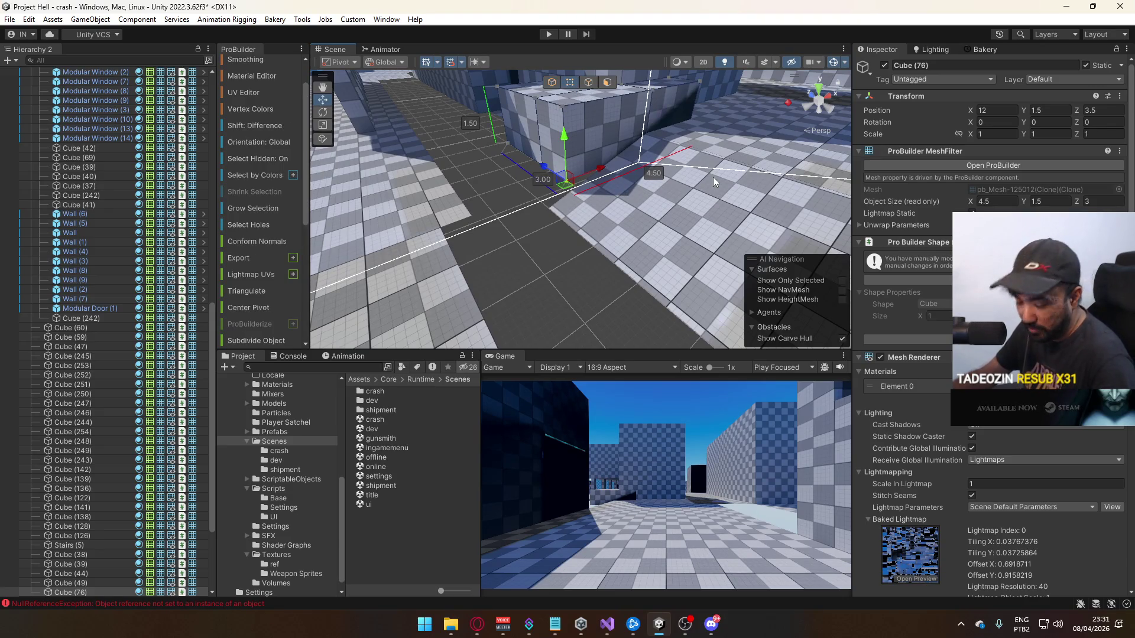
key("ctrl+j")
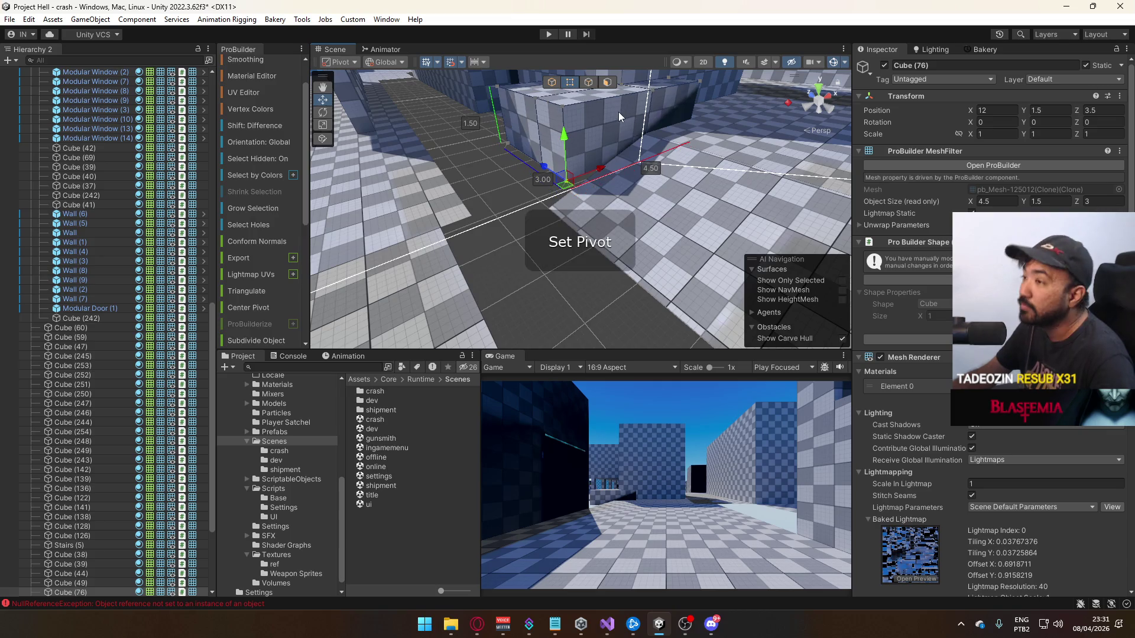
left_click(551, 82)
left_click_drag(575, 139, 569, 155)
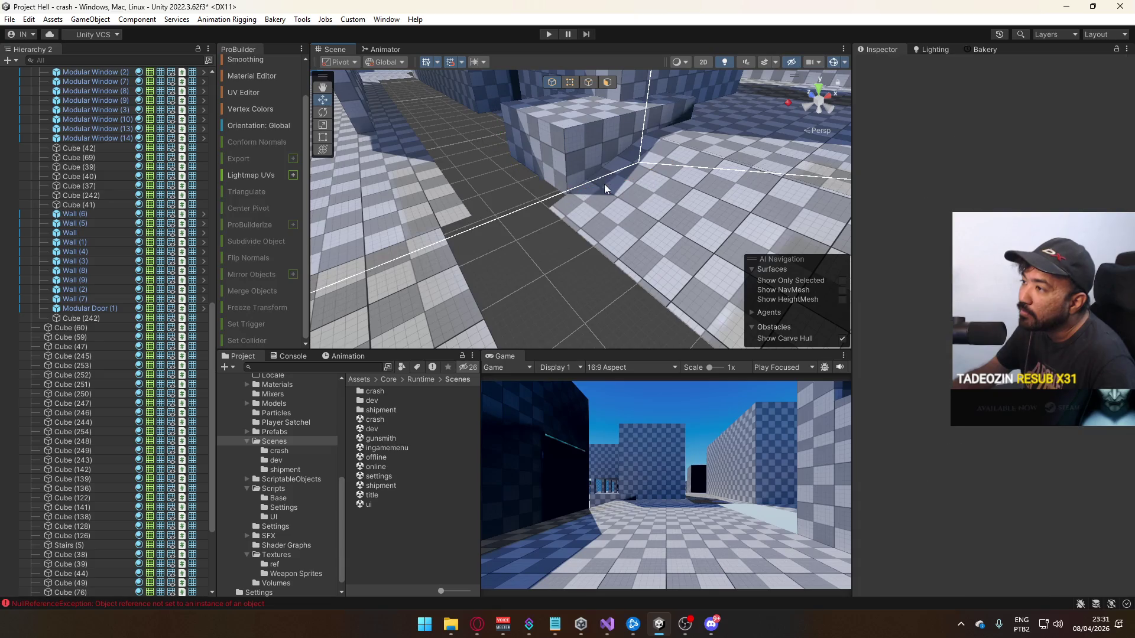
mouse_move(606, 180)
left_mouse_down()
mouse_move(573, 192)
mouse_move(446, 127)
mouse_move(577, 103)
left_mouse_up()
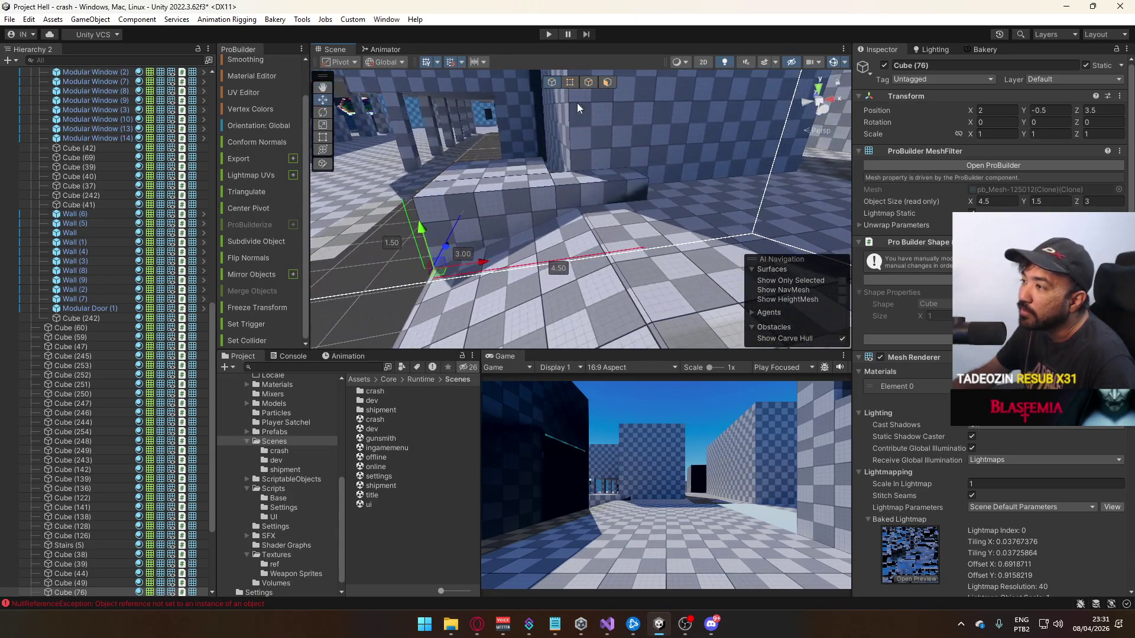
Push Cube (76)'s top face down to 1 unit tall and delete two faces
left_click(608, 82)
left_click(600, 179)
mouse_move(598, 144)
left_mouse_down()
mouse_move(594, 167)
mouse_move(595, 145)
left_mouse_up()
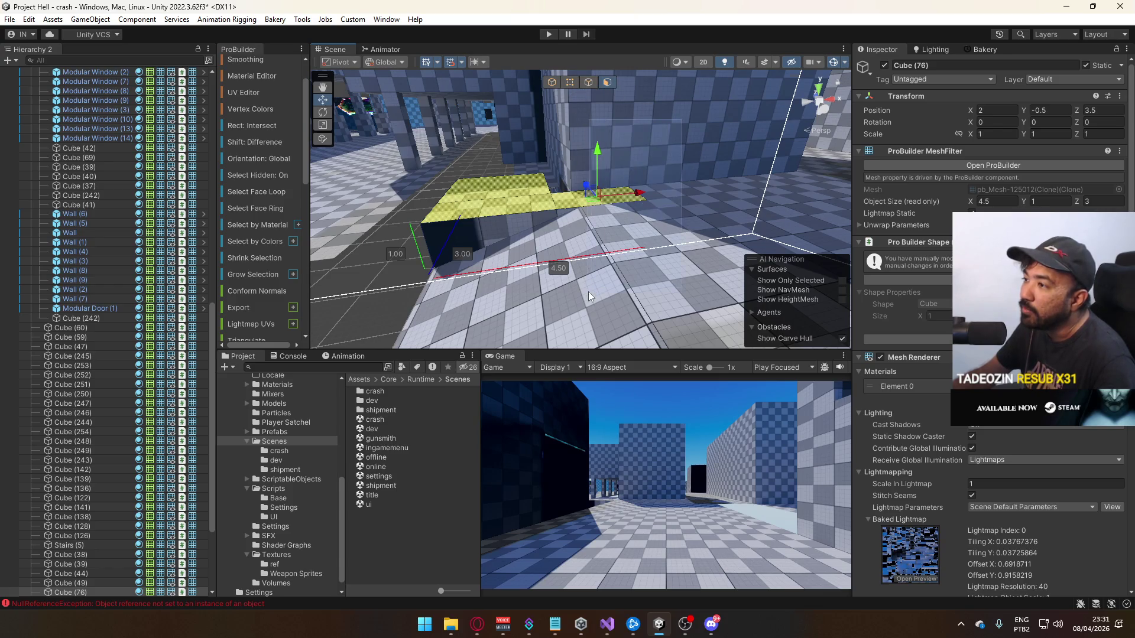
left_click(603, 227)
key("Delete")
Stretch Cube (76)'s end vertices to widen it from 2.5 to 3 units
left_click_drag(598, 176, 514, 171)
key("h")
left_click_drag(622, 97, 544, 203)
mouse_move(614, 185)
left_mouse_down()
mouse_move(627, 188)
mouse_move(580, 140)
left_mouse_up()
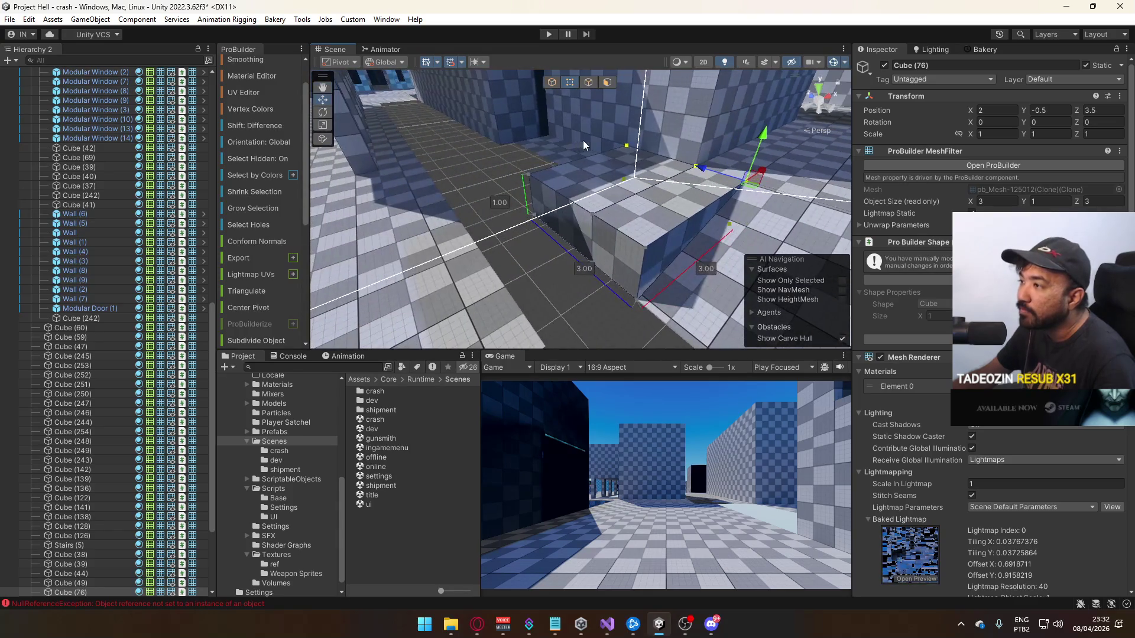
left_click(553, 82)
mouse_move(680, 177)
left_mouse_down()
mouse_move(801, 226)
mouse_move(884, 225)
mouse_move(704, 261)
left_mouse_up()
left_click(570, 140)
mouse_move(570, 140)
left_mouse_down()
mouse_move(716, 90)
mouse_move(657, 150)
left_mouse_up()
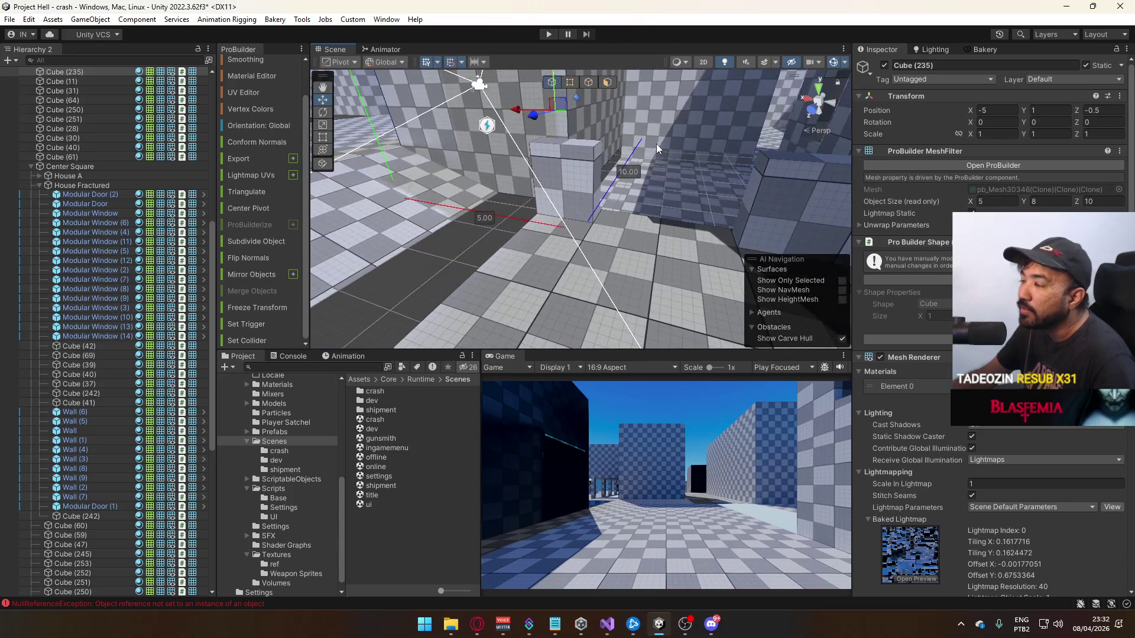
Raise Cube (35) and a second floor block to Y -1
left_click(590, 113)
mouse_move(590, 112)
left_mouse_down()
mouse_move(647, 172)
mouse_move(703, 149)
mouse_move(466, 198)
mouse_move(408, 195)
mouse_move(573, 191)
mouse_move(674, 156)
mouse_move(658, 309)
mouse_move(547, 273)
mouse_move(638, 260)
mouse_move(900, 304)
mouse_move(676, 249)
mouse_move(620, 250)
left_mouse_up()
left_click(573, 190)
left_click(574, 191)
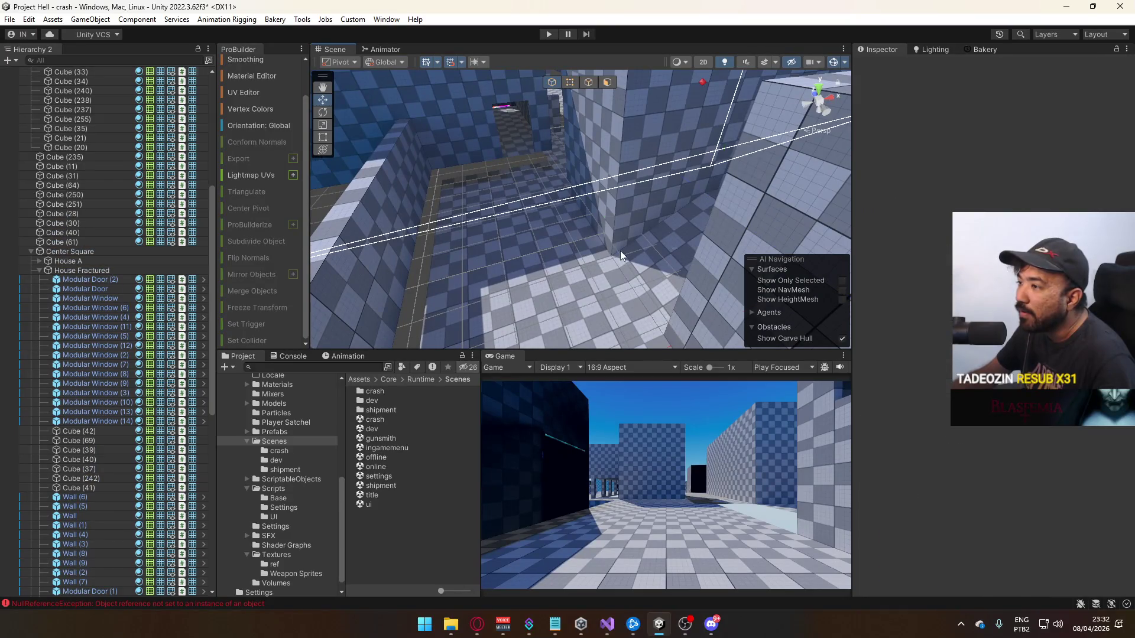
left_click(619, 256)
mouse_move(506, 226)
left_mouse_down()
mouse_move(737, 188)
mouse_move(685, 219)
mouse_move(703, 233)
mouse_move(731, 193)
mouse_move(650, 195)
mouse_move(860, 225)
mouse_move(670, 233)
mouse_move(547, 196)
mouse_move(473, 193)
left_mouse_up()
left_click(731, 193)
left_click(669, 233)
left_click(566, 197, "shift")
mouse_move(619, 152)
left_mouse_down()
mouse_move(623, 133)
mouse_move(644, 153)
mouse_move(648, 126)
mouse_move(400, 208)
mouse_move(905, 212)
left_mouse_up()
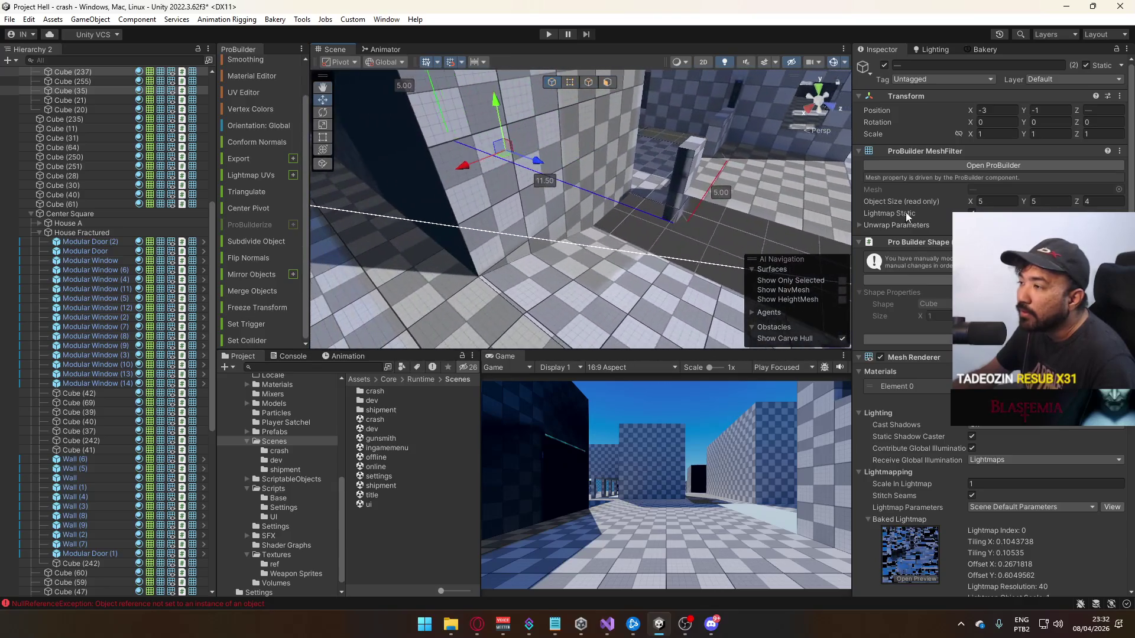
Raise Cube (21) and Cube (20) slightly and shorten Cube (35) from 7.5 to 6 along Z
left_click(690, 181)
key("f")
left_click(715, 165, "shift")
mouse_move(716, 165)
left_mouse_down()
mouse_move(715, 129)
mouse_move(708, 137)
mouse_move(859, 201)
mouse_move(659, 156)
mouse_move(658, 172)
mouse_move(616, 143)
mouse_move(601, 149)
left_mouse_up()
left_click(564, 126)
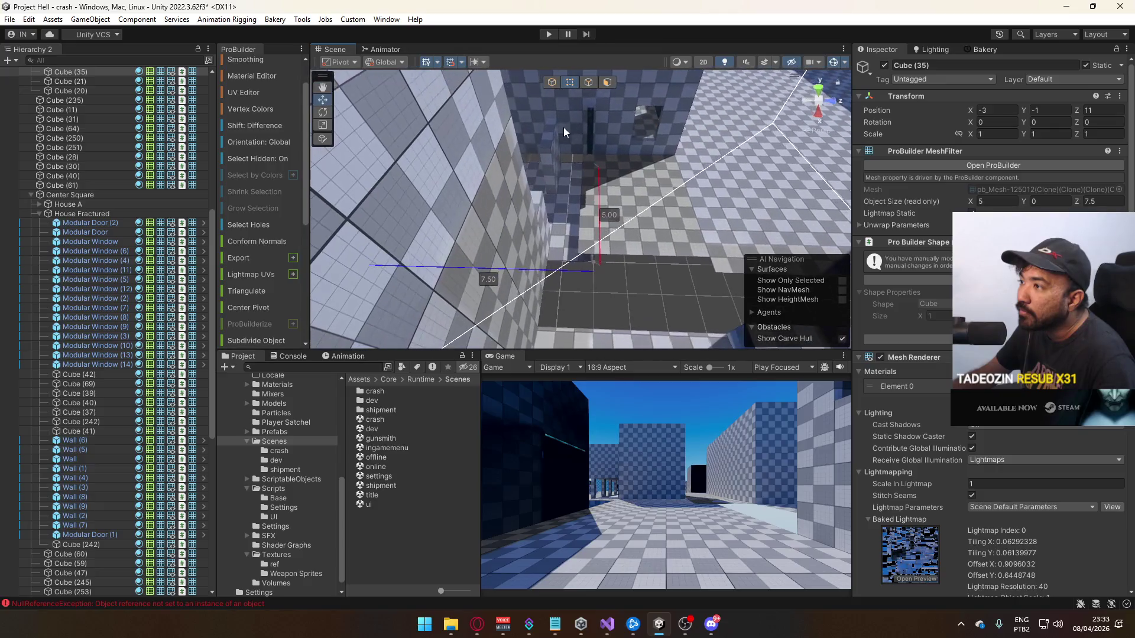
mouse_move(642, 264)
left_mouse_down()
mouse_move(595, 267)
mouse_move(507, 202)
mouse_move(565, 126)
left_mouse_up()
key("Escape")
Shorten floor slab Cube (38) and slide it along Z toward -2
left_click(673, 229)
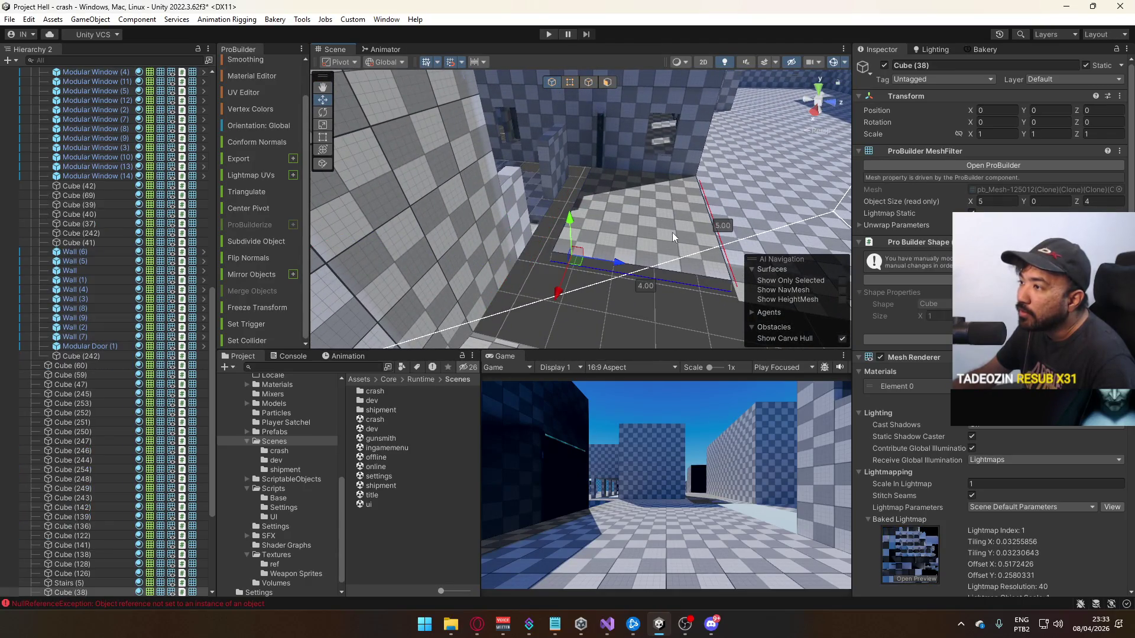
left_click(570, 82)
left_click_drag(537, 280, 644, 179)
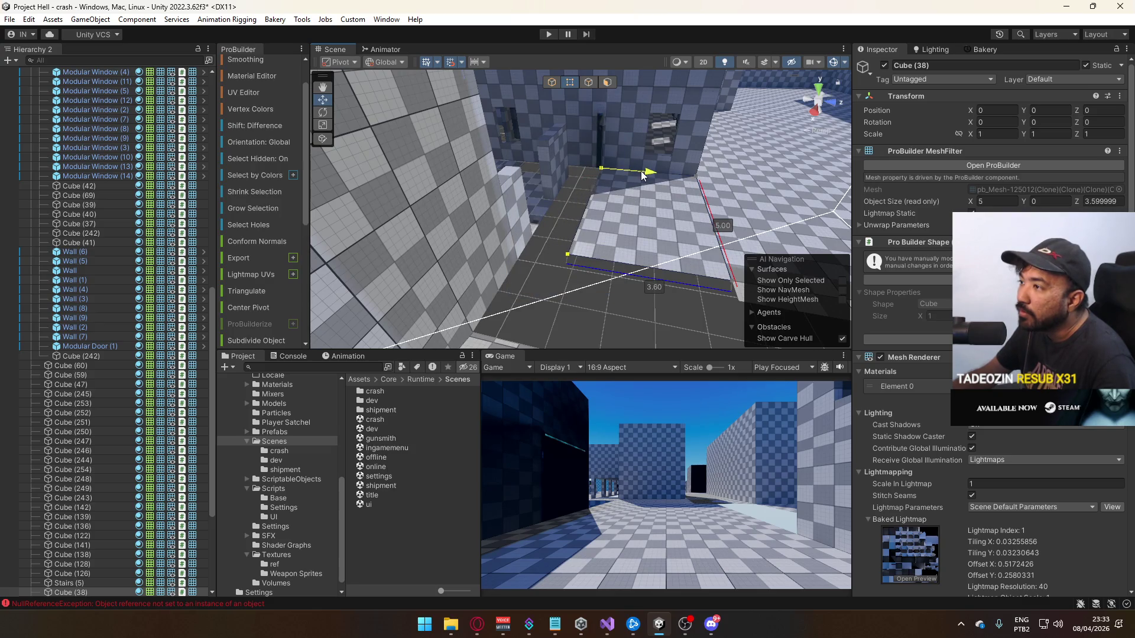
left_click(552, 82)
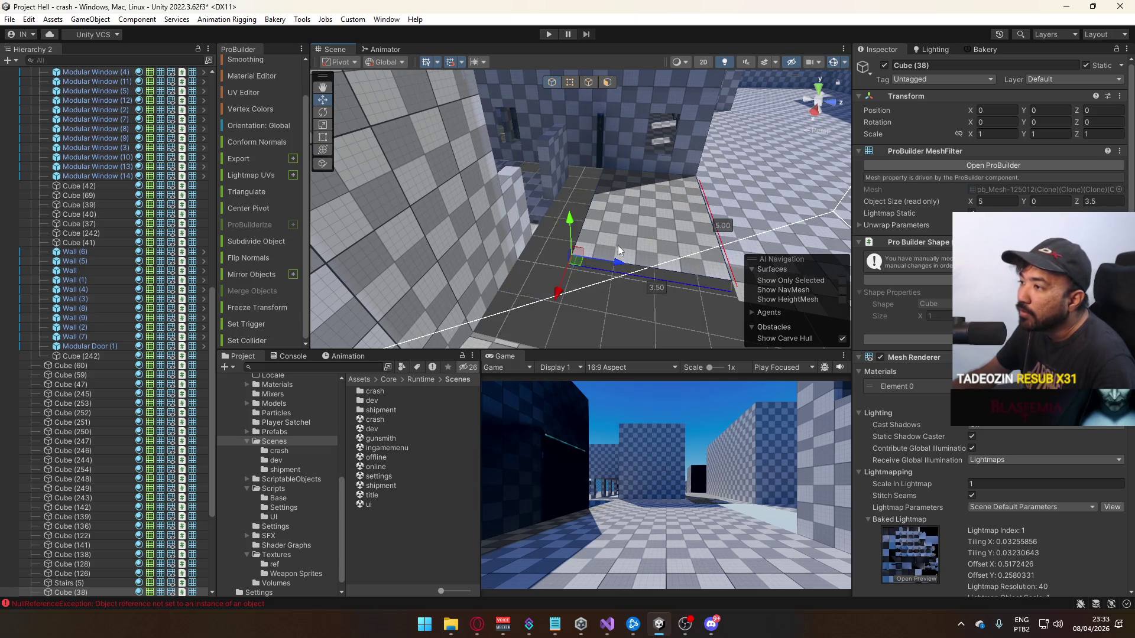
left_click(600, 260)
left_click(600, 261)
left_click_drag(622, 260, 539, 260)
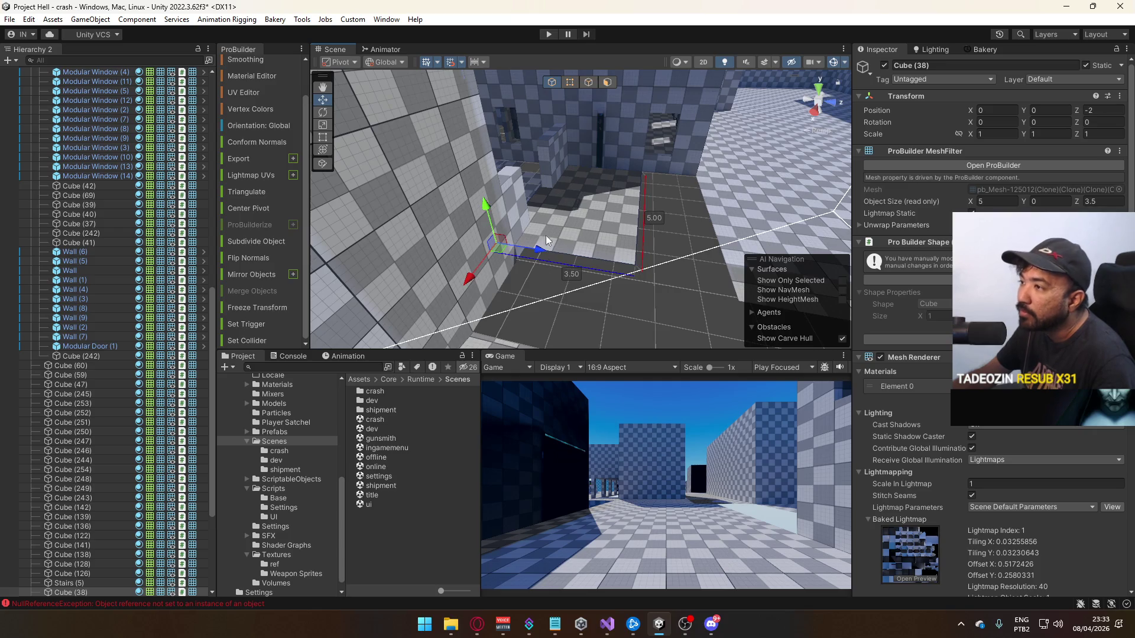
Pull in Cube (38)'s back vertices, pivot it on the front-left corner, and lower it to Y -0.5
left_click(566, 83)
left_click(500, 256)
mouse_move(467, 234)
left_mouse_down()
mouse_move(576, 184)
mouse_move(586, 195)
mouse_move(557, 229)
left_mouse_up()
left_click(498, 265)
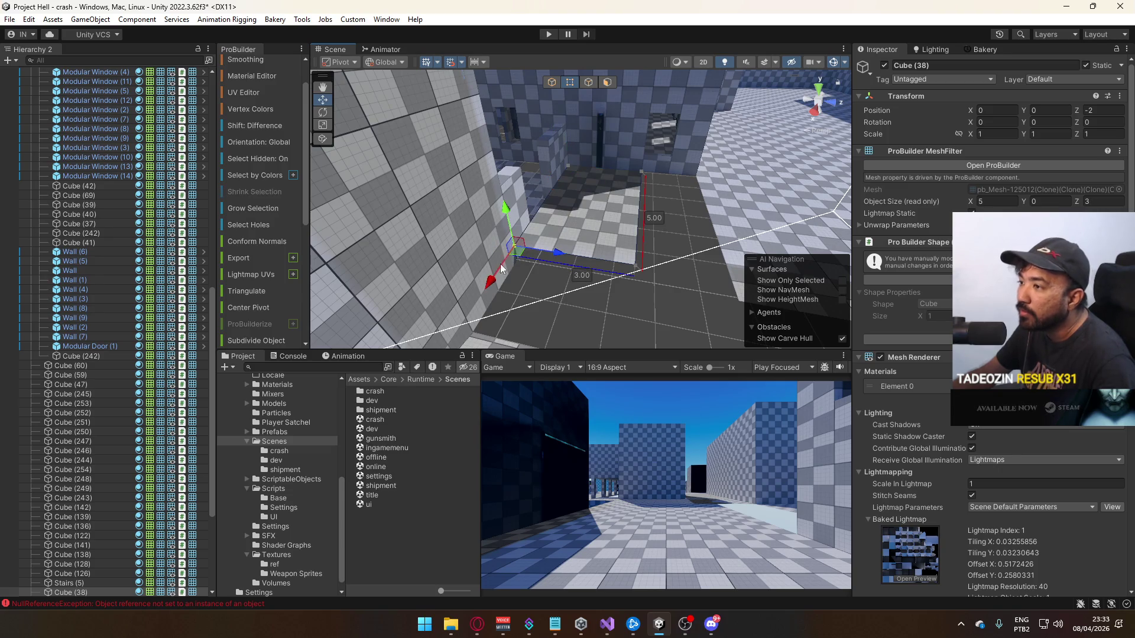
key("ctrl+j")
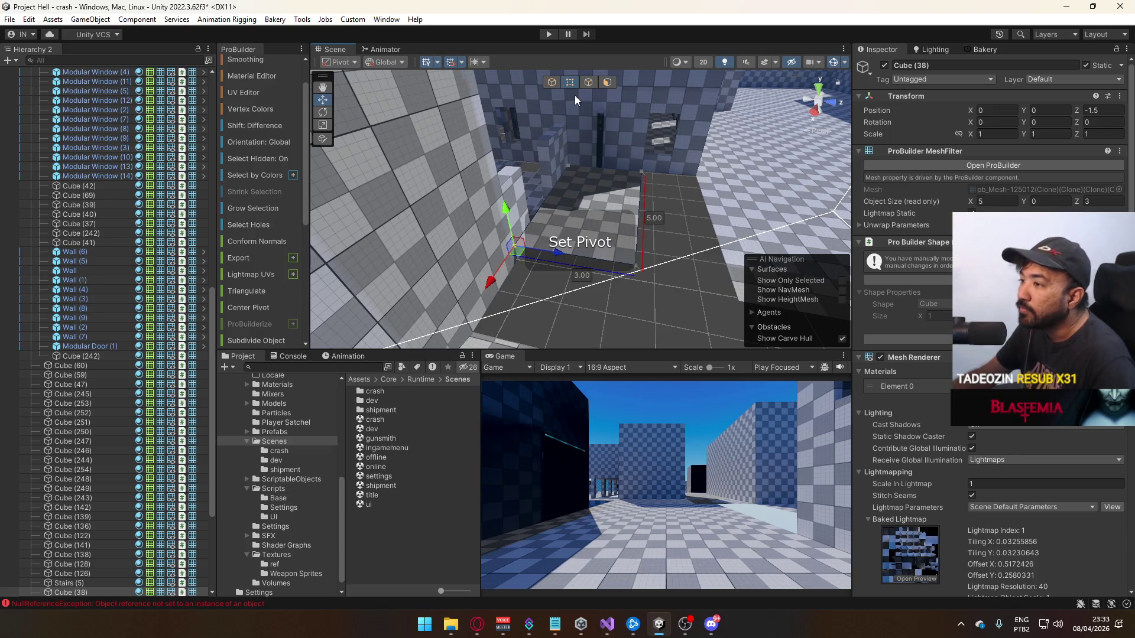
left_click(552, 81)
left_click_drag(512, 208, 513, 225)
Extend Cube (38)'s far edge along Z to about 5 units
mouse_move(618, 147)
left_mouse_down()
mouse_move(526, 145)
mouse_move(601, 127)
left_mouse_up()
left_click(576, 83)
left_click(577, 260)
mouse_move(597, 252)
left_mouse_down()
mouse_move(661, 260)
mouse_move(641, 264)
mouse_move(657, 255)
mouse_move(634, 249)
mouse_move(572, 263)
left_mouse_up()
Set Offset Y to 0.5 in the UV Editor for the top face of slab Cube (38)
left_click(606, 134)
left_click(250, 94)
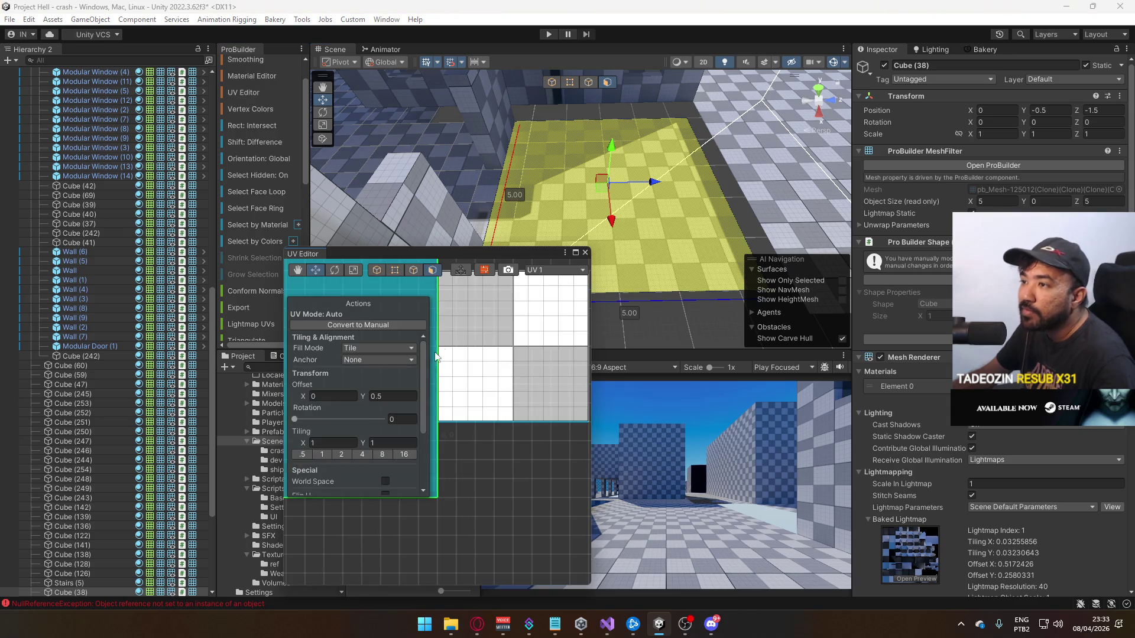
left_click(389, 395)
type("0.5")
key("Return")
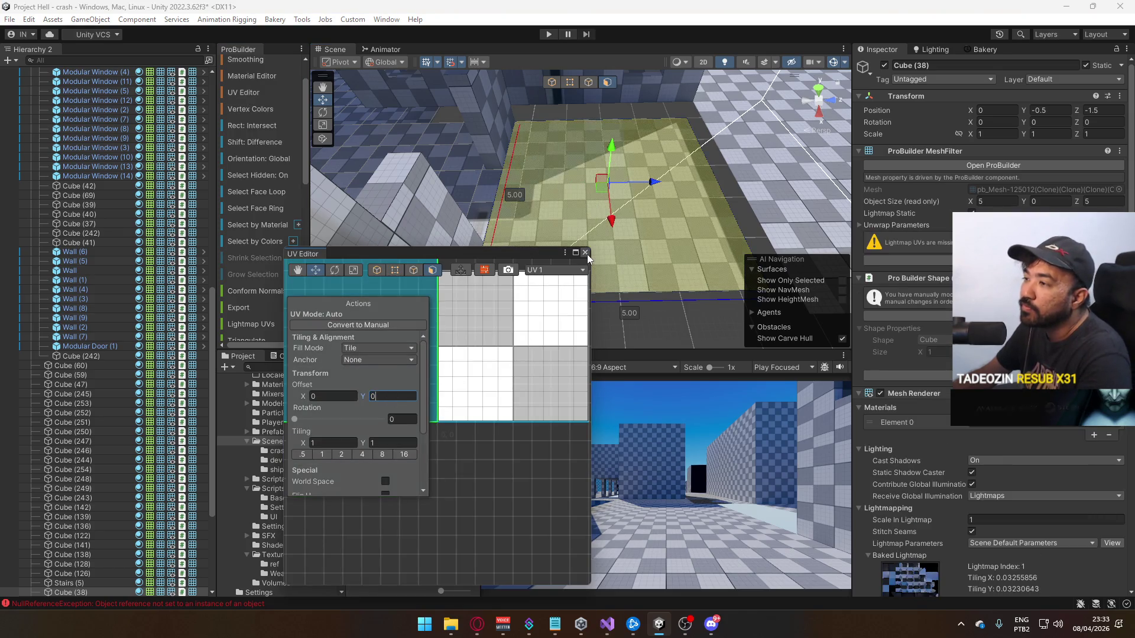
left_click(586, 253)
left_click(559, 82)
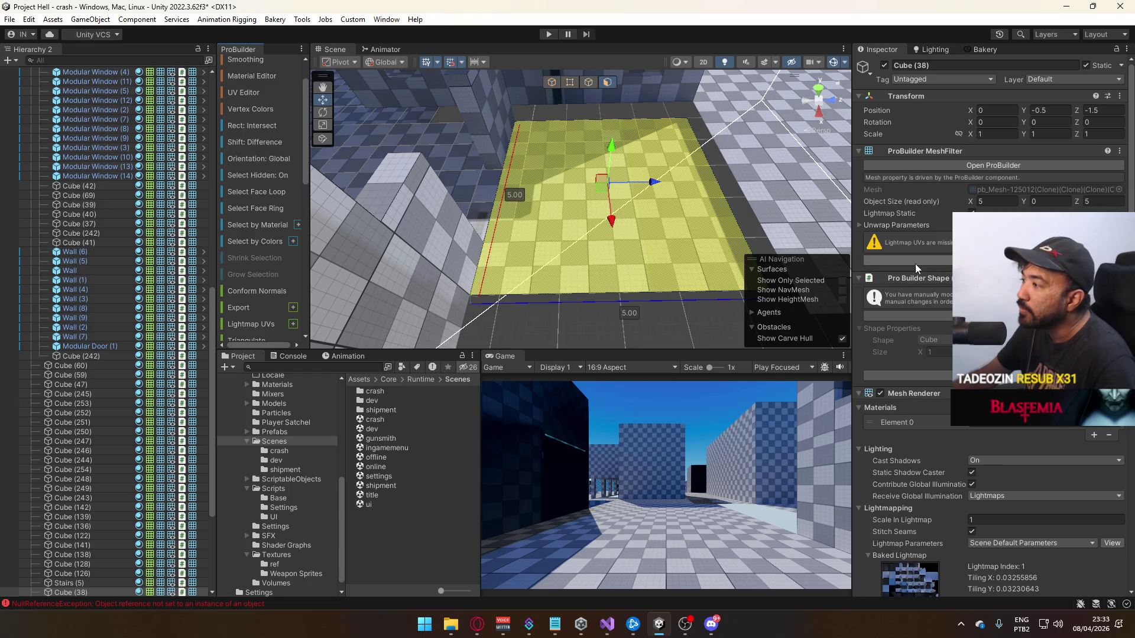
mouse_move(601, 119)
left_mouse_down()
mouse_move(333, 142)
mouse_move(477, 184)
mouse_move(531, 228)
mouse_move(765, 134)
mouse_move(854, 126)
mouse_move(594, 164)
left_mouse_up()
left_click(478, 185)
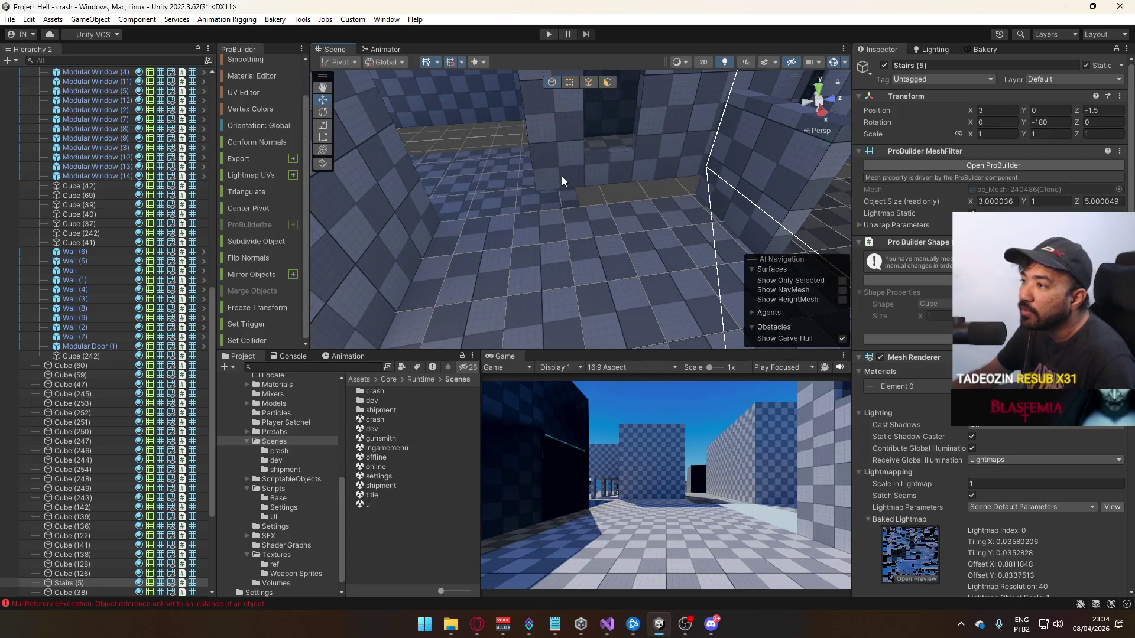
left_click(627, 211)
Raise floor slab Cube (38) to Y 0
key("f")
mouse_move(627, 211)
left_mouse_down()
mouse_move(587, 213)
mouse_move(591, 226)
mouse_move(431, 114)
mouse_move(523, 144)
mouse_move(384, 125)
mouse_move(348, 211)
mouse_move(670, 222)
left_mouse_up()
left_click(587, 212)
key("f")
left_click(670, 221)
key("f")
left_click_drag(426, 168, 430, 148)
Drag a side edge of Cube (38) to widen it to about 6.7 units
left_click_drag(510, 175, 453, 198)
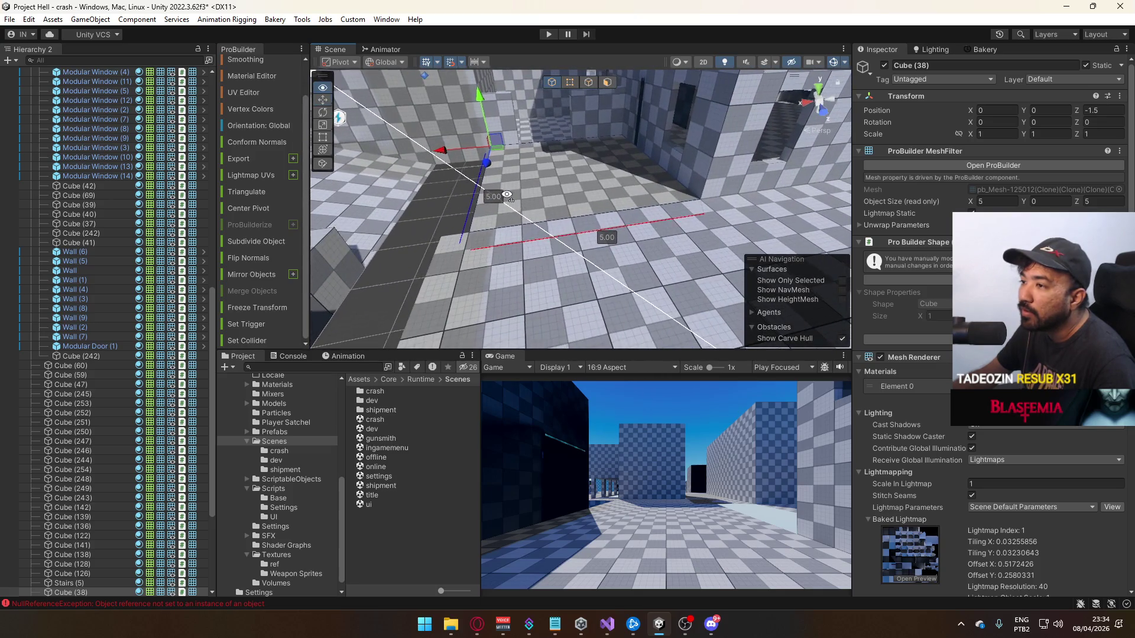
left_click(523, 224)
mouse_move(522, 224)
left_mouse_down()
mouse_move(370, 289)
mouse_move(626, 213)
left_mouse_up()
left_click(625, 213)
mouse_move(649, 161)
left_mouse_down()
mouse_move(548, 165)
mouse_move(577, 169)
left_mouse_up()
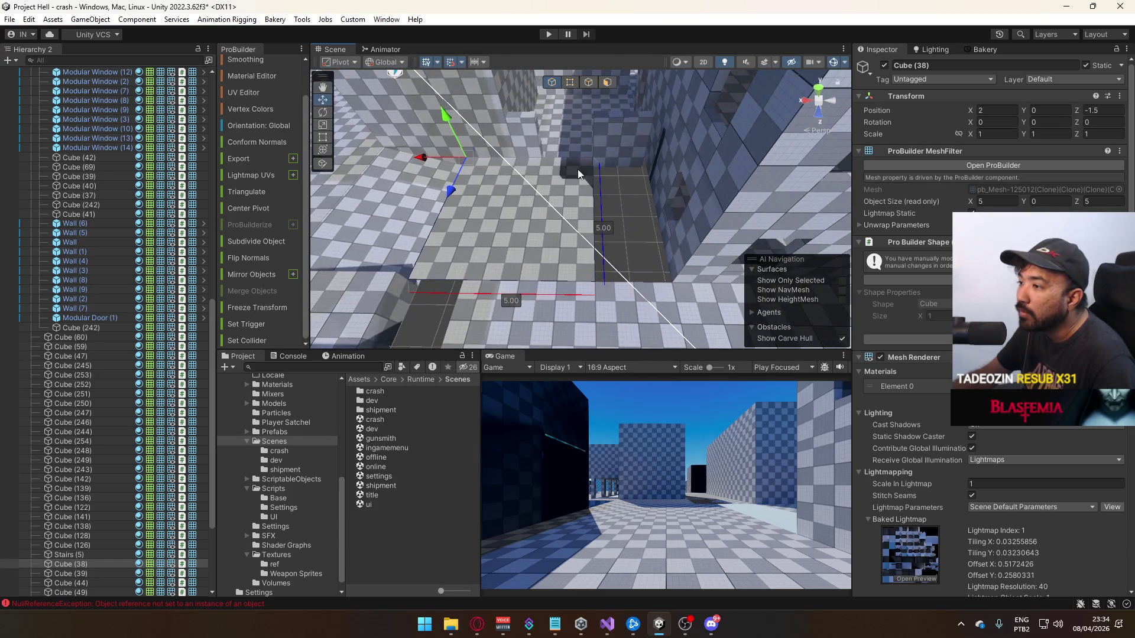
left_click(590, 84)
left_click(602, 196)
left_click_drag(550, 208, 614, 213)
left_click(552, 83)
Lower Cube (38) back to Y -0.5, then select it together with Stairs (5)
mouse_move(447, 303)
left_mouse_down()
mouse_move(672, 240)
mouse_move(654, 240)
left_mouse_up()
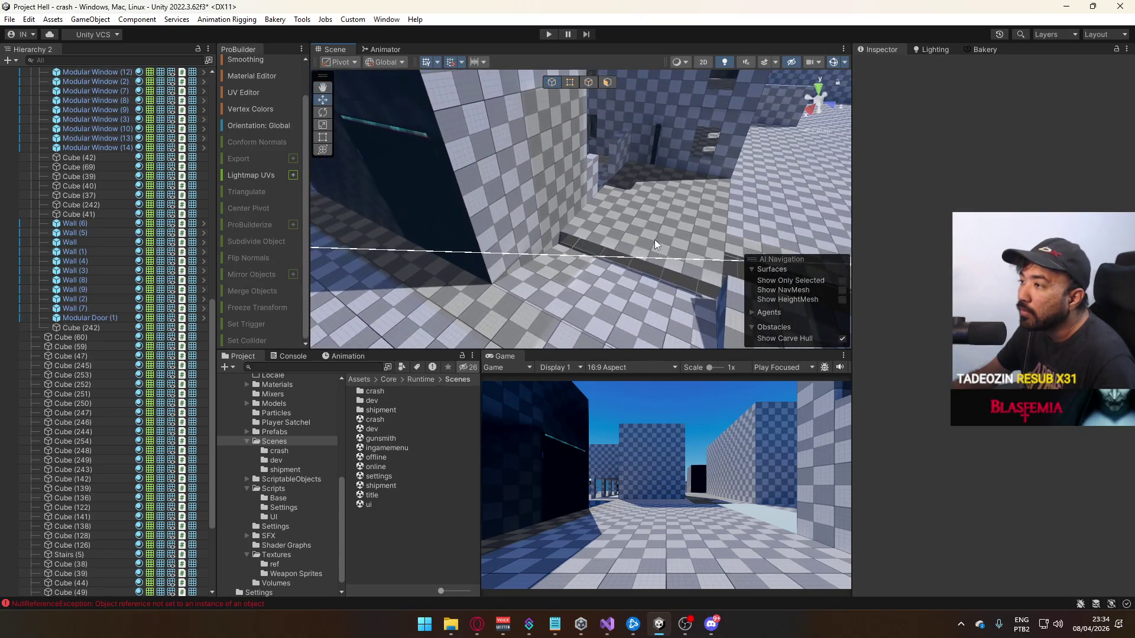
left_click(655, 239)
mouse_move(566, 203)
left_mouse_down()
mouse_move(644, 205)
mouse_move(608, 190)
mouse_move(619, 161)
mouse_move(481, 181)
mouse_move(269, 182)
mouse_move(458, 211)
left_mouse_up()
left_click(623, 158)
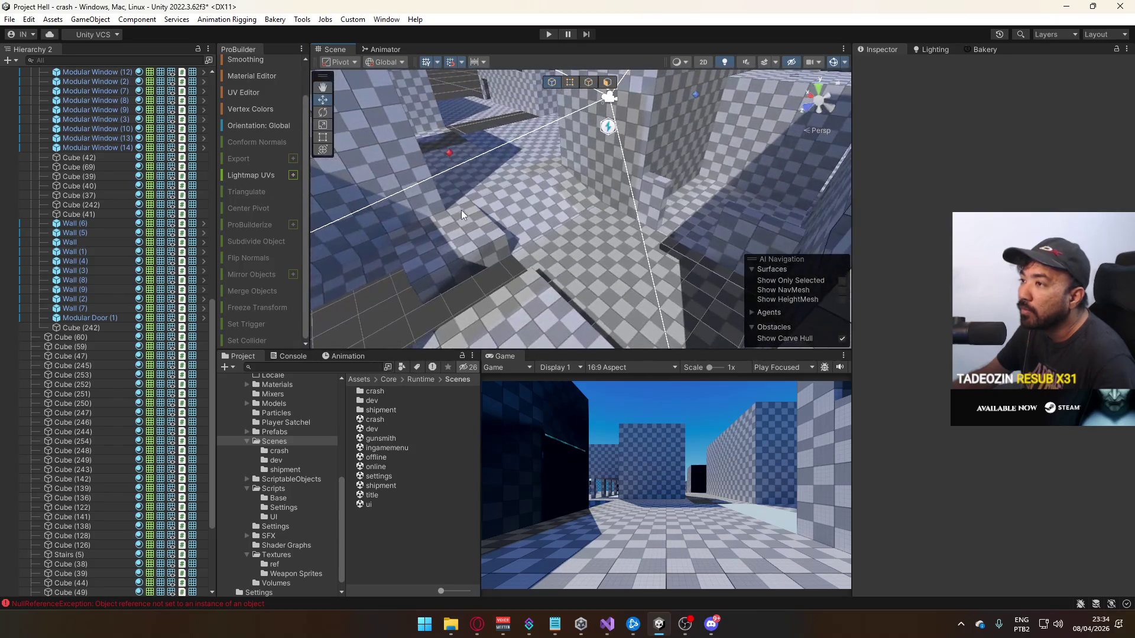
left_click(637, 260)
left_click(516, 165, "shift")
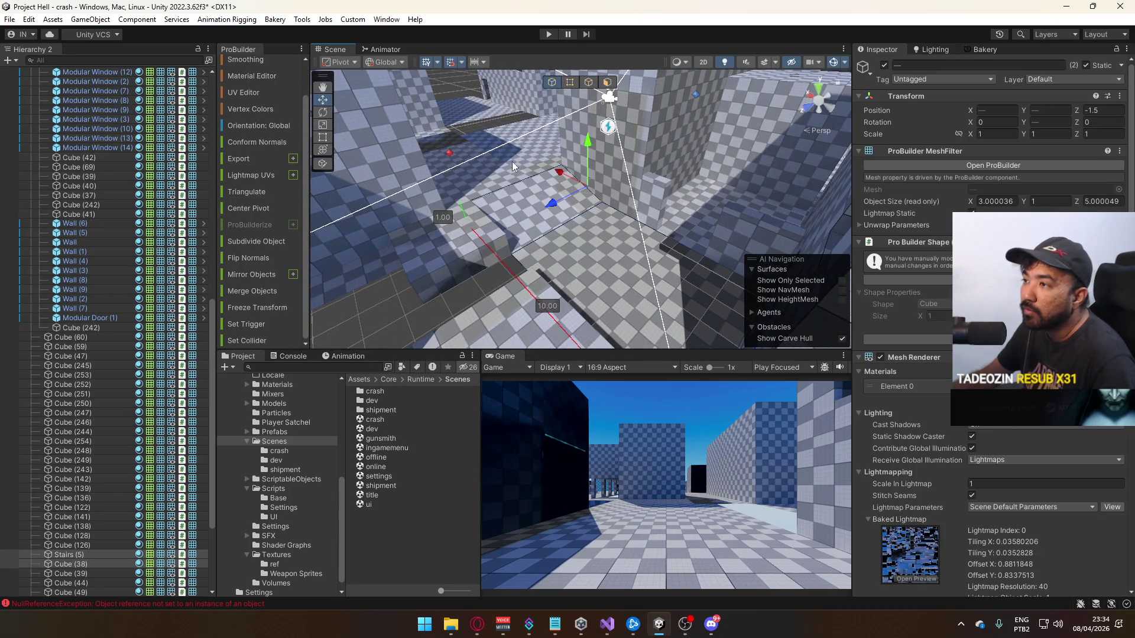
Move Cube (24) and Cube (28) into the Residential Ward group in the Hierarchy
left_click(483, 160, "shift")
left_click_drag(483, 161, 508, 251)
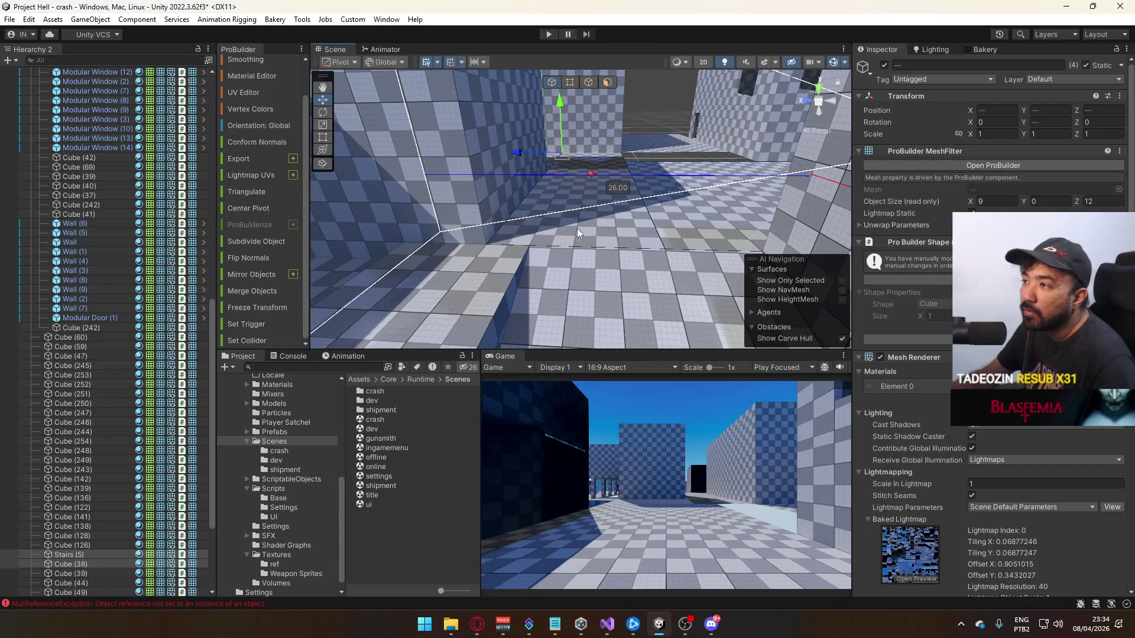
scroll(125, 302, "down", 5)
scroll(149, 354, "up", 9)
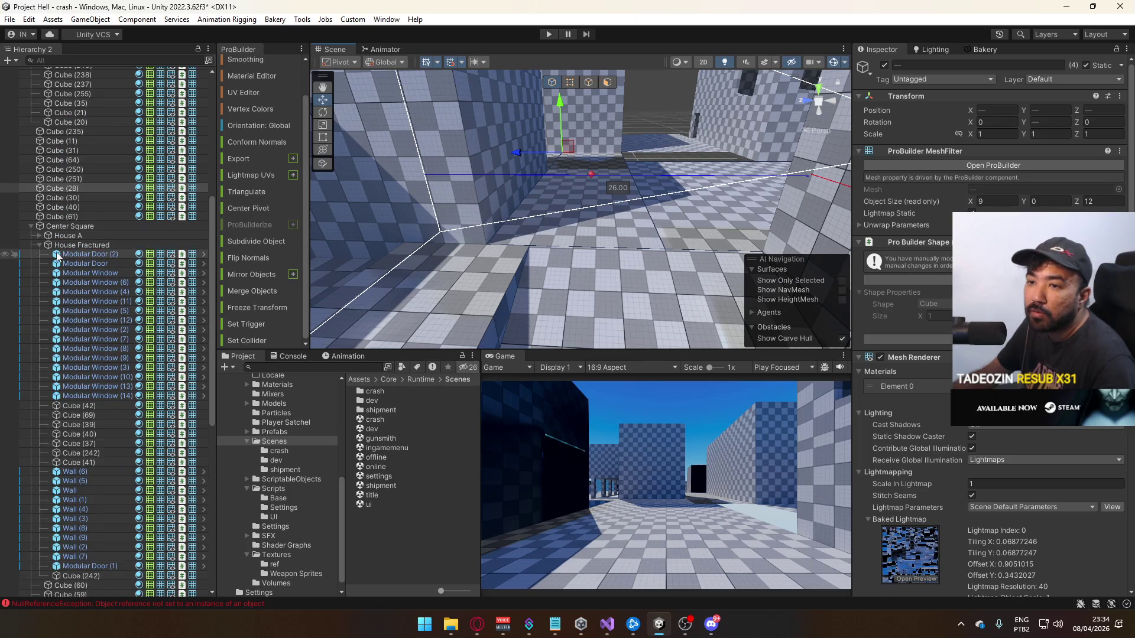
left_click(39, 245)
scroll(153, 339, "up", 6)
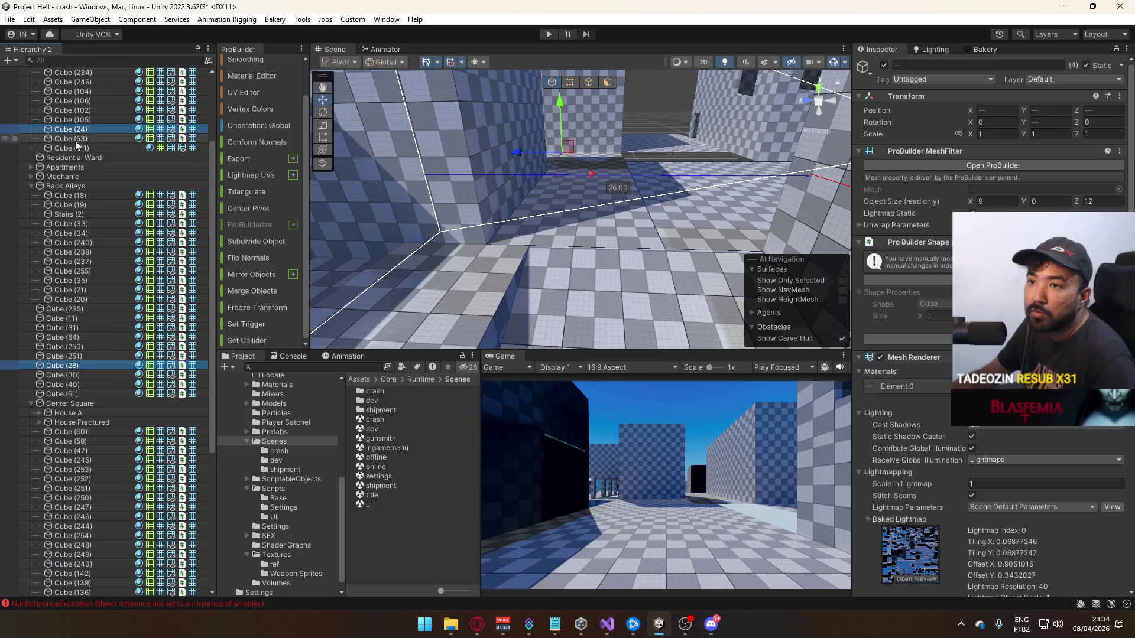
left_click_drag(71, 159, 70, 157)
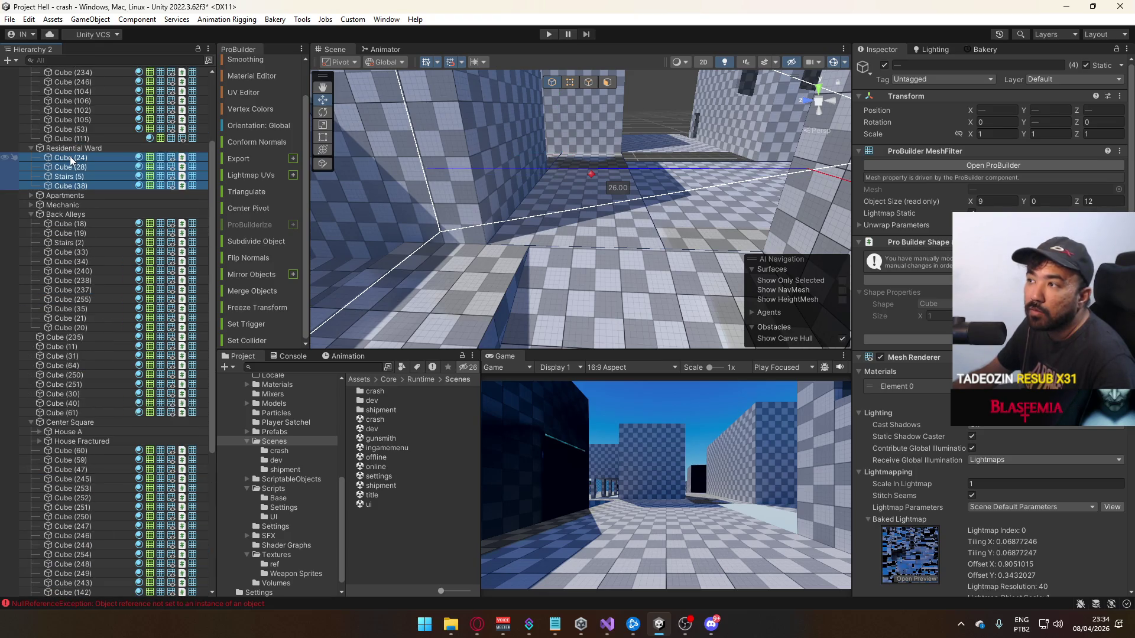
Raise the Residential Ward group from Y 1 to Y 1.5
left_click(71, 148)
mouse_move(331, 195)
left_mouse_down()
mouse_move(704, 213)
mouse_move(469, 198)
mouse_move(436, 157)
mouse_move(470, 203)
mouse_move(608, 264)
left_mouse_up()
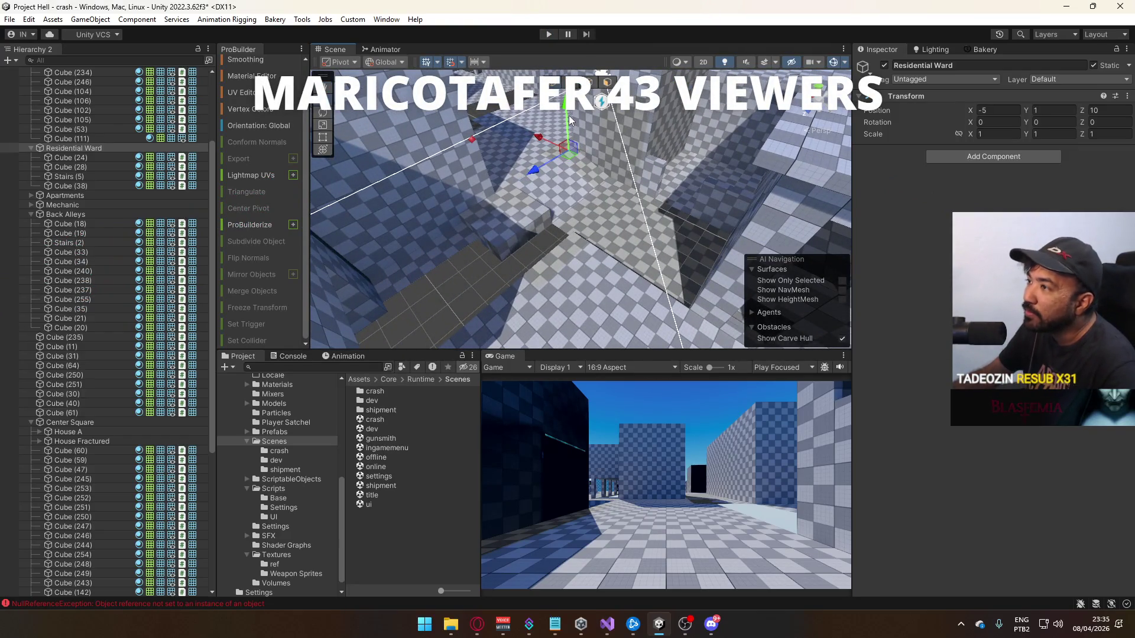
mouse_move(570, 115)
left_mouse_down()
mouse_move(577, 108)
mouse_move(576, 119)
mouse_move(687, 185)
mouse_move(704, 167)
mouse_move(520, 211)
mouse_move(827, 148)
mouse_move(1110, 146)
mouse_move(1018, 183)
mouse_move(807, 185)
mouse_move(576, 205)
left_mouse_up()
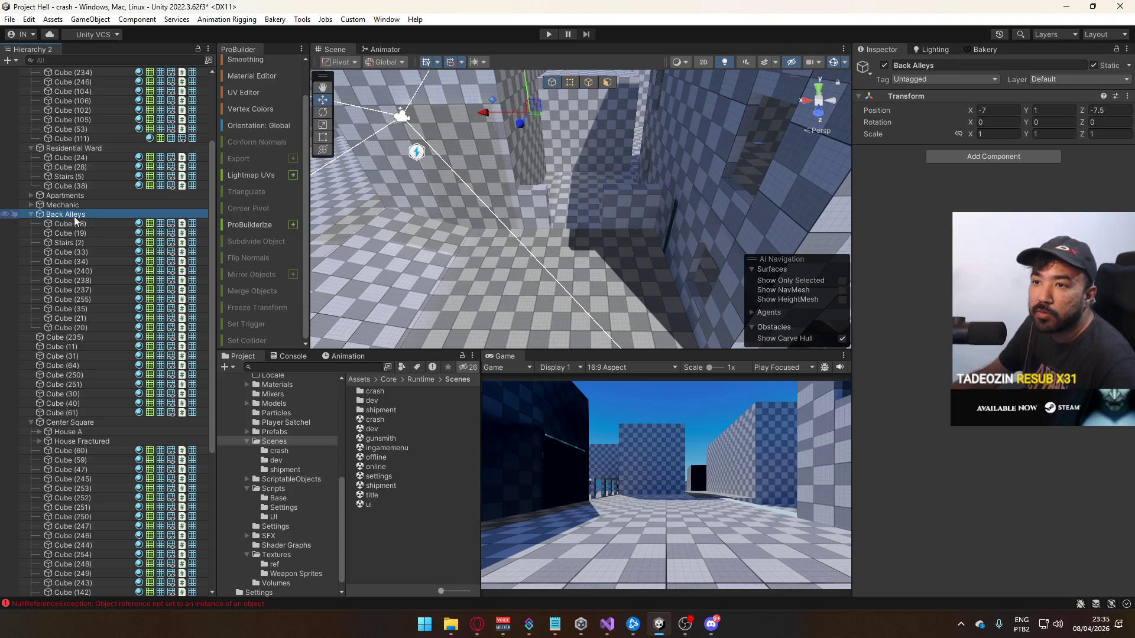
Lift the Back Alleys group up to a height of 1.5
double_click(64, 218)
left_click_drag(798, 177, 830, 183)
left_click_drag(441, 159, 446, 140)
left_click_drag(561, 197, 634, 201)
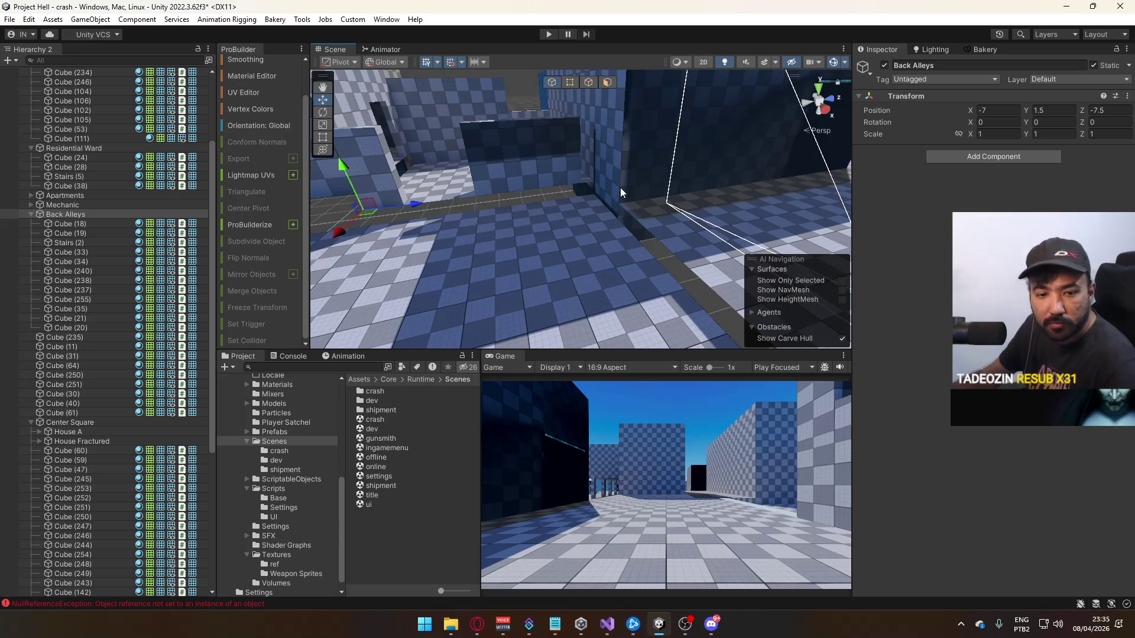
Inspect walls Cube (235), Cube (40), Cube (19), Stairs (2) and Cube (240)
left_click(619, 187)
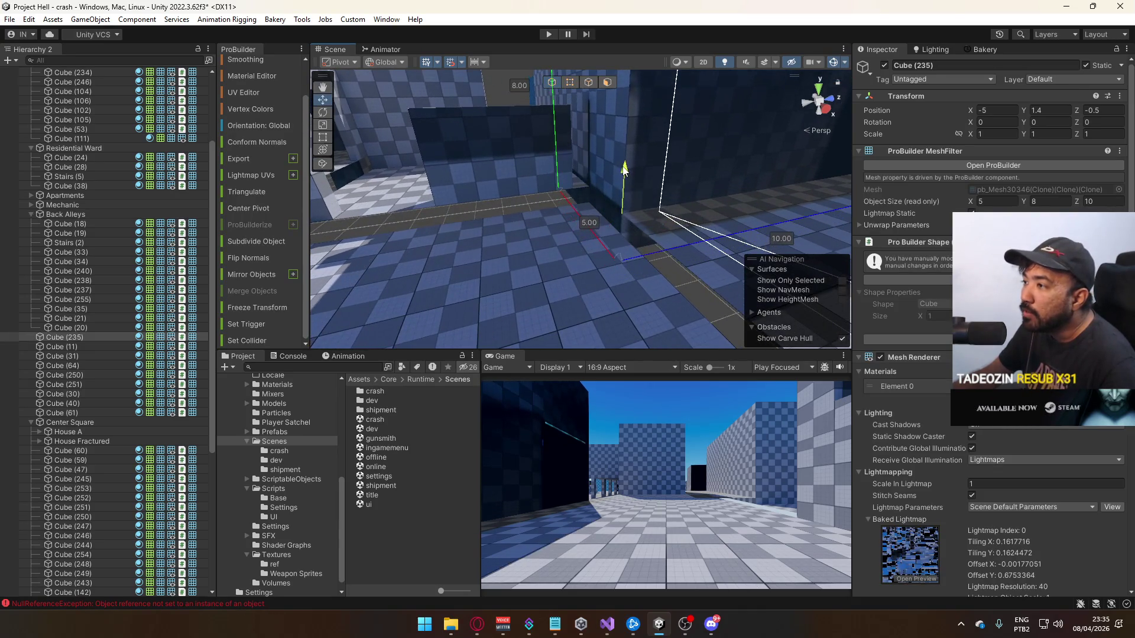
mouse_move(596, 196)
left_mouse_down()
mouse_move(565, 219)
mouse_move(605, 184)
mouse_move(562, 151)
mouse_move(437, 171)
mouse_move(489, 208)
mouse_move(478, 195)
mouse_move(524, 165)
mouse_move(494, 199)
mouse_move(523, 214)
mouse_move(462, 222)
mouse_move(520, 213)
mouse_move(540, 196)
left_mouse_up()
left_click(605, 184)
left_click(544, 195)
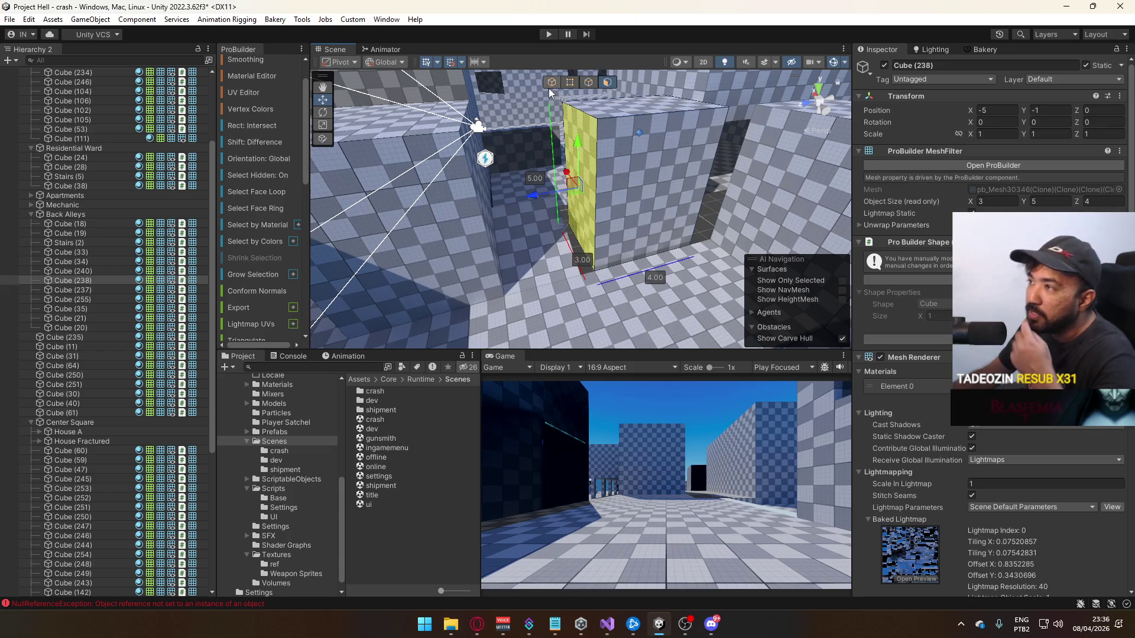
left_click(551, 83)
left_click(545, 211)
mouse_move(598, 223)
left_mouse_down()
mouse_move(550, 229)
mouse_move(569, 191)
left_mouse_up()
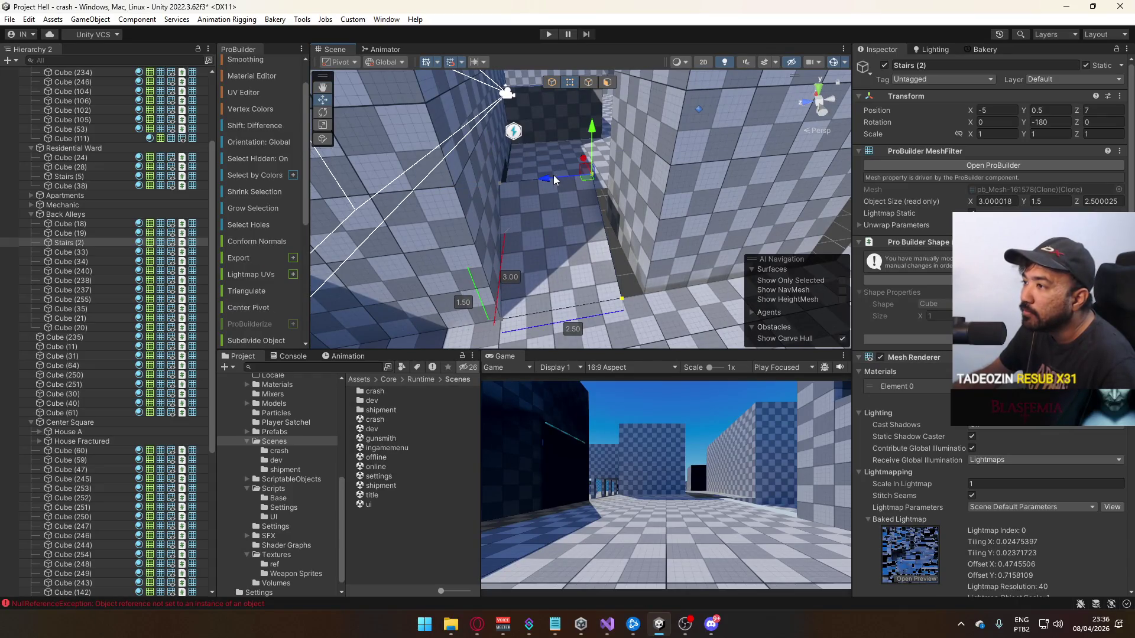
left_click(555, 175)
key("f")
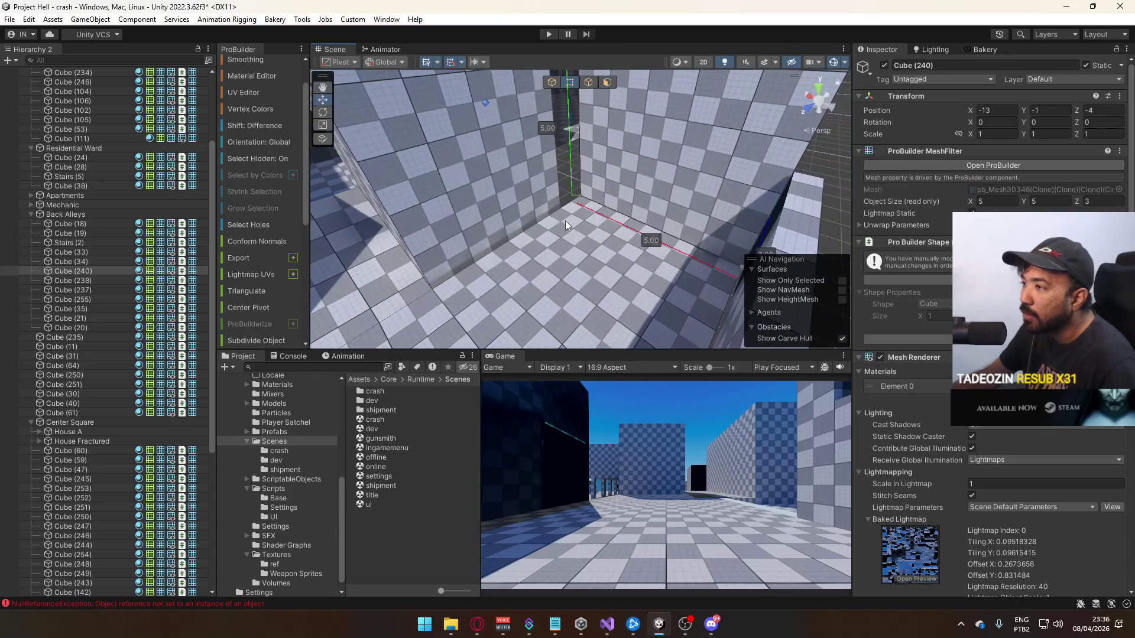
Inspect Cube (238), then frame floor Cube (33), a flat 5 × 7 slab at the origin
left_click(519, 194)
mouse_move(519, 194)
left_mouse_down()
mouse_move(458, 145)
mouse_move(520, 180)
mouse_move(467, 194)
left_mouse_up()
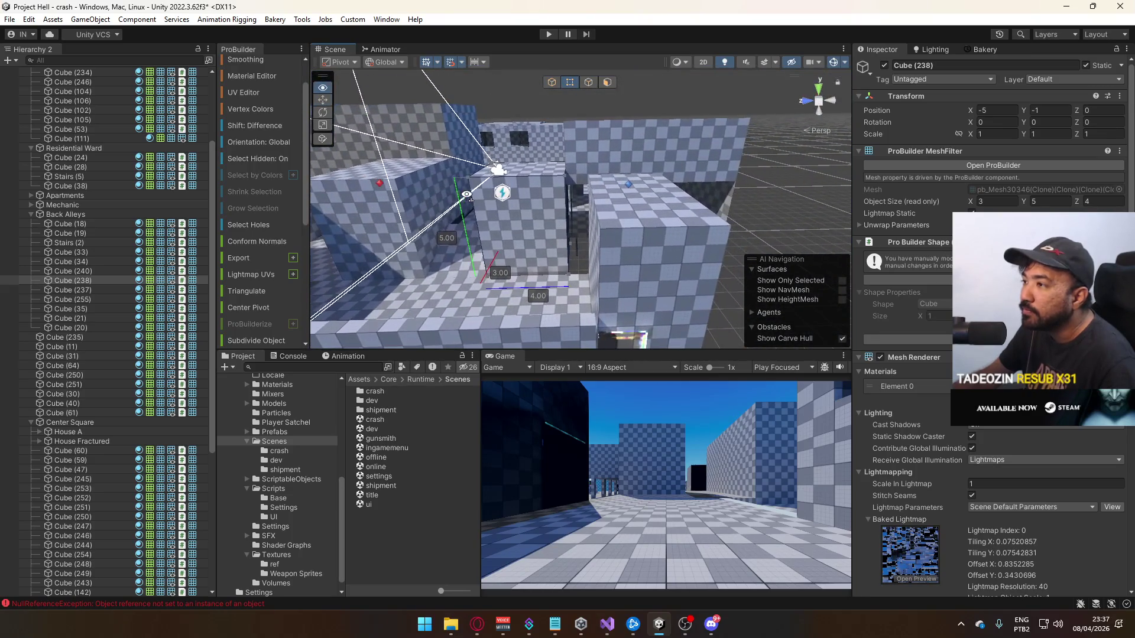
mouse_move(557, 94)
left_mouse_down()
mouse_move(851, 333)
mouse_move(333, 328)
mouse_move(766, 257)
mouse_move(755, 107)
mouse_move(549, 152)
mouse_move(628, 170)
mouse_move(946, 179)
mouse_move(1044, 166)
left_mouse_up()
left_click(585, 150)
key("f")
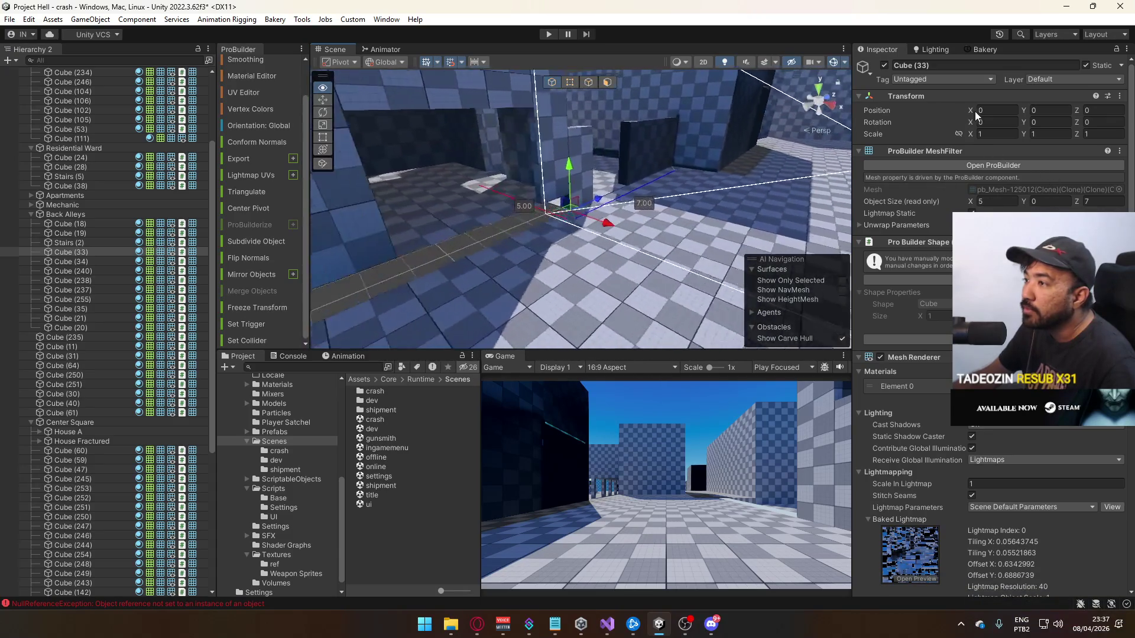
left_click_drag(585, 195, 615, 201)
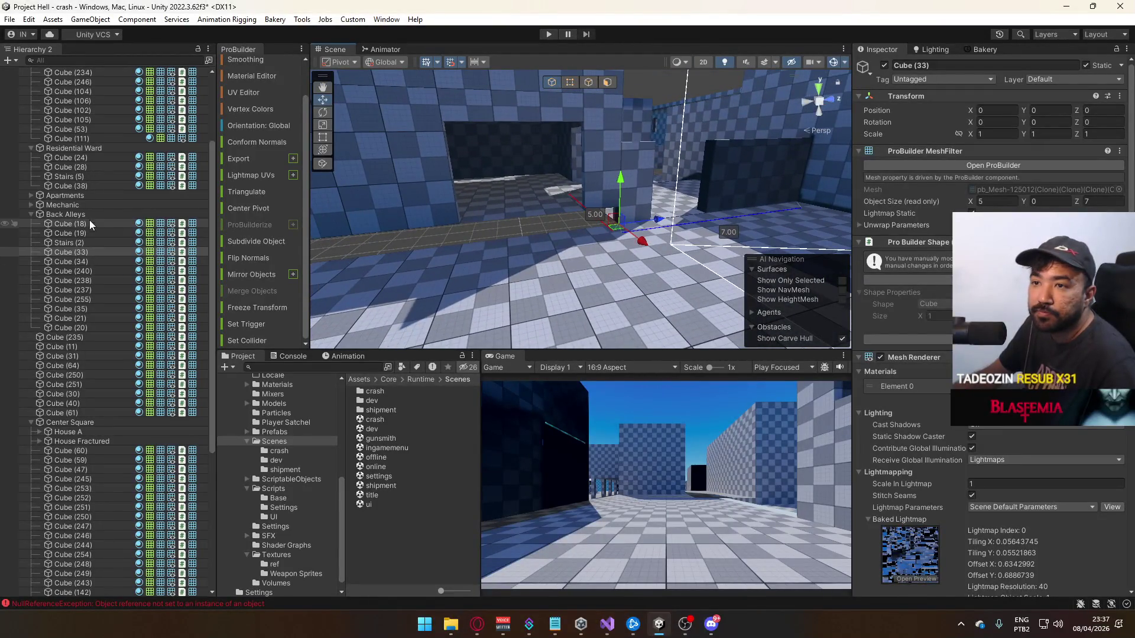
Look over the Mechanic group, floor Cube (33) and low wall Cube (255)
left_click(89, 205)
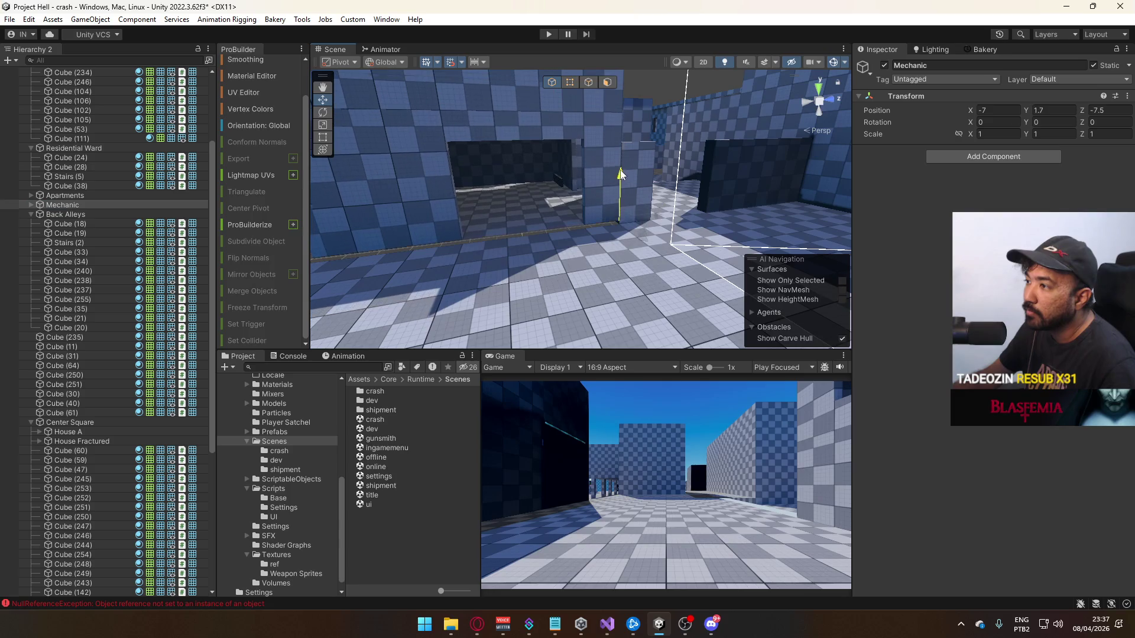
left_click(608, 216)
mouse_move(608, 216)
left_mouse_down()
mouse_move(671, 258)
mouse_move(645, 266)
mouse_move(680, 296)
mouse_move(605, 280)
mouse_move(499, 182)
mouse_move(321, 185)
mouse_move(772, 229)
mouse_move(716, 155)
mouse_move(697, 169)
mouse_move(503, 152)
mouse_move(590, 214)
mouse_move(568, 237)
mouse_move(907, 267)
left_mouse_up()
left_click(498, 186)
mouse_move(651, 224)
left_mouse_down()
mouse_move(615, 190)
mouse_move(556, 257)
mouse_move(631, 230)
left_mouse_up()
Shorten floor piece Cube (34) from 14 to 13 and align it at Z 0
left_click(585, 228)
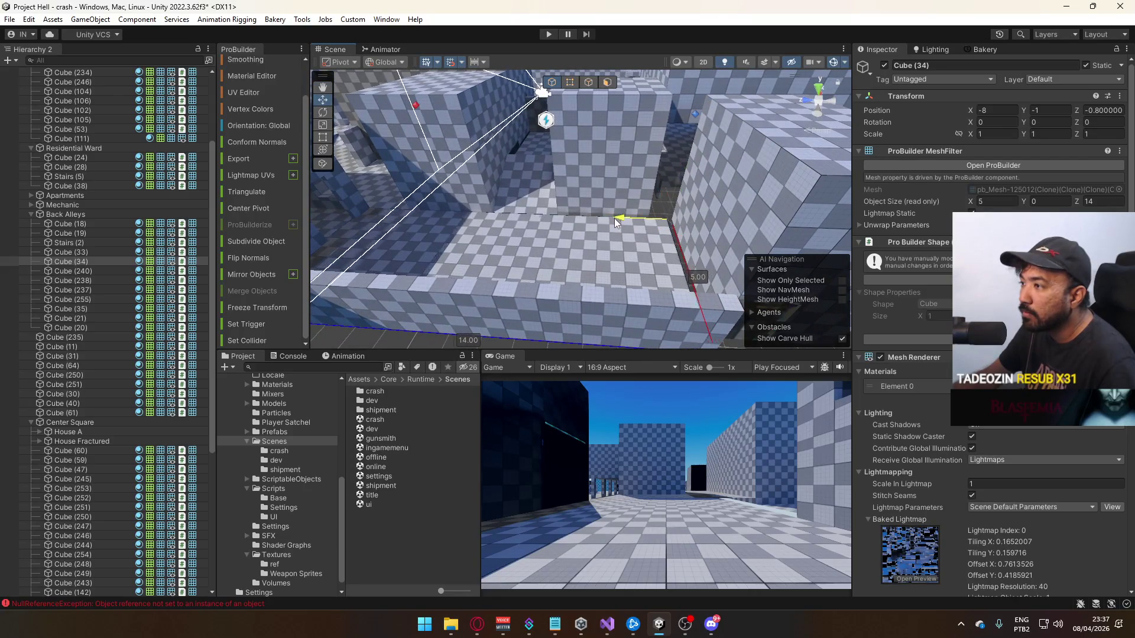
left_click_drag(597, 225, 588, 152)
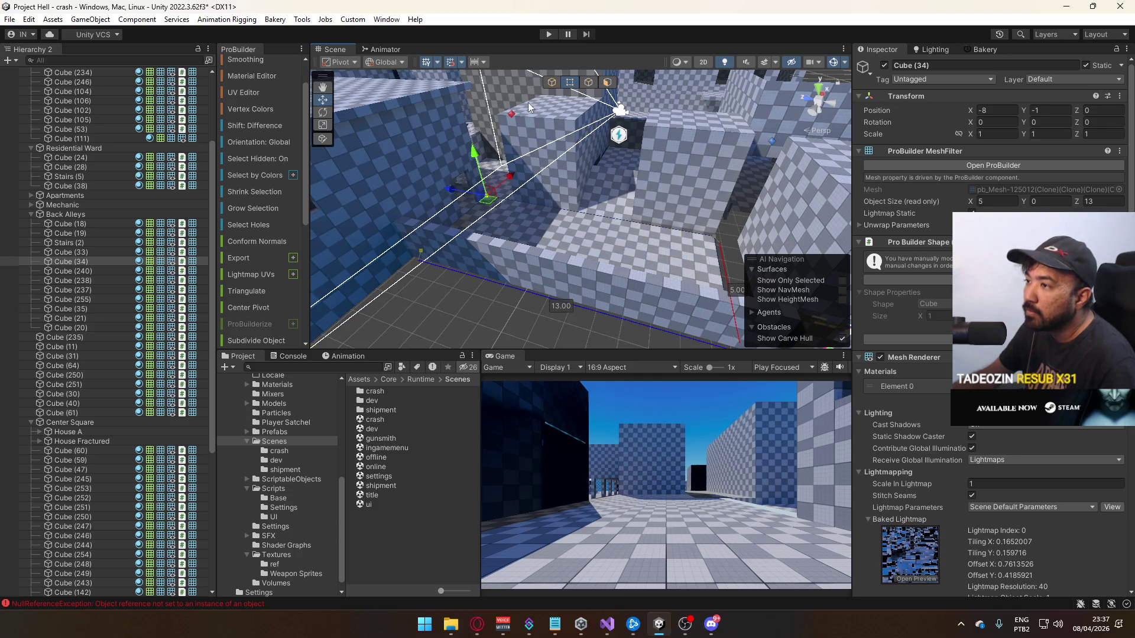
left_click(552, 82)
key("f")
mouse_move(630, 178)
left_mouse_down()
mouse_move(640, 226)
mouse_move(623, 256)
mouse_move(628, 236)
mouse_move(739, 293)
mouse_move(625, 227)
mouse_move(442, 276)
mouse_move(485, 266)
mouse_move(633, 296)
mouse_move(664, 232)
mouse_move(532, 260)
mouse_move(948, 219)
mouse_move(499, 242)
mouse_move(728, 207)
mouse_move(520, 228)
mouse_move(550, 172)
left_mouse_up()
left_click(640, 176)
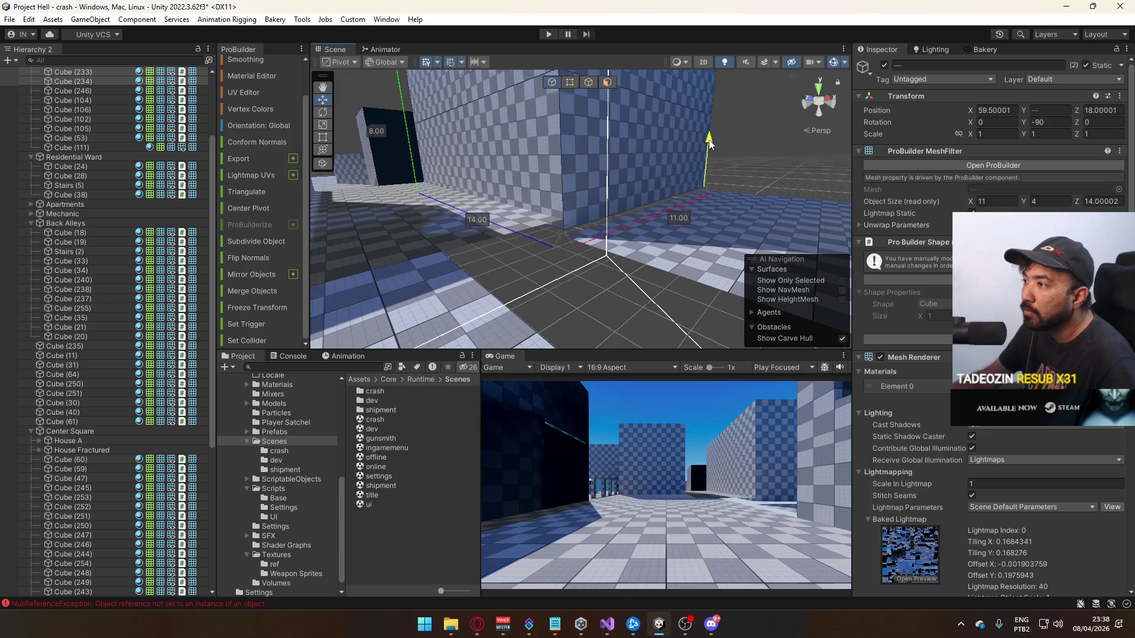
left_click(727, 153)
mouse_move(747, 167)
left_mouse_down()
mouse_move(569, 230)
mouse_move(638, 249)
mouse_move(683, 235)
mouse_move(512, 192)
mouse_move(454, 144)
mouse_move(647, 129)
mouse_move(645, 87)
mouse_move(582, 131)
mouse_move(578, 168)
mouse_move(609, 179)
mouse_move(641, 124)
left_mouse_up()
left_click(569, 229)
left_click(512, 194)
left_click(588, 82)
left_click(558, 88)
mouse_move(559, 88)
left_mouse_down()
mouse_move(745, 201)
mouse_move(583, 189)
mouse_move(393, 227)
mouse_move(572, 236)
mouse_move(653, 219)
mouse_move(527, 242)
left_mouse_up()
left_click(744, 201)
left_click(406, 233)
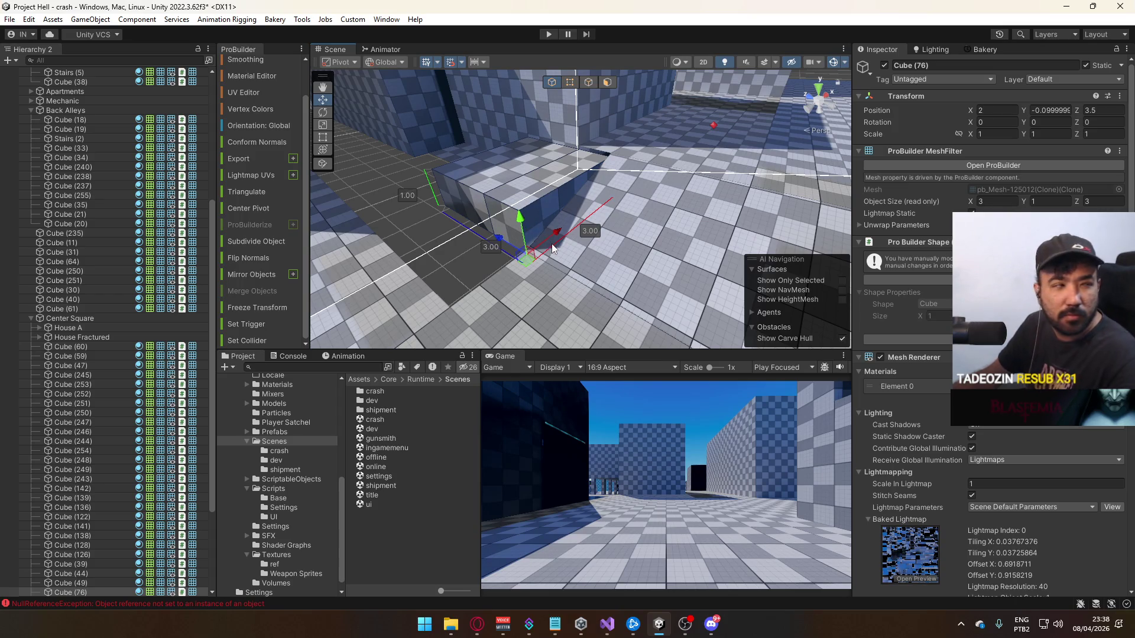
mouse_move(553, 250)
left_mouse_down()
mouse_move(509, 181)
mouse_move(609, 186)
left_mouse_up()
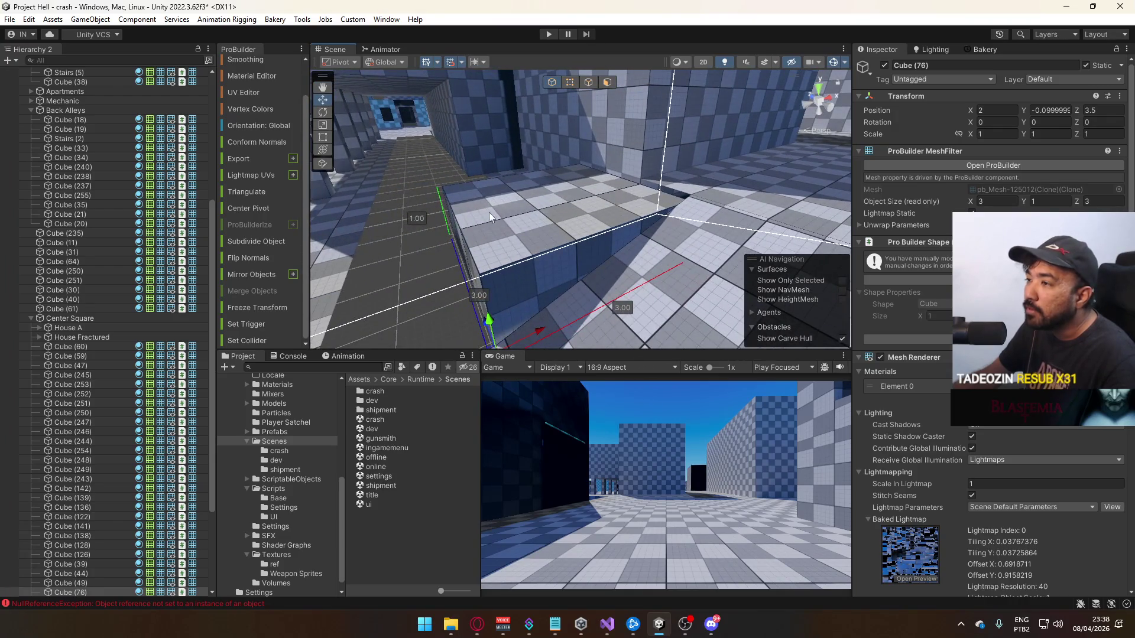
mouse_move(496, 308)
left_mouse_down()
mouse_move(593, 264)
mouse_move(798, 274)
mouse_move(768, 243)
mouse_move(734, 242)
left_mouse_up()
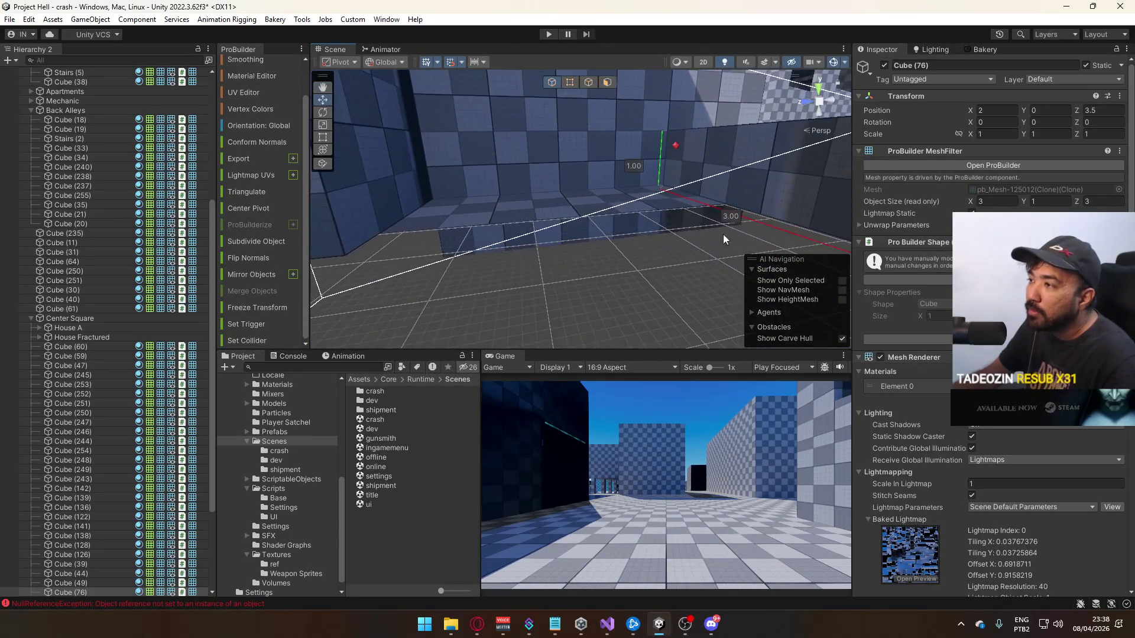
left_click(645, 225)
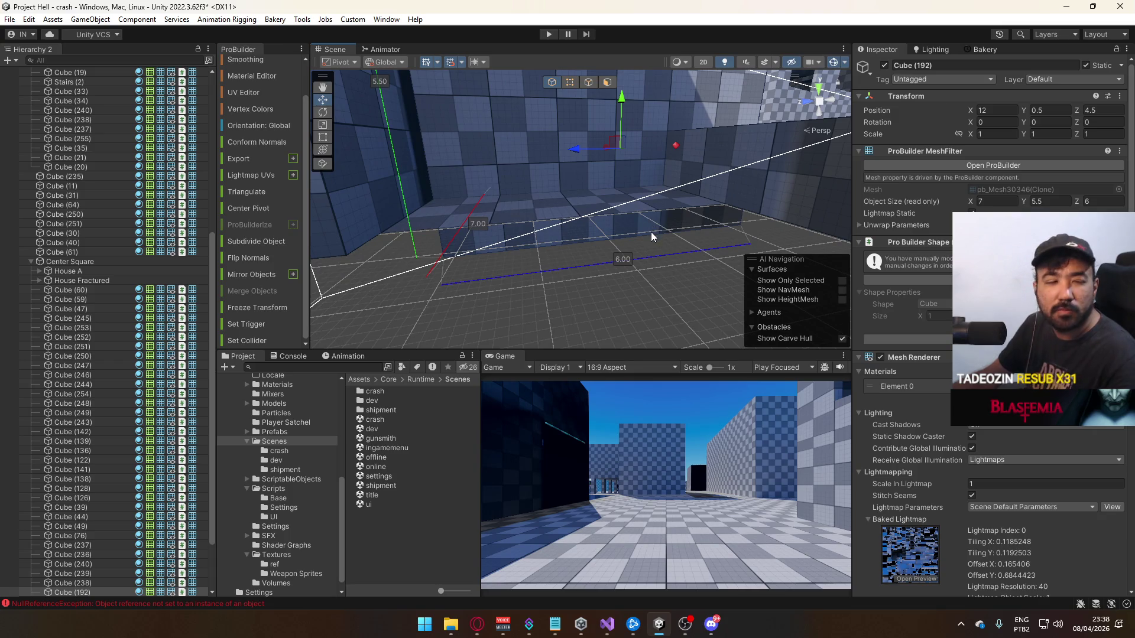
mouse_move(639, 230)
left_mouse_down()
mouse_move(641, 261)
mouse_move(591, 195)
mouse_move(626, 190)
mouse_move(558, 101)
left_mouse_up()
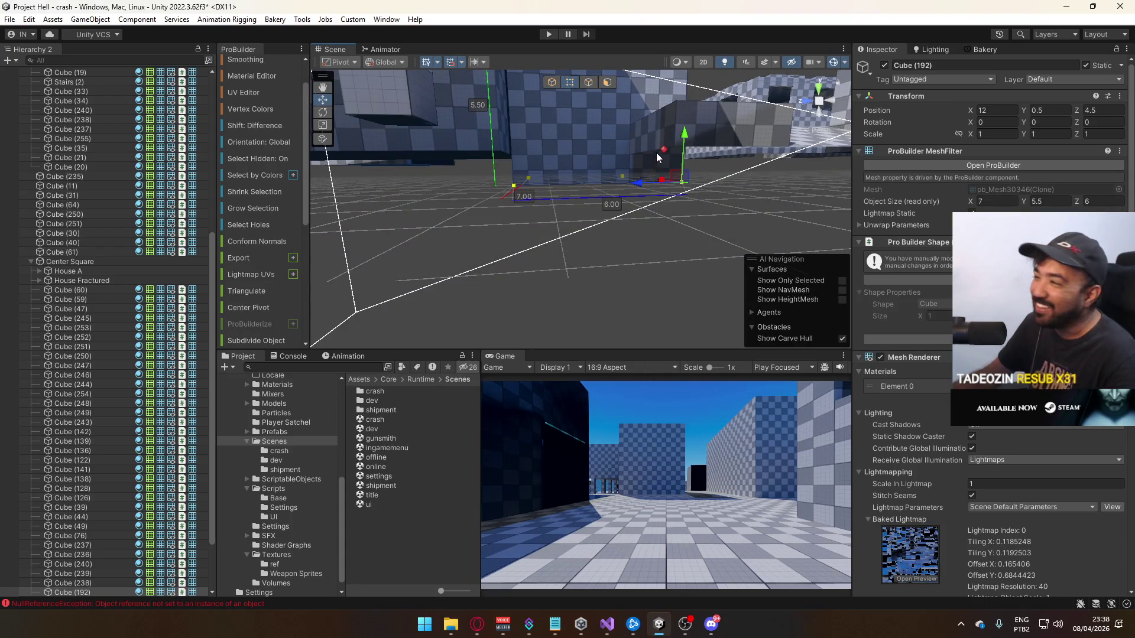
left_click_drag(696, 120, 693, 127)
left_click(585, 243)
mouse_move(585, 244)
left_mouse_down()
mouse_move(586, 231)
mouse_move(617, 299)
left_mouse_up()
key("w")
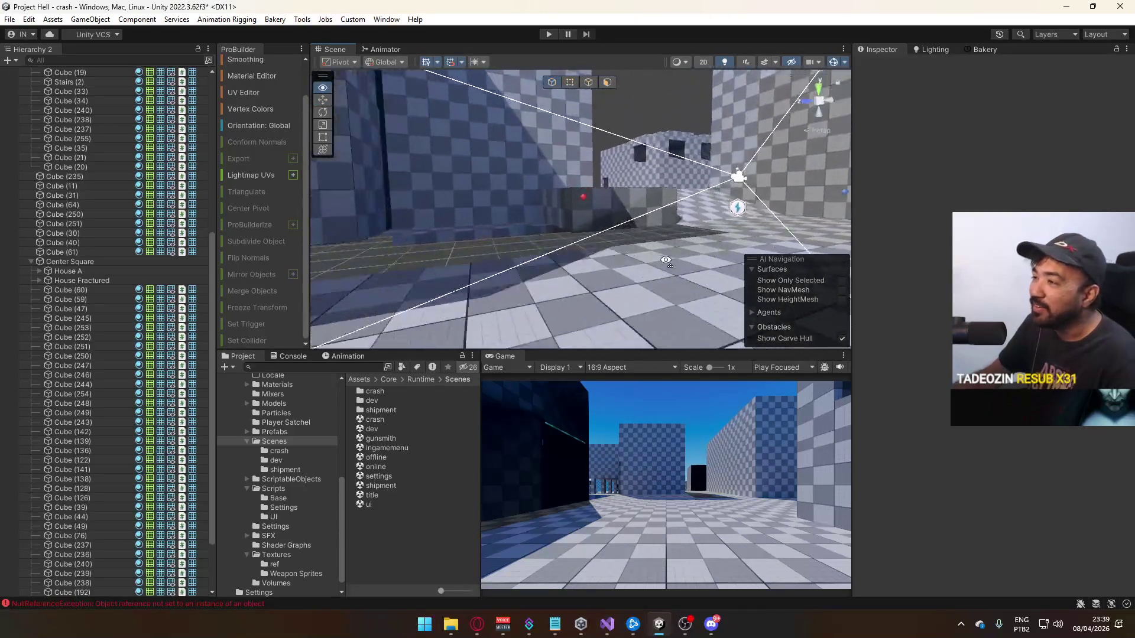
key("s")
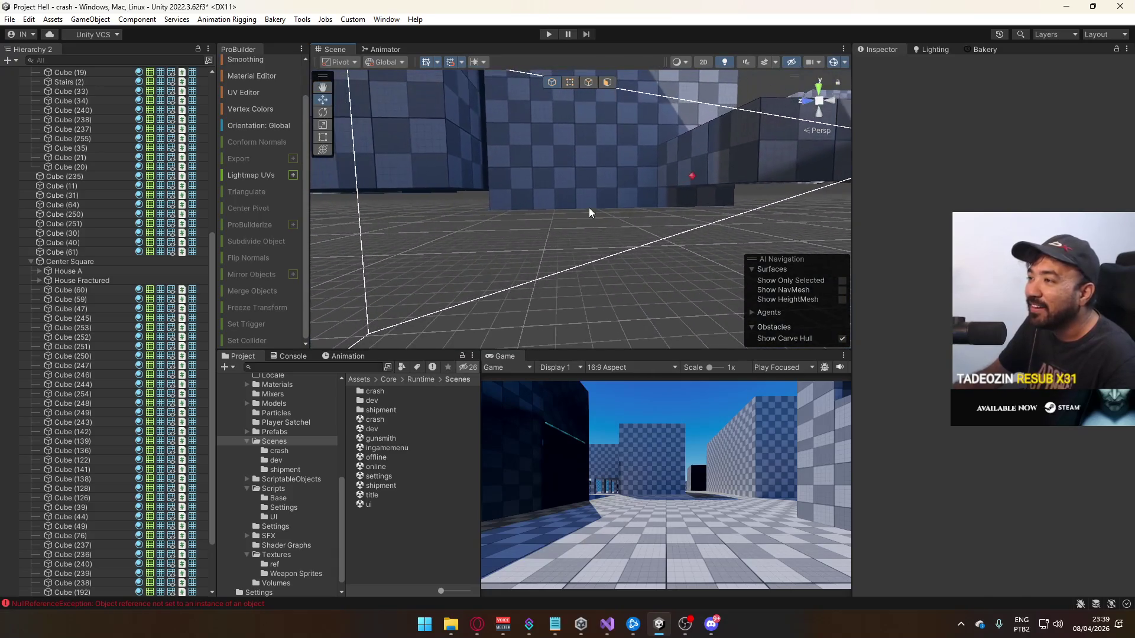
left_click(594, 213)
key("w")
key("w")
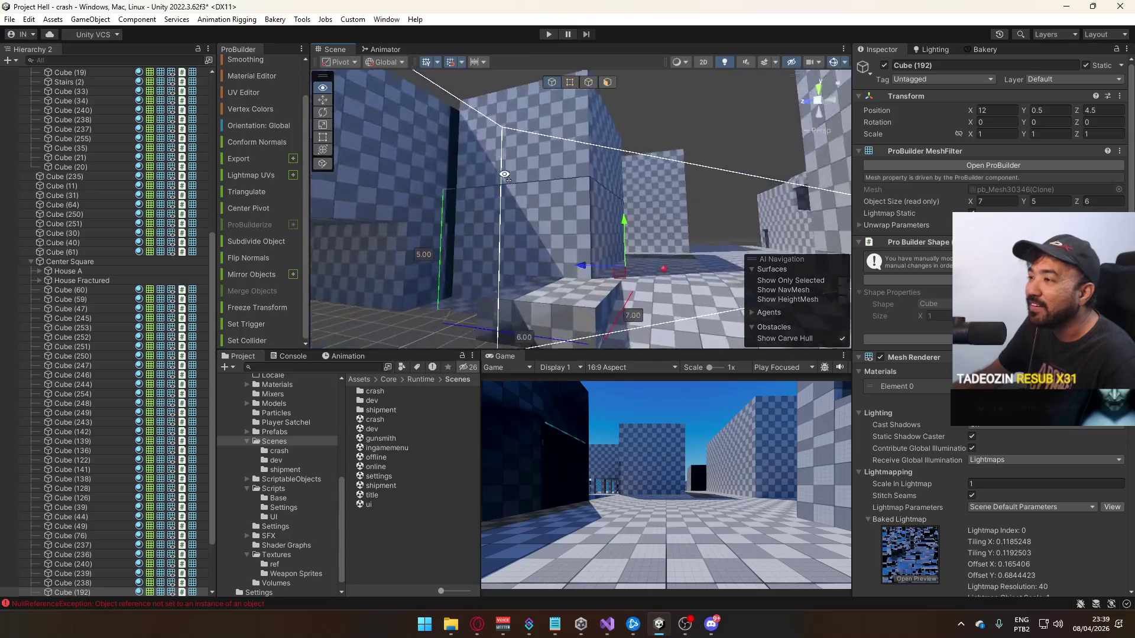
key("w")
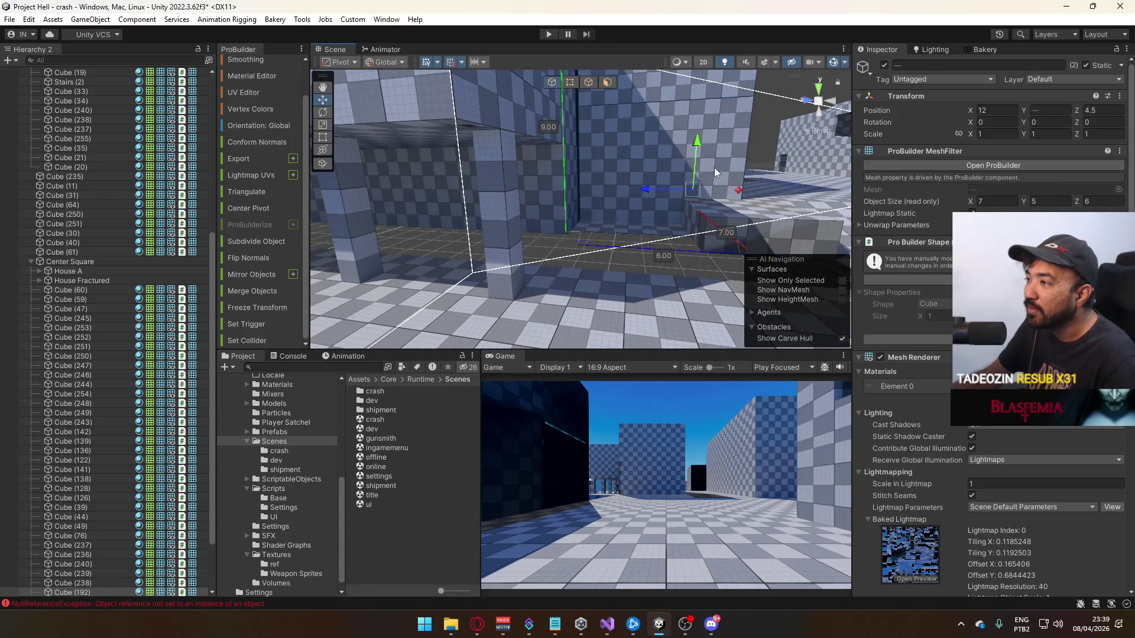
left_click_drag(698, 157, 696, 142)
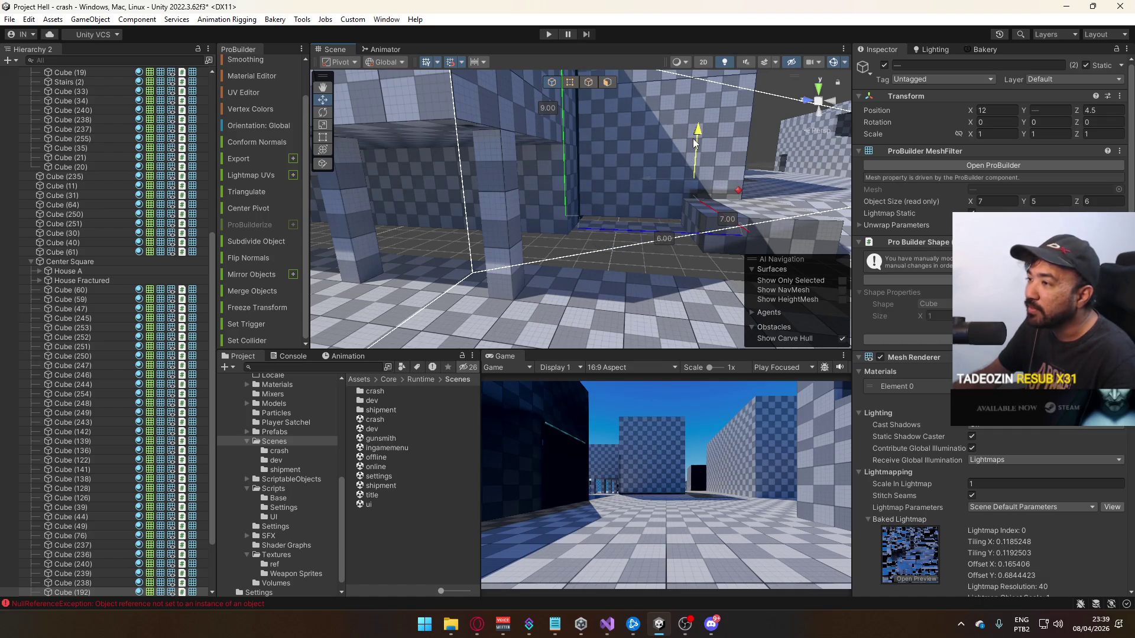
key("w")
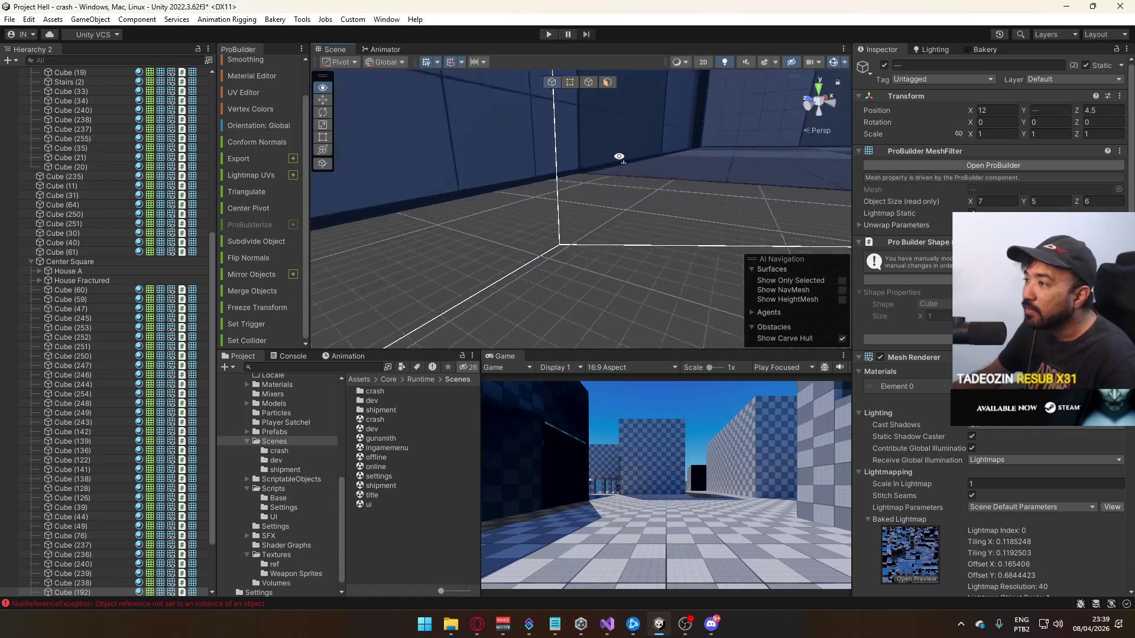
key("w")
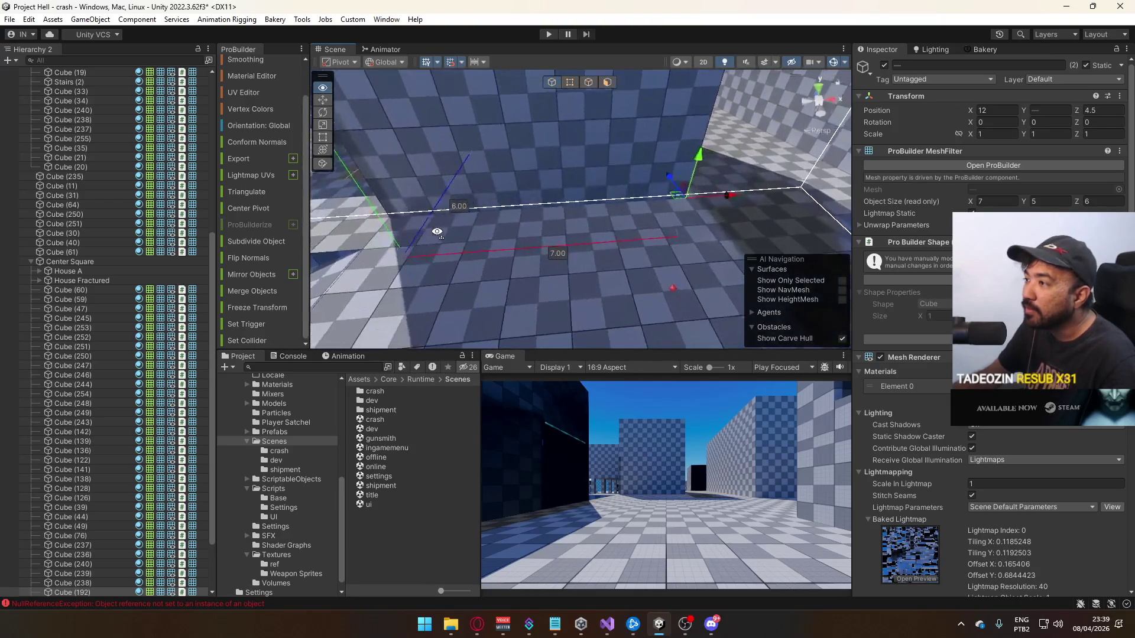
key("w")
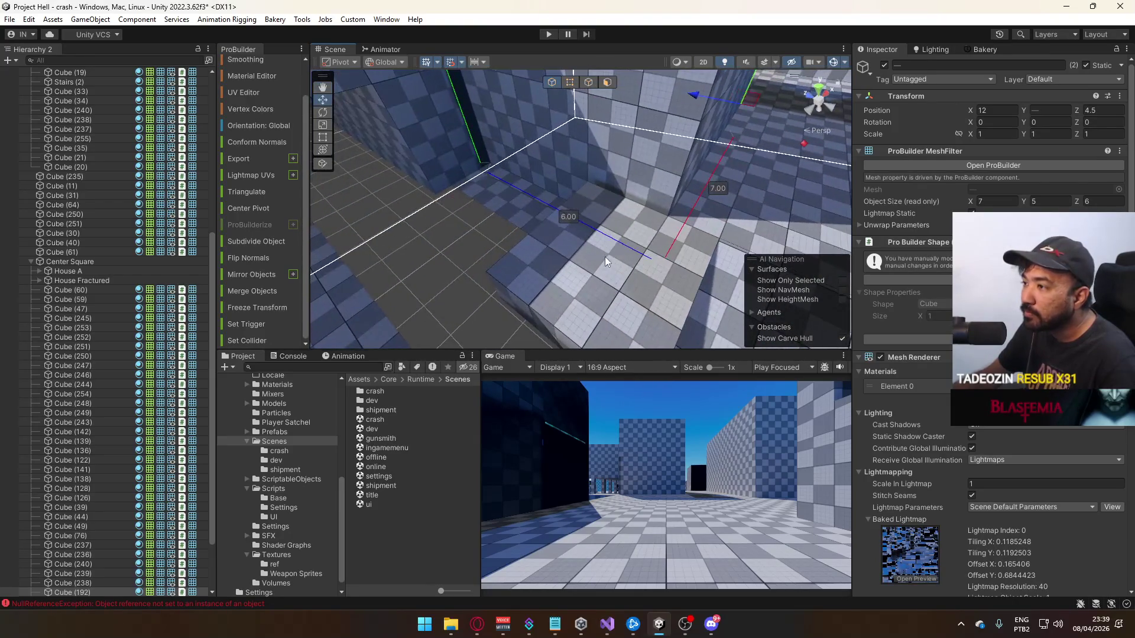
left_click(605, 256)
key("w")
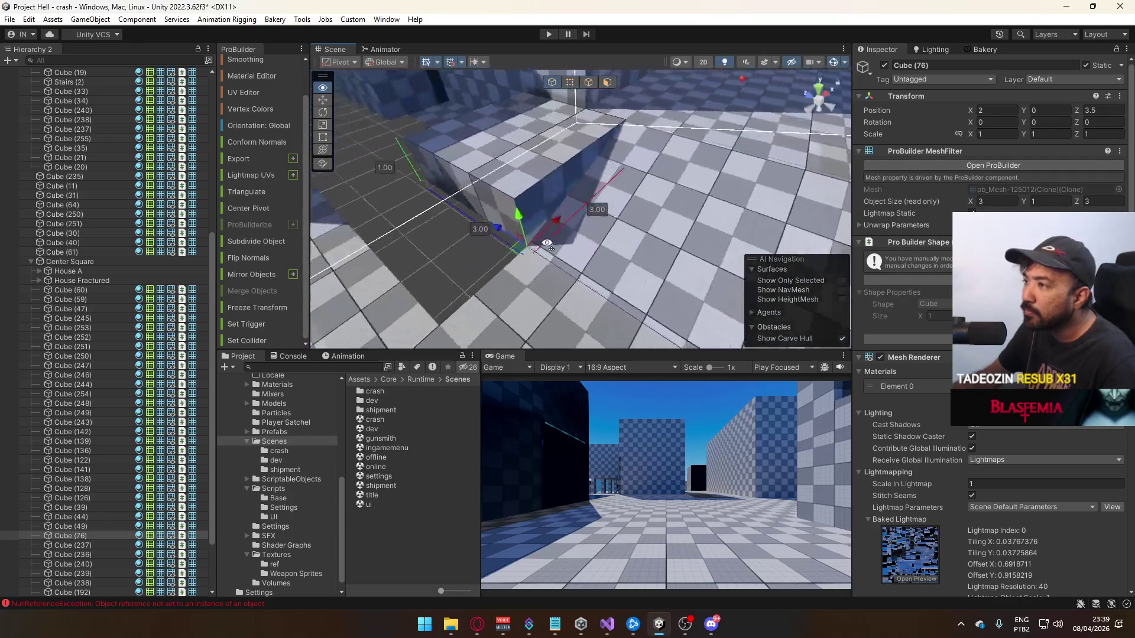
key("w")
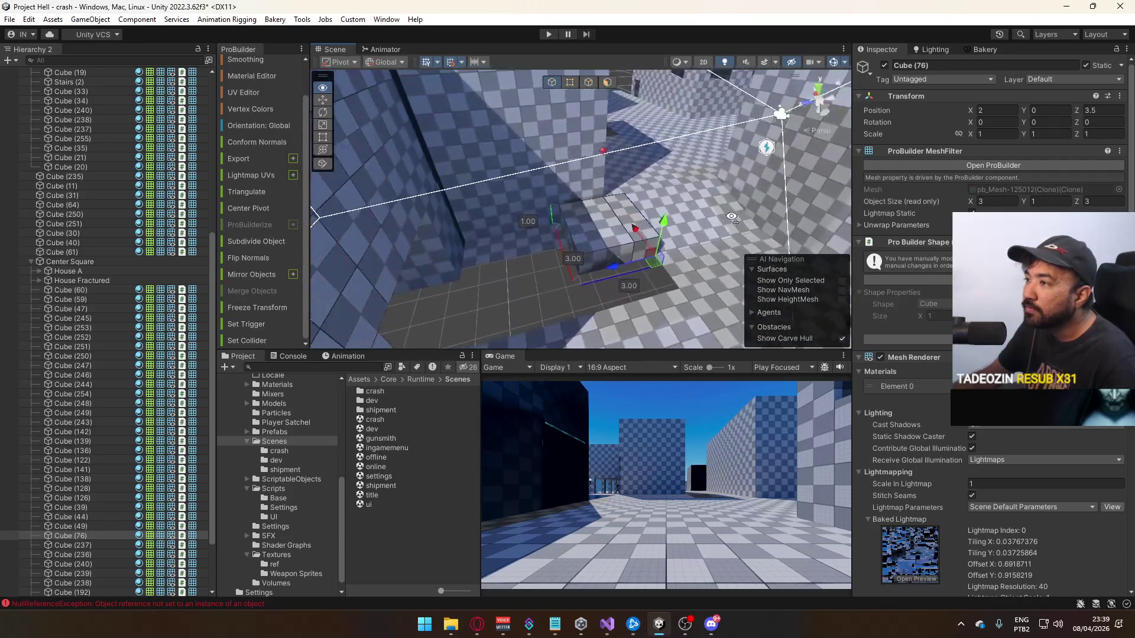
key("w")
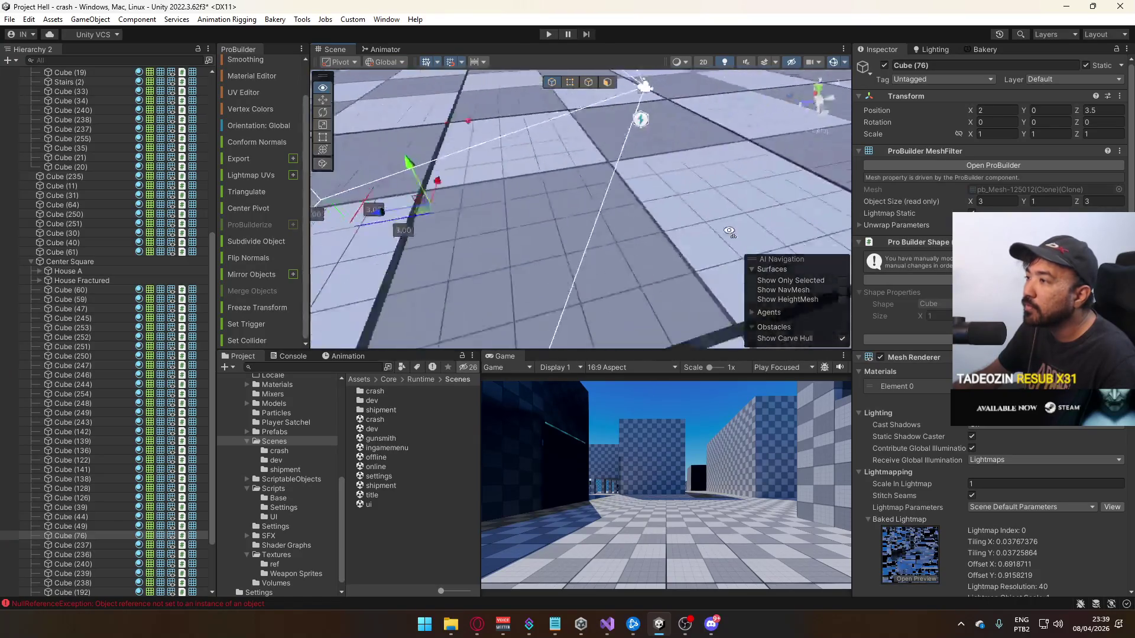
key("w")
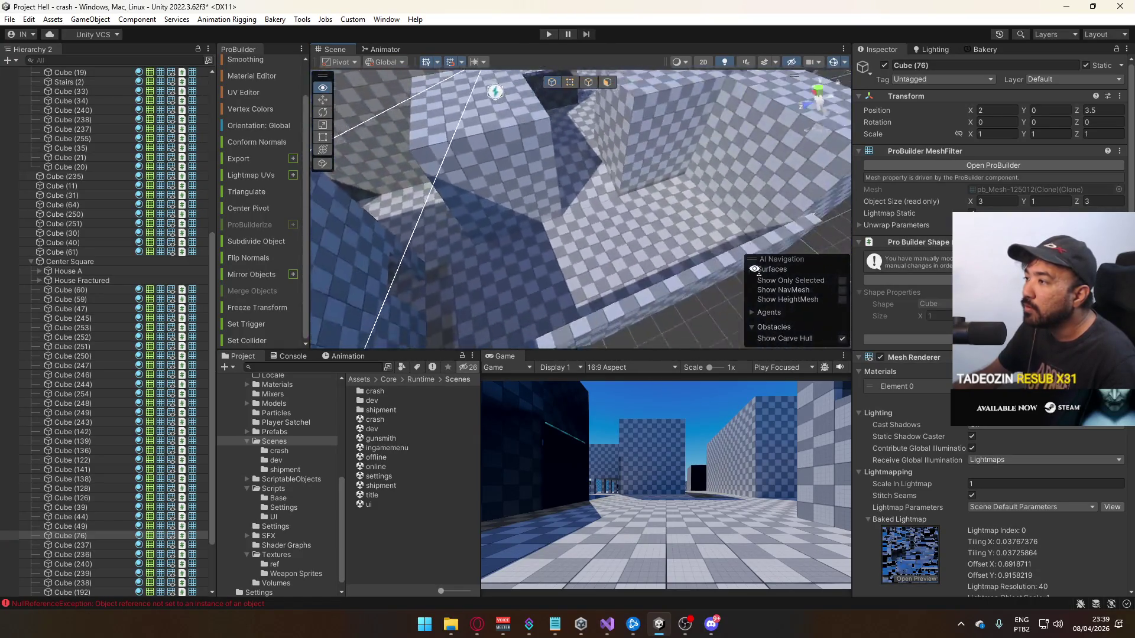
key("w")
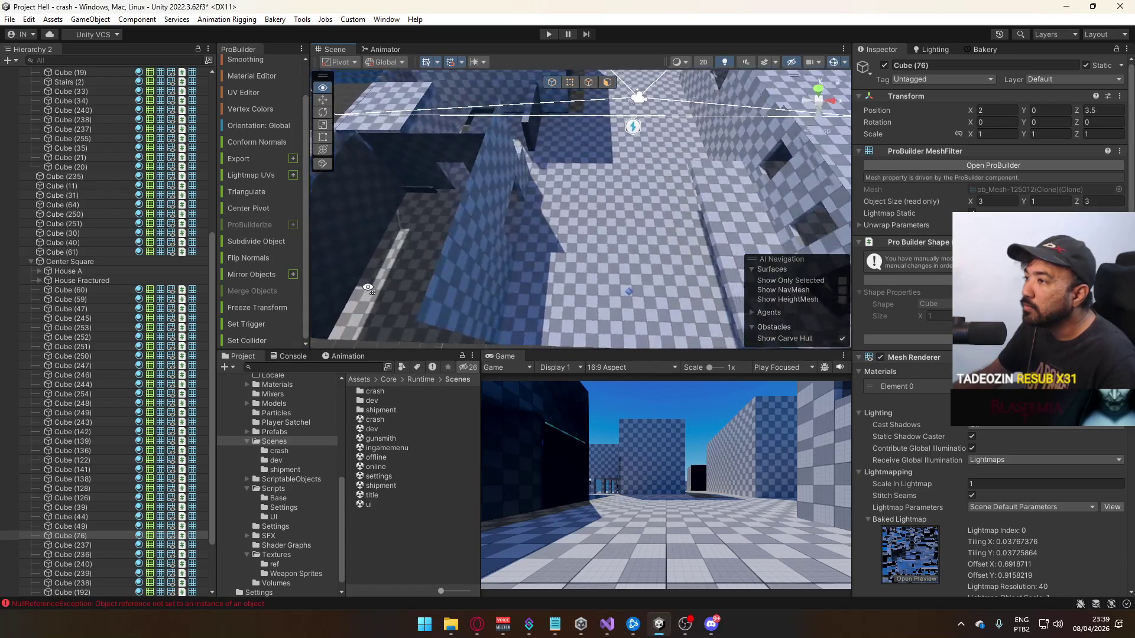
key("w")
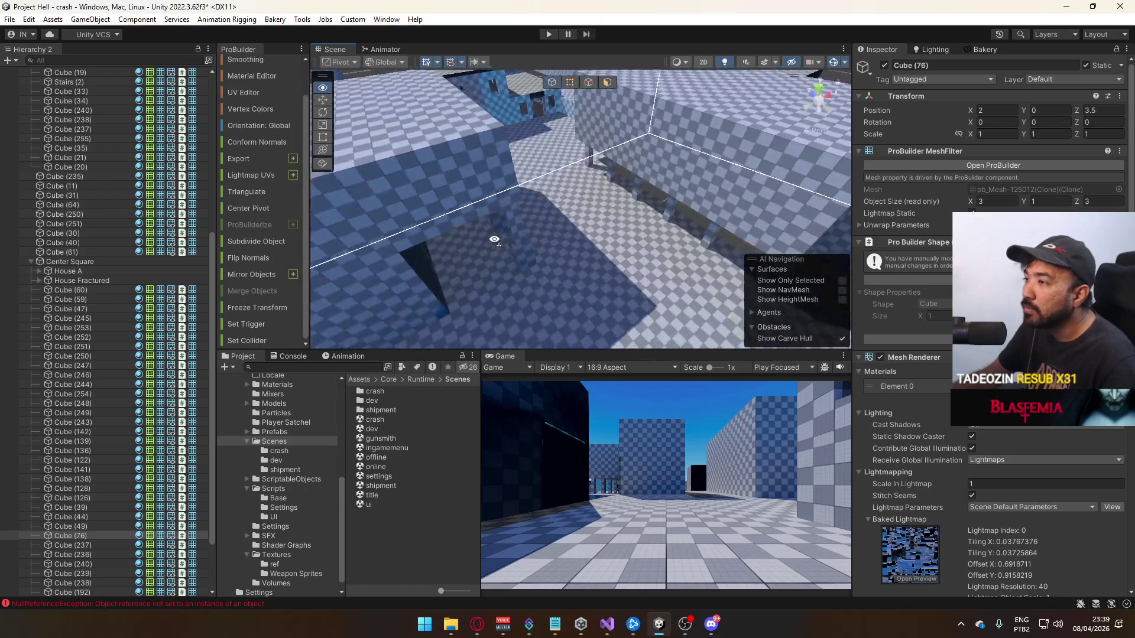
left_click(549, 214)
key("w")
left_click(512, 221)
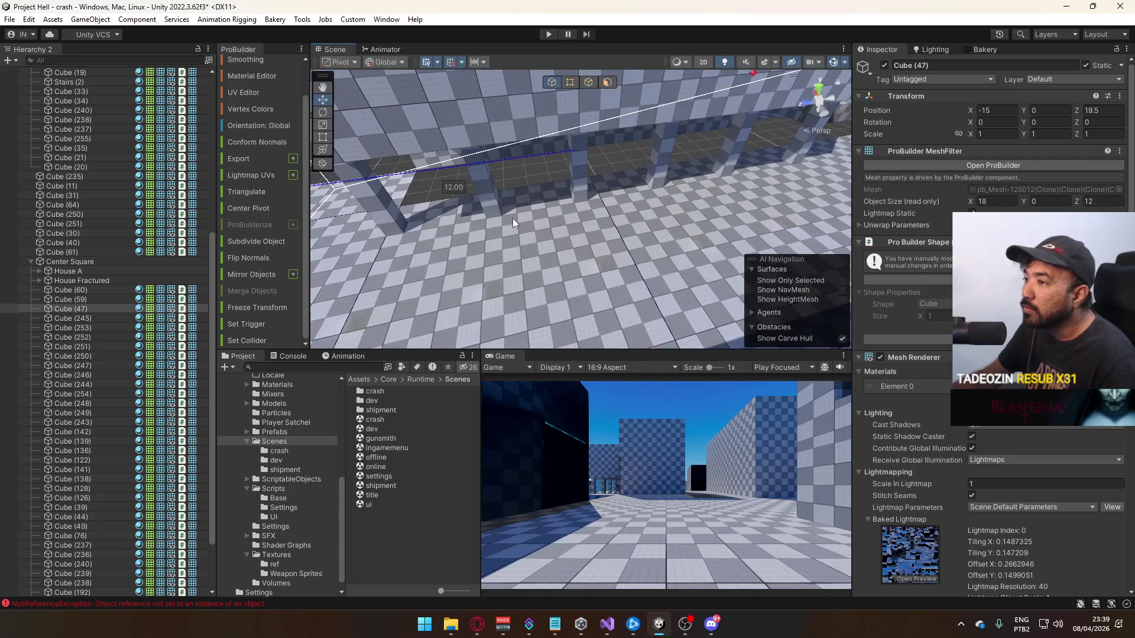
In edge mode, stretch floor slab Cube (47) along X from 18 to 23
key("w")
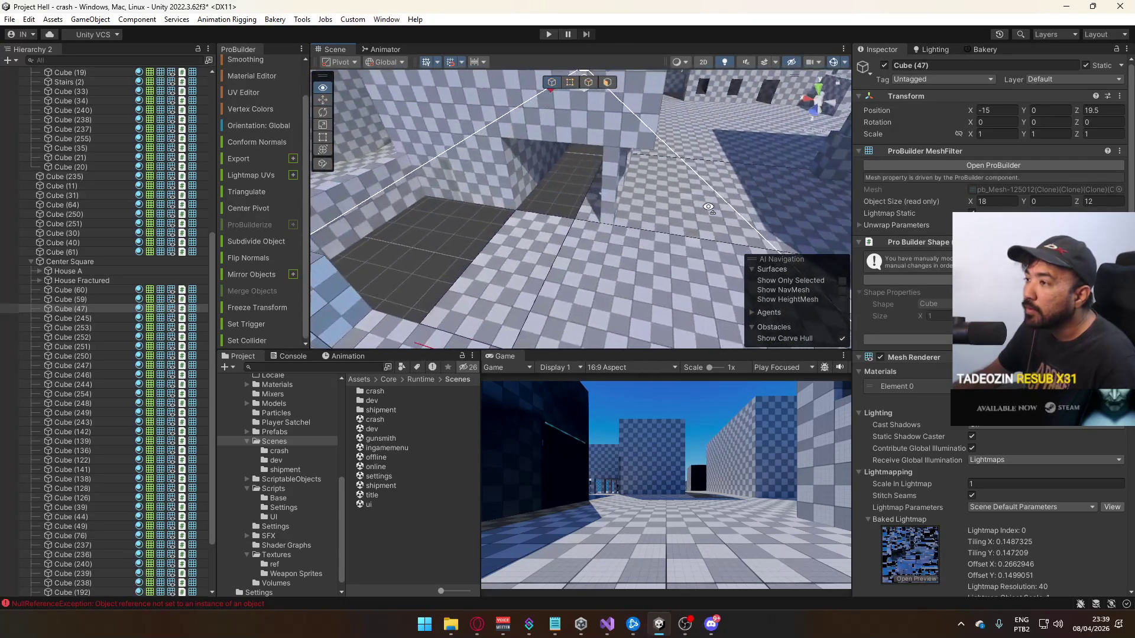
key("w")
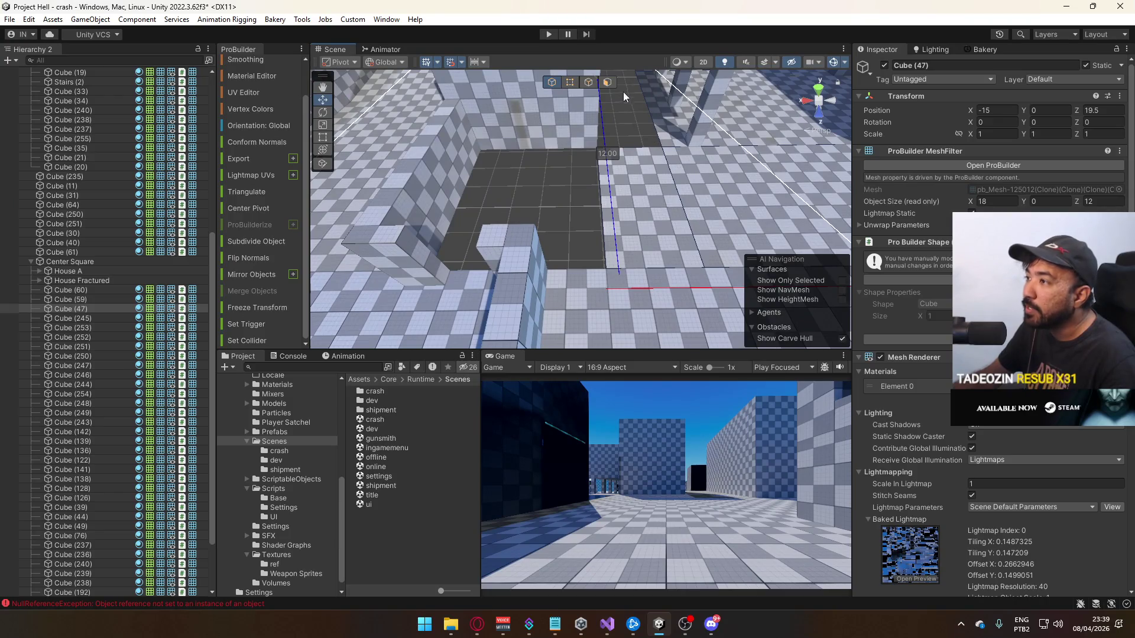
left_click(570, 83)
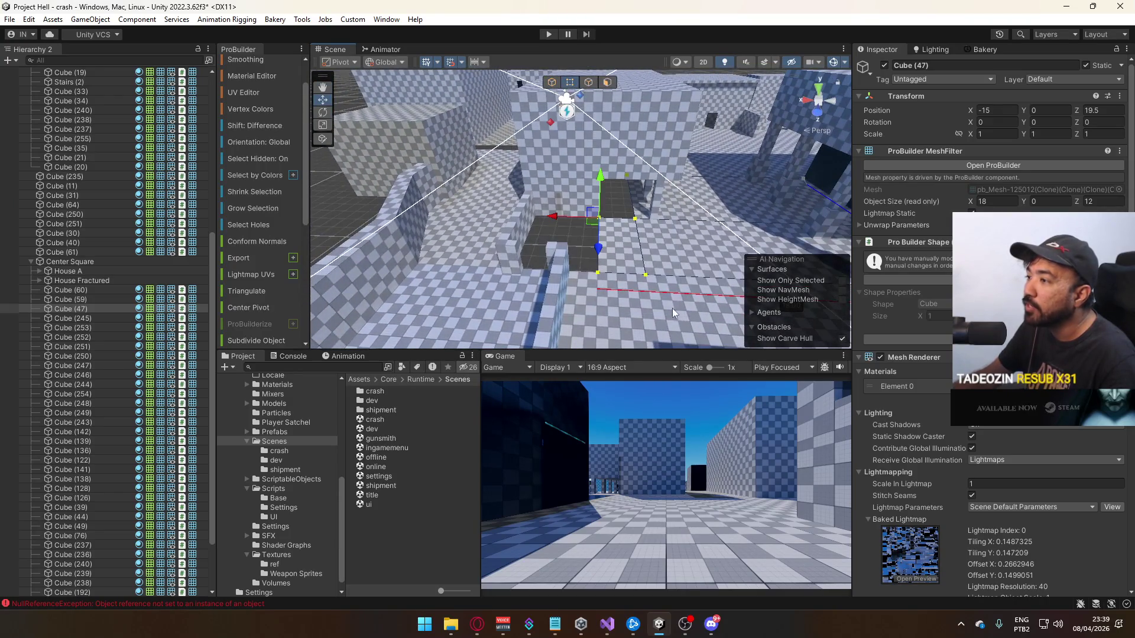
key("w")
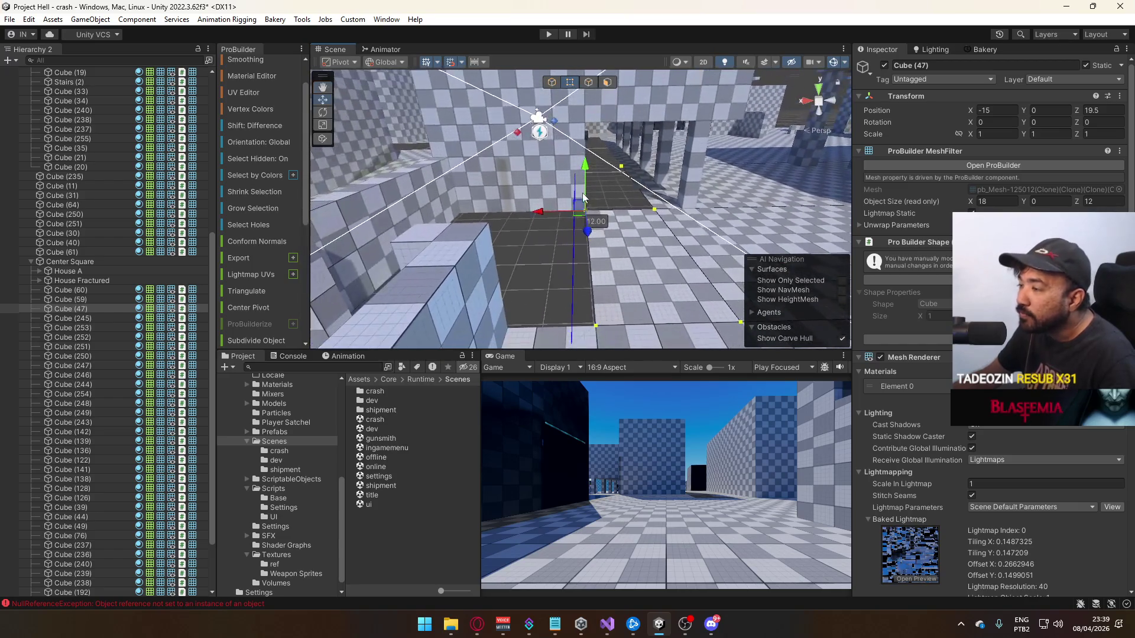
mouse_move(560, 207)
left_mouse_down()
mouse_move(512, 213)
mouse_move(503, 189)
mouse_move(532, 163)
left_mouse_up()
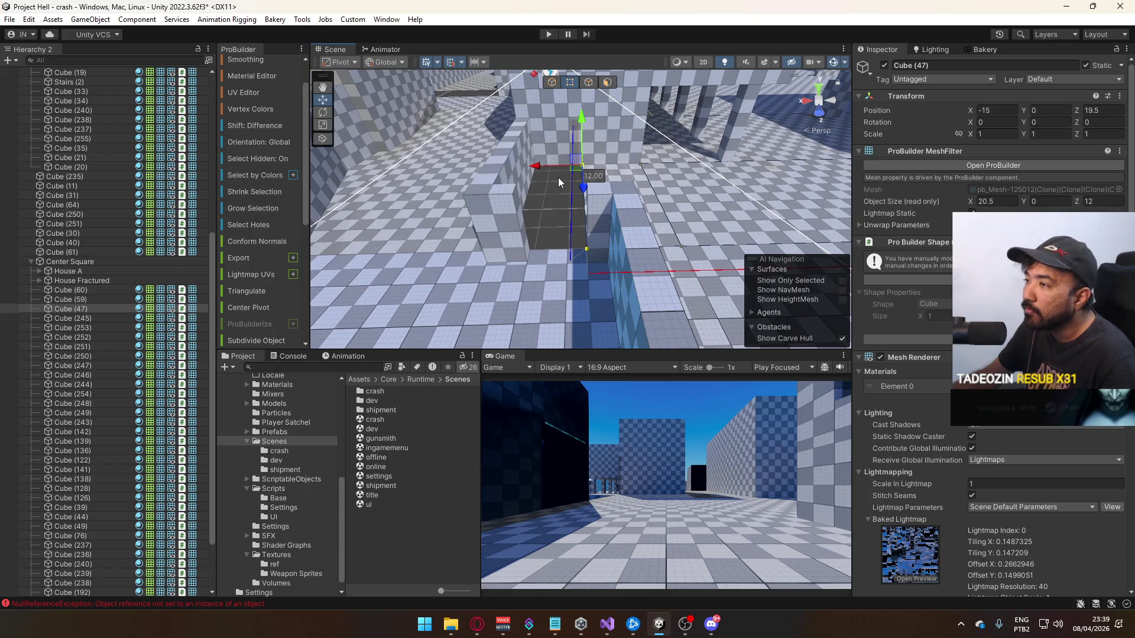
mouse_move(480, 171)
left_mouse_down()
mouse_move(445, 148)
mouse_move(637, 170)
left_mouse_up()
Stretch floor piece Cube (49) from 17.5 to 20 wide
left_click(649, 123)
left_click_drag(649, 123, 660, 92)
left_click(650, 131)
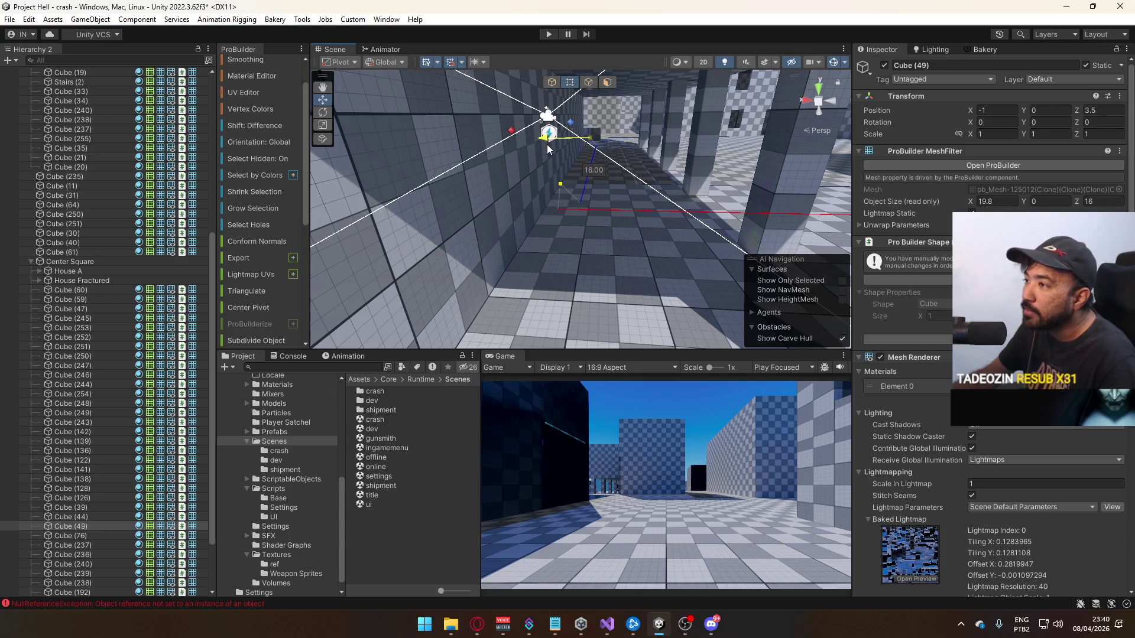
left_click_drag(664, 188, 535, 218)
left_click(536, 219)
Frame floor strip Cube (39) and recenter its pivot
key("f")
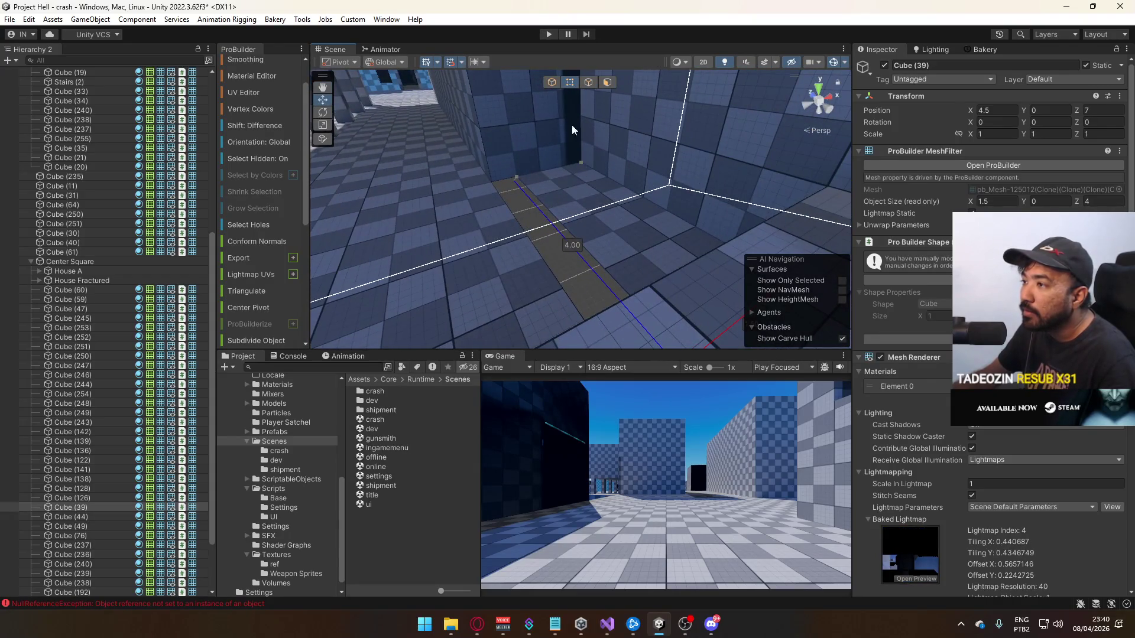
left_click(549, 80)
mouse_move(571, 190)
left_mouse_down()
mouse_move(661, 210)
mouse_move(654, 223)
left_mouse_up()
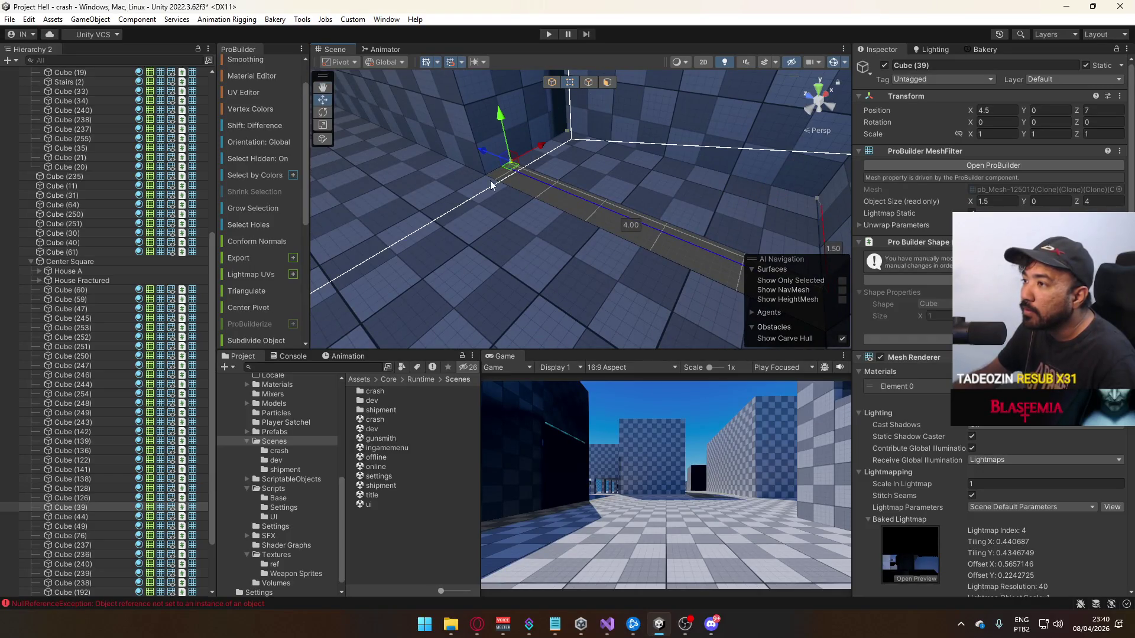
mouse_move(549, 191)
left_mouse_down()
mouse_move(680, 198)
mouse_move(630, 166)
left_mouse_up()
key("ctrl+j")
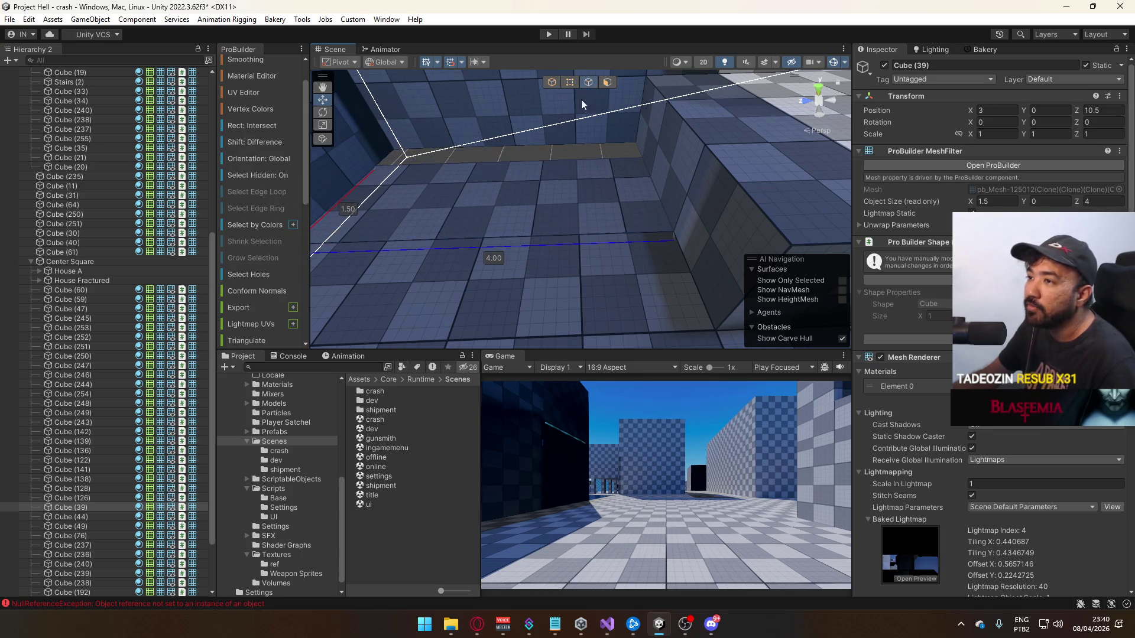
mouse_move(484, 183)
left_mouse_down()
mouse_move(629, 131)
mouse_move(650, 138)
left_mouse_up()
Change the strip's top-face UV Offset Y so the checker pattern lines up
key("h")
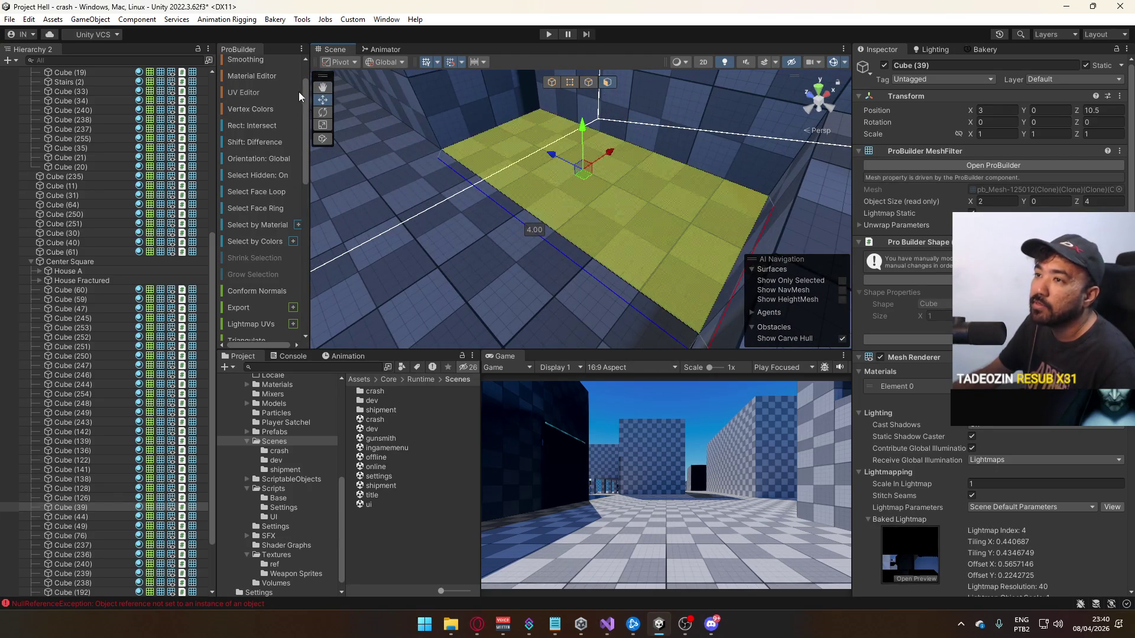
left_click(266, 95)
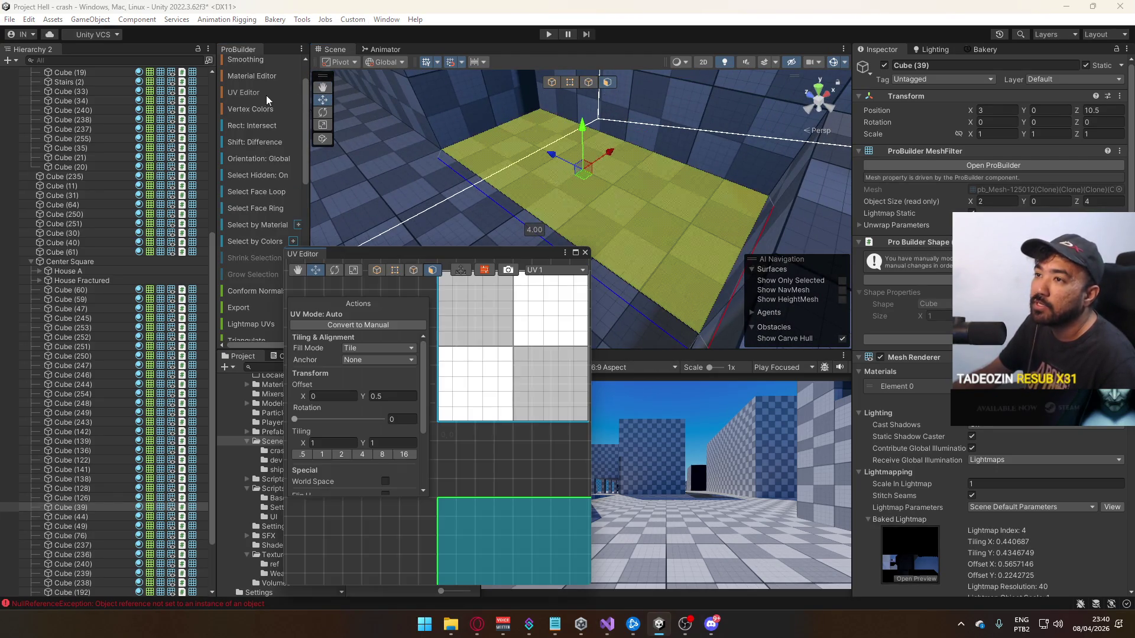
left_click(396, 396)
key("BackSpace")
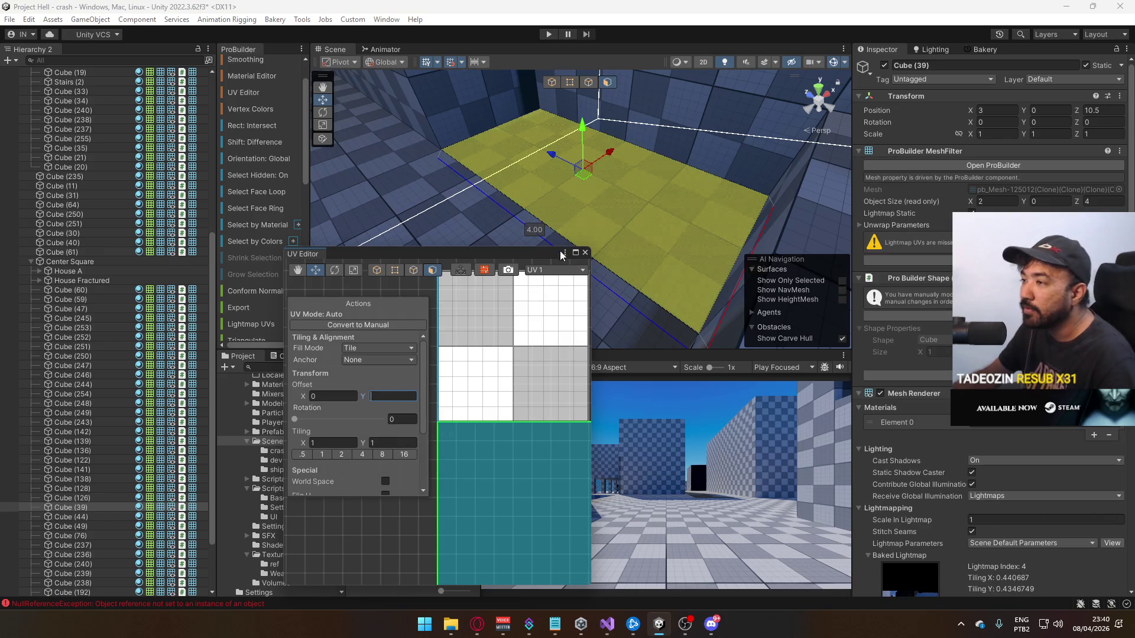
left_click(585, 254)
mouse_move(548, 96)
left_mouse_down()
mouse_move(510, 225)
mouse_move(777, 173)
mouse_move(733, 154)
mouse_move(622, 199)
mouse_move(865, 123)
mouse_move(375, 169)
mouse_move(979, 136)
mouse_move(412, 194)
mouse_move(205, 271)
left_mouse_up()
mouse_move(626, 247)
left_mouse_down()
mouse_move(647, 267)
mouse_move(573, 256)
mouse_move(527, 223)
mouse_move(603, 195)
left_mouse_up()
left_click(642, 148)
Lower and narrow Stairs (2), then extrude its selected face
left_click_drag(631, 94, 630, 116)
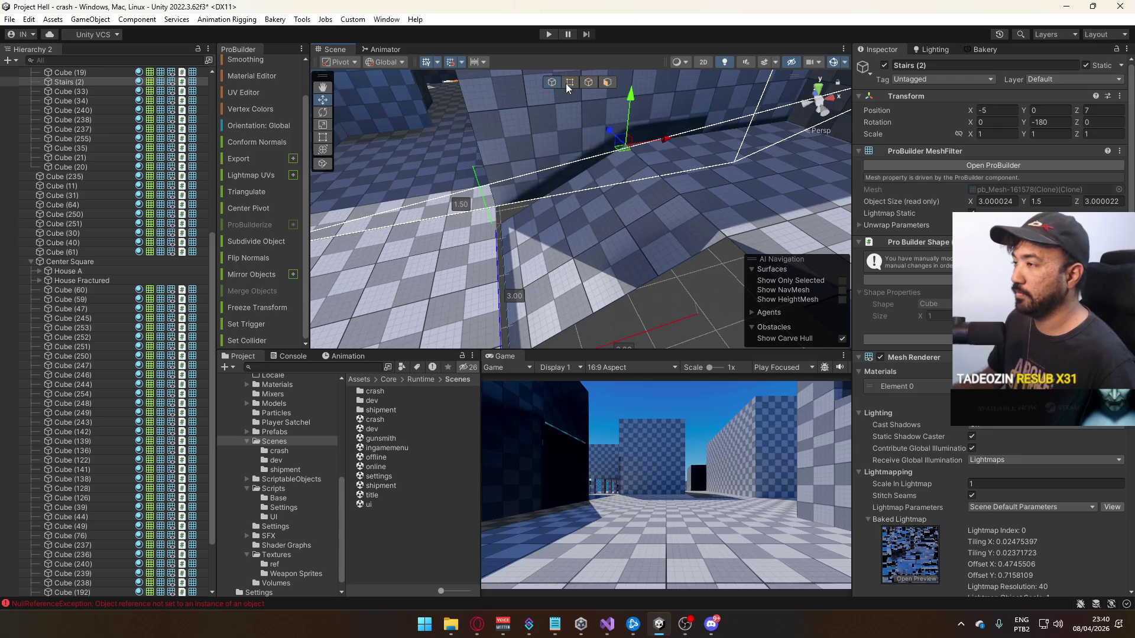
left_click_drag(544, 220, 579, 211)
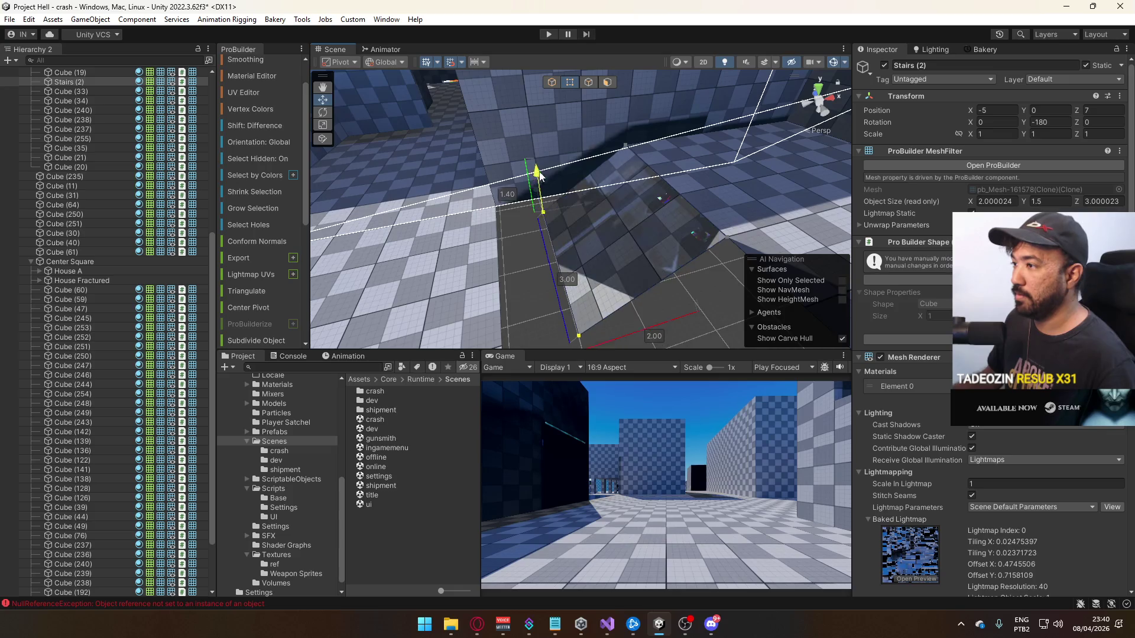
mouse_move(545, 158)
left_mouse_down()
mouse_move(525, 157)
mouse_move(590, 211)
left_mouse_up()
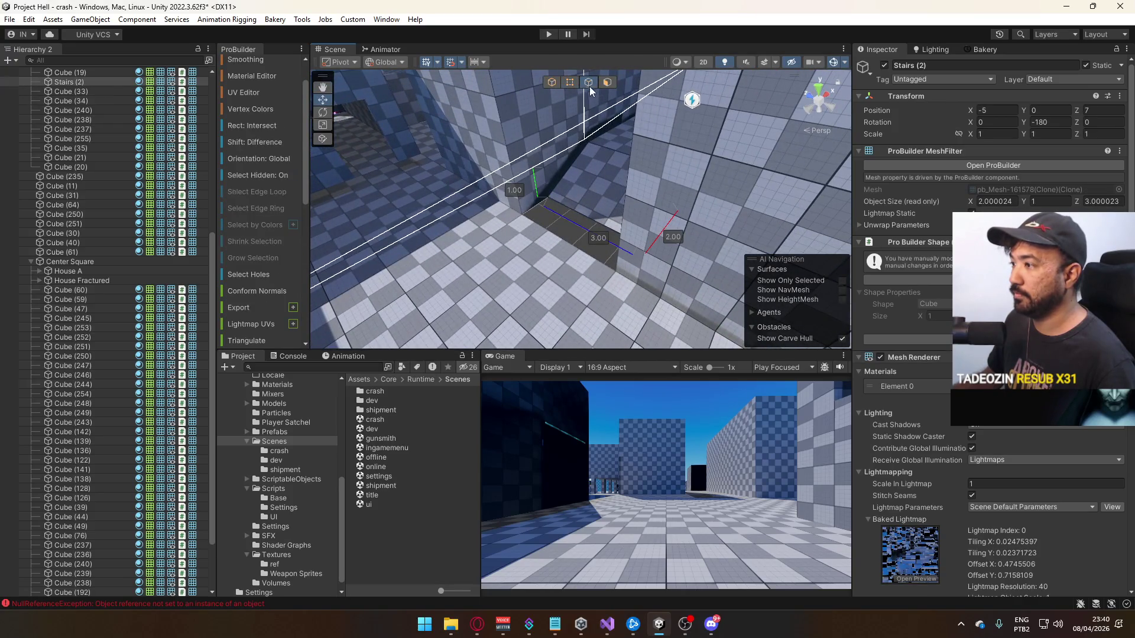
key("ctrl+e")
left_click_drag(582, 214, 624, 133)
Pull out a face of block Cube (238) so it measures 3 × 5 × 2
mouse_move(548, 83)
left_mouse_down()
mouse_move(550, 112)
mouse_move(679, 162)
mouse_move(469, 121)
mouse_move(906, 211)
mouse_move(890, 198)
mouse_move(664, 203)
mouse_move(636, 183)
mouse_move(615, 116)
mouse_move(651, 171)
mouse_move(632, 236)
mouse_move(643, 216)
left_mouse_up()
left_click(641, 205)
mouse_move(578, 236)
left_mouse_down()
mouse_move(597, 233)
mouse_move(546, 253)
mouse_move(577, 238)
mouse_move(514, 164)
mouse_move(669, 261)
mouse_move(757, 238)
mouse_move(733, 201)
mouse_move(661, 225)
left_mouse_up()
left_click(537, 259)
left_click(552, 82)
left_click(548, 184)
Move Cube (36) 3 units along X and reshape it to 3 wide, 2 deep with added height
left_click(707, 169)
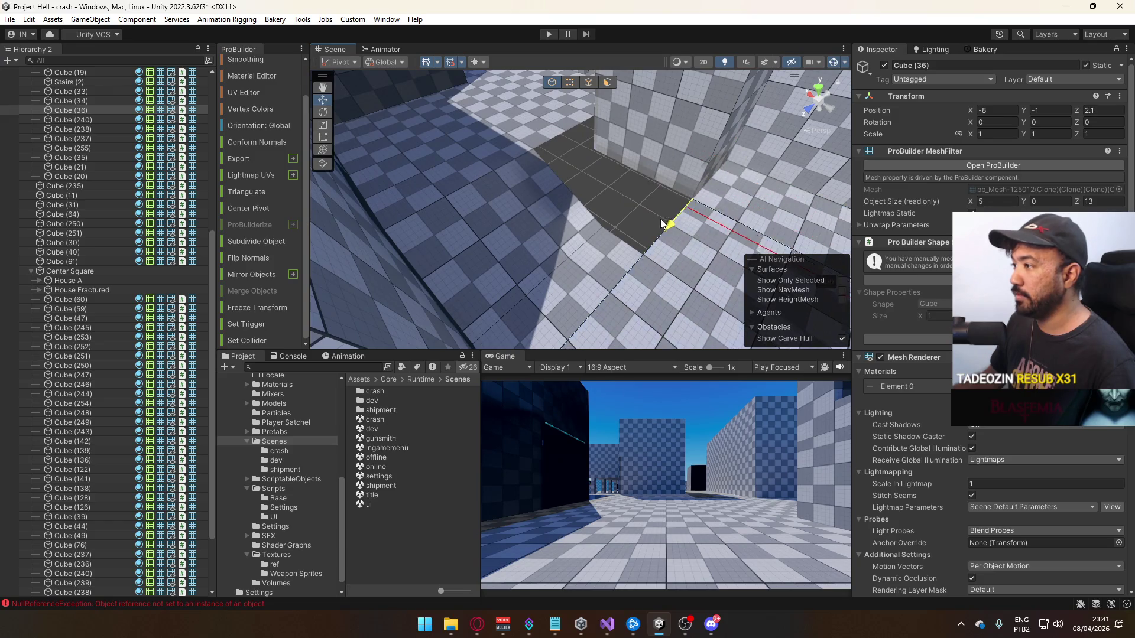
left_click_drag(629, 170, 559, 140)
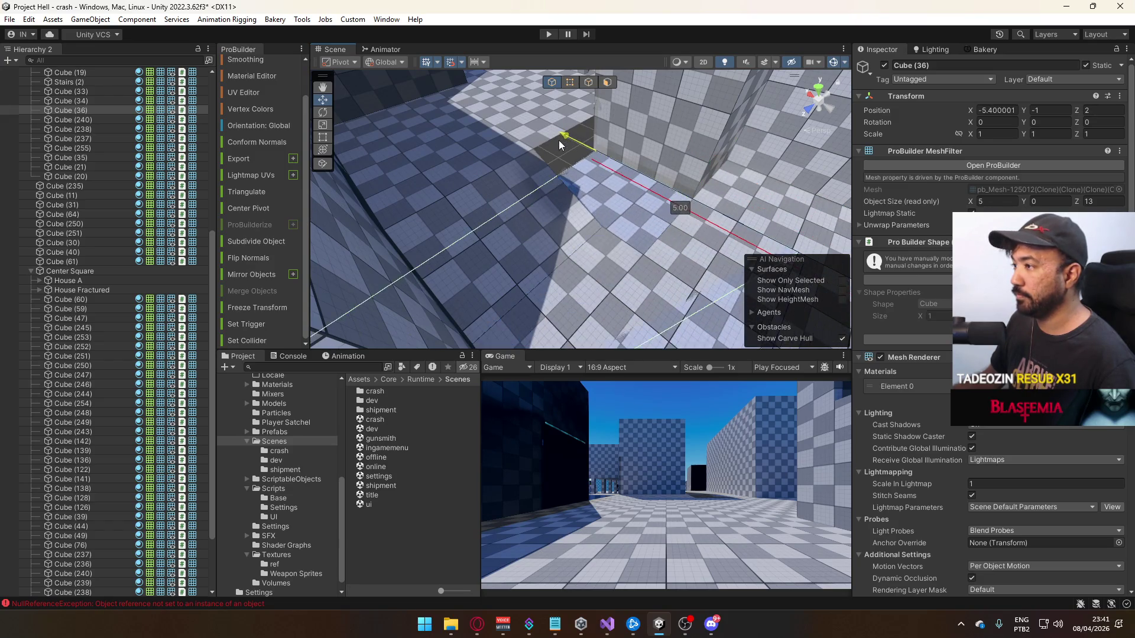
key("f")
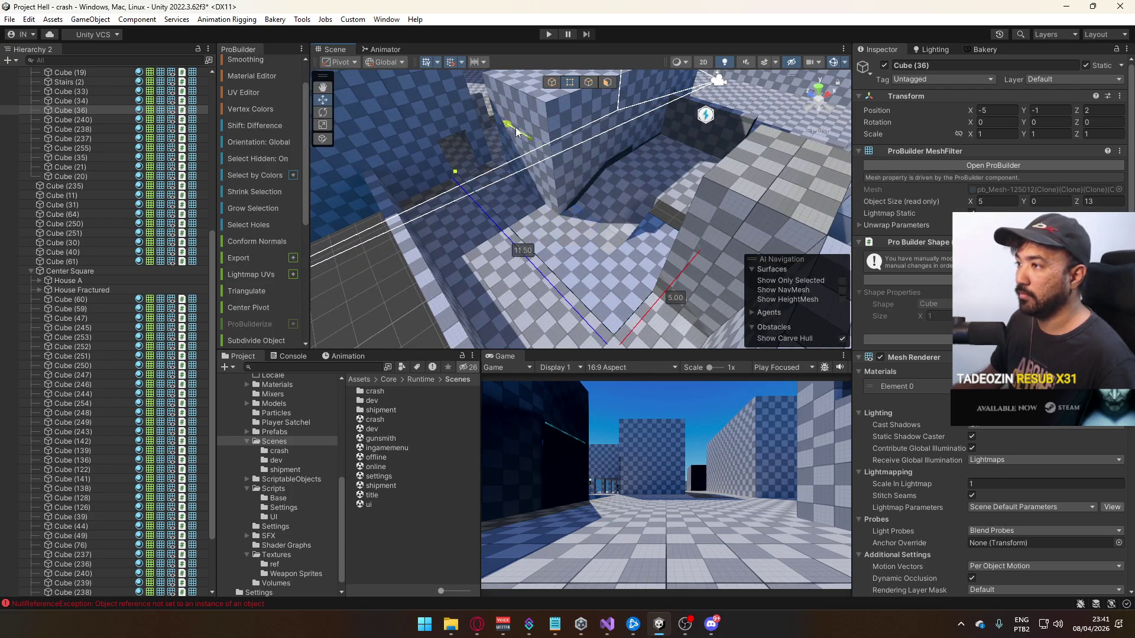
left_click_drag(620, 197, 624, 197)
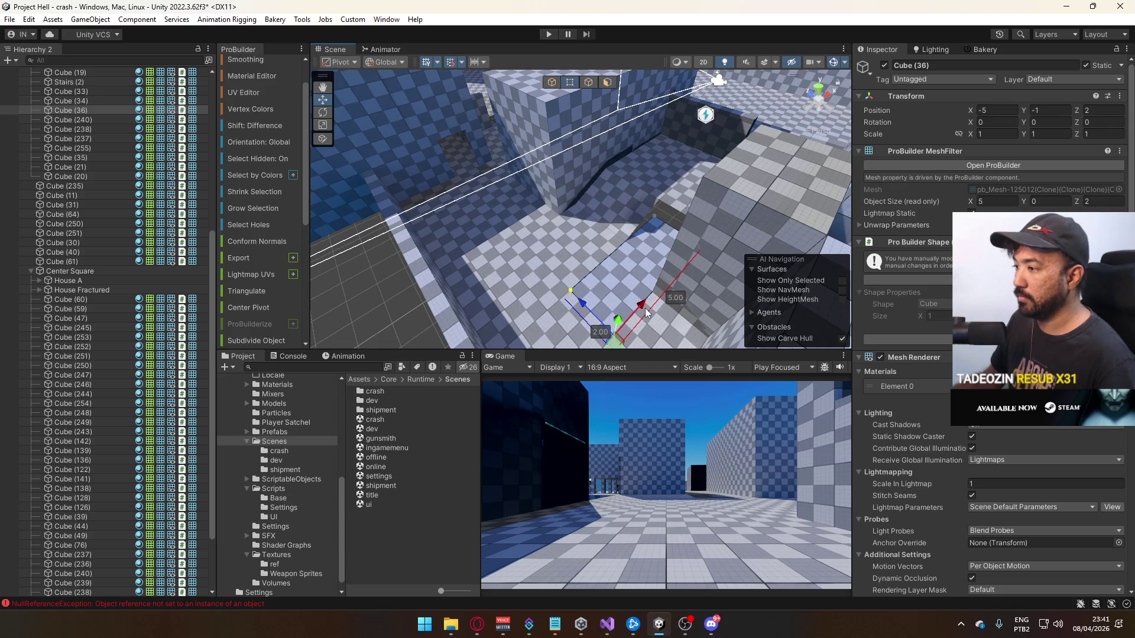
mouse_move(715, 268)
left_mouse_down()
mouse_move(696, 279)
mouse_move(670, 235)
mouse_move(657, 234)
left_mouse_up()
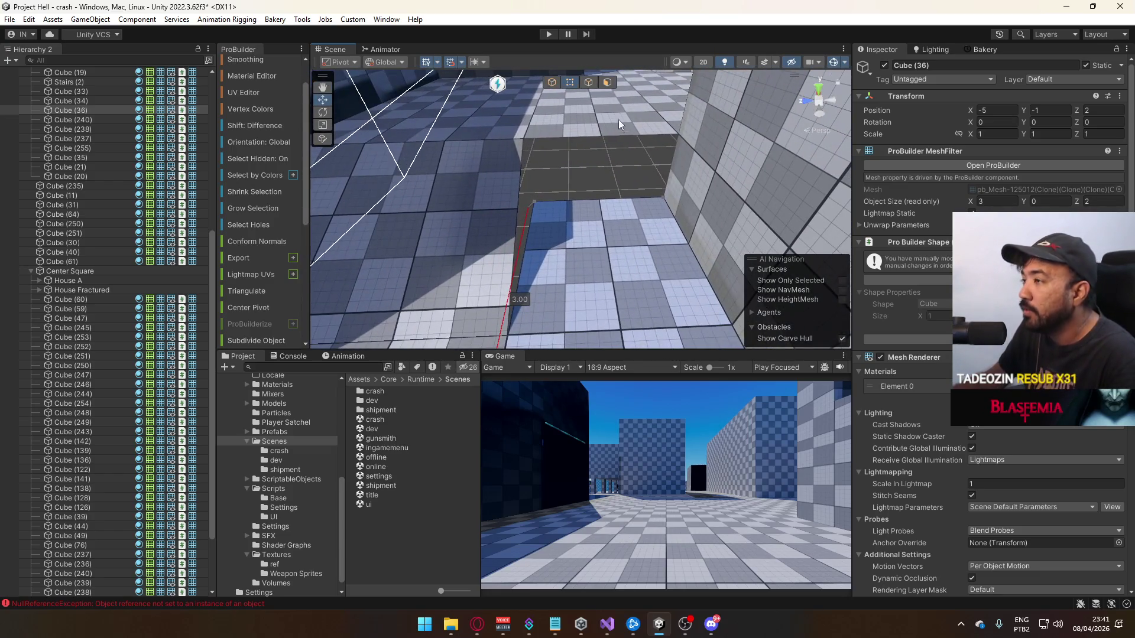
mouse_move(603, 163)
left_mouse_down()
mouse_move(603, 115)
mouse_move(620, 90)
mouse_move(513, 149)
mouse_move(573, 208)
mouse_move(528, 198)
mouse_move(638, 159)
left_mouse_up()
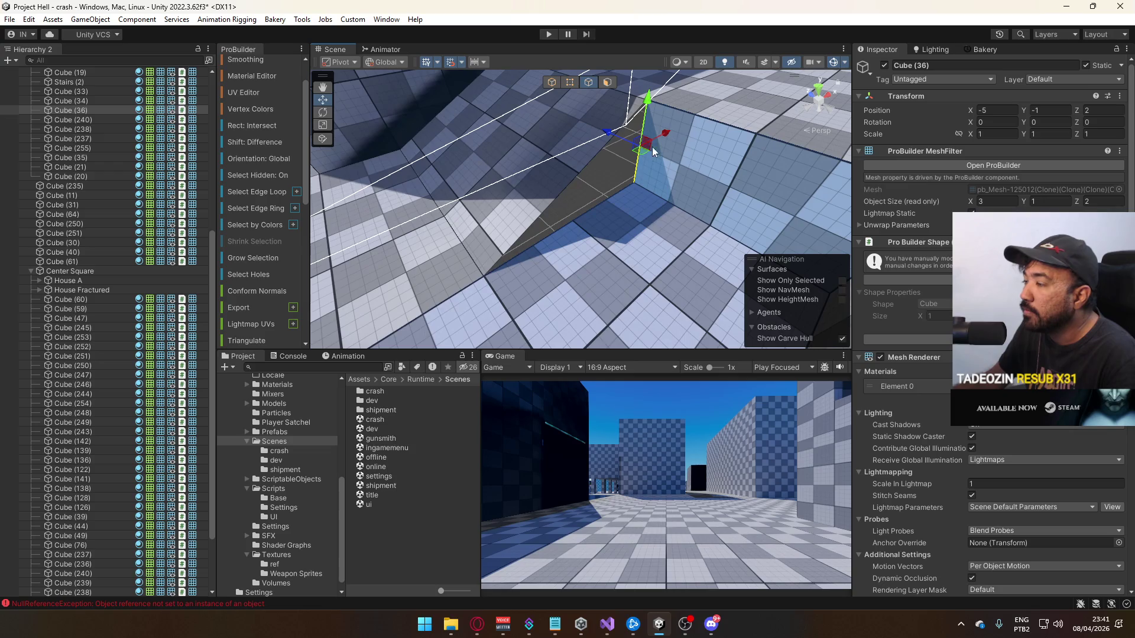
Lower the stairs' top edge on Y so it sits flush
left_click_drag(574, 201, 626, 152)
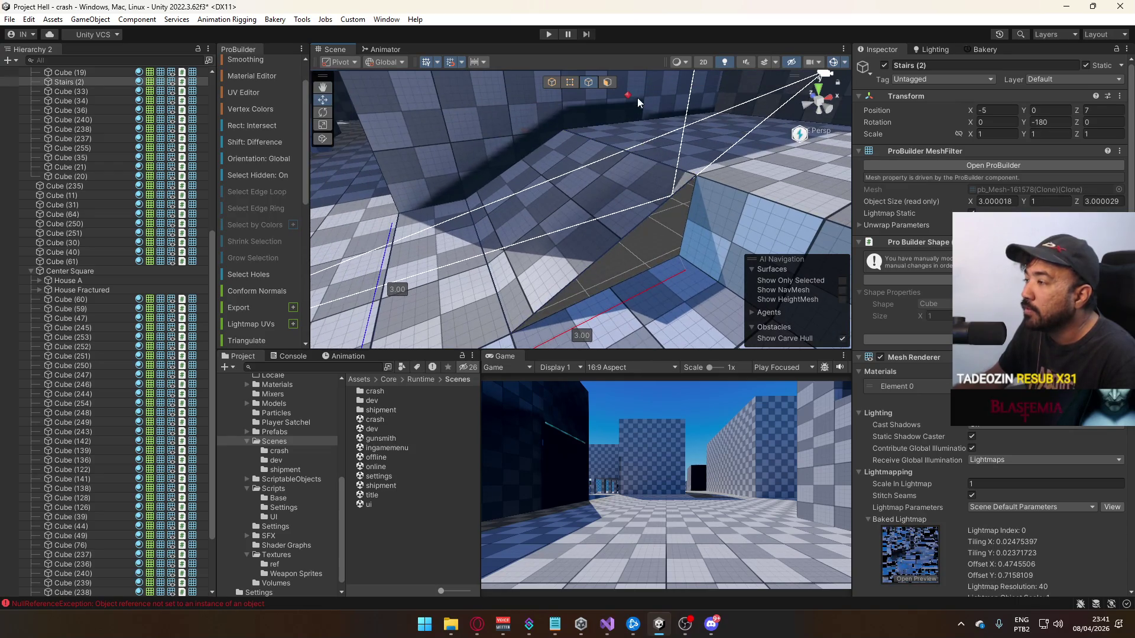
mouse_move(605, 209)
left_mouse_down()
mouse_move(640, 239)
mouse_move(830, 270)
mouse_move(680, 177)
mouse_move(626, 97)
left_mouse_up()
left_click(640, 239)
left_click_drag(609, 191, 601, 160)
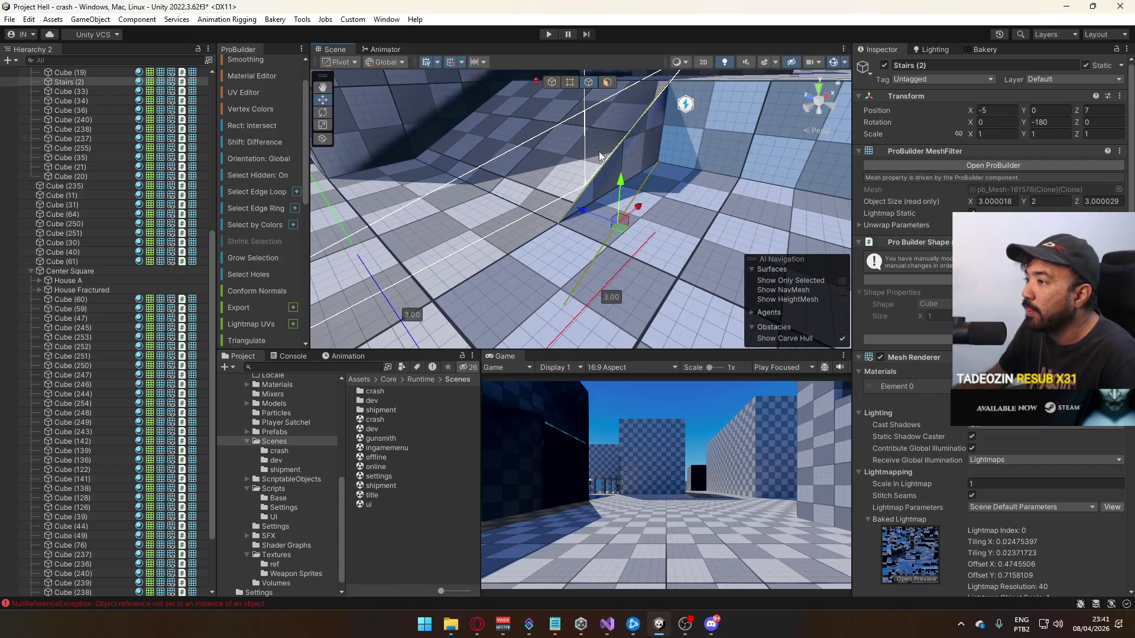
left_click_drag(562, 278, 564, 239)
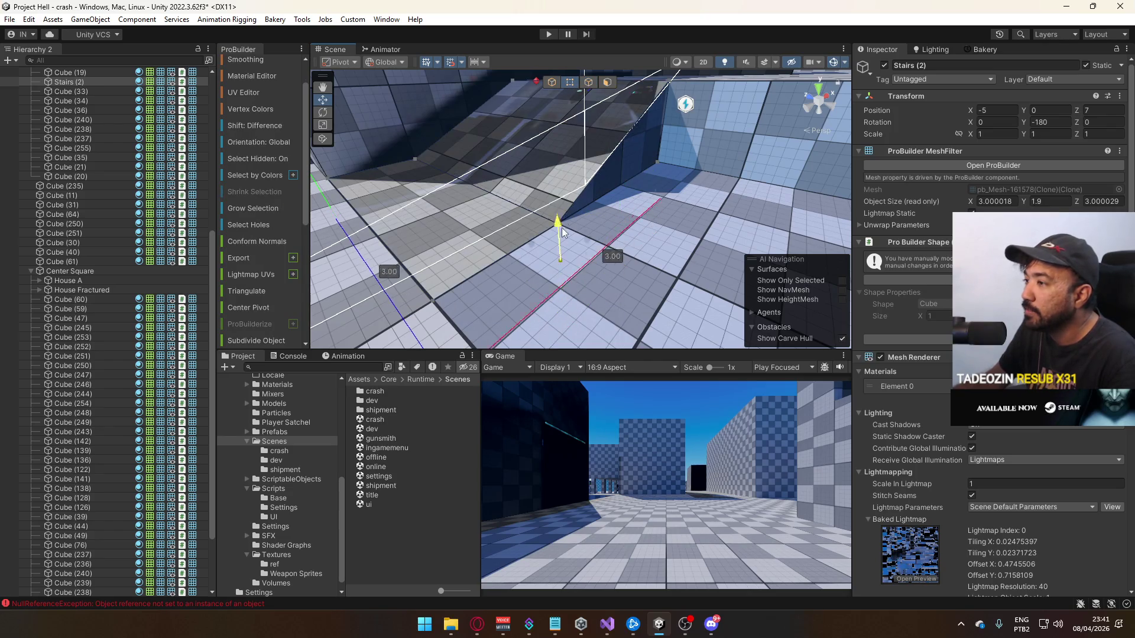
left_click_drag(558, 191, 568, 146)
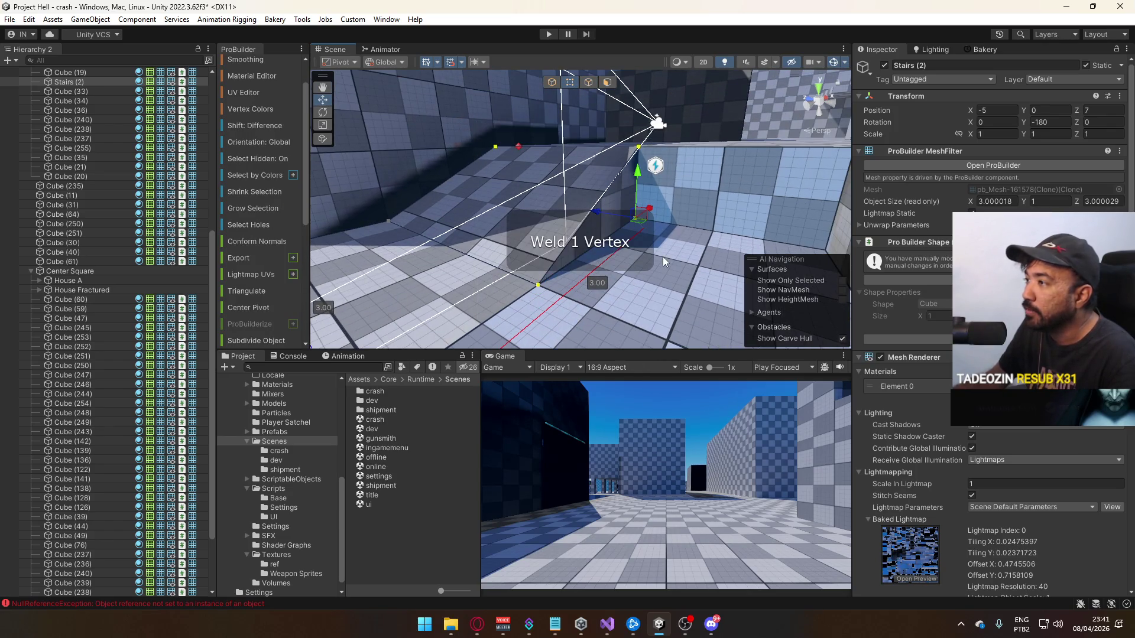
mouse_move(670, 218)
left_mouse_down()
mouse_move(640, 233)
mouse_move(716, 237)
mouse_move(689, 246)
left_mouse_up()
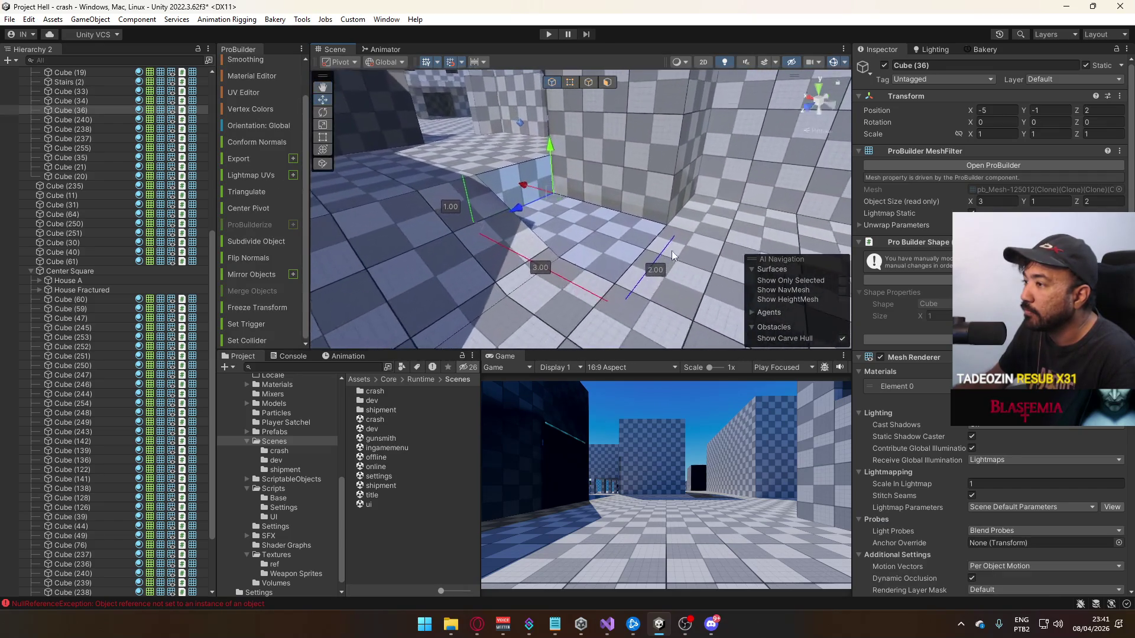
left_click(620, 227)
Widen the small curb Cube (36) to 3.1
key("ctrl+z")
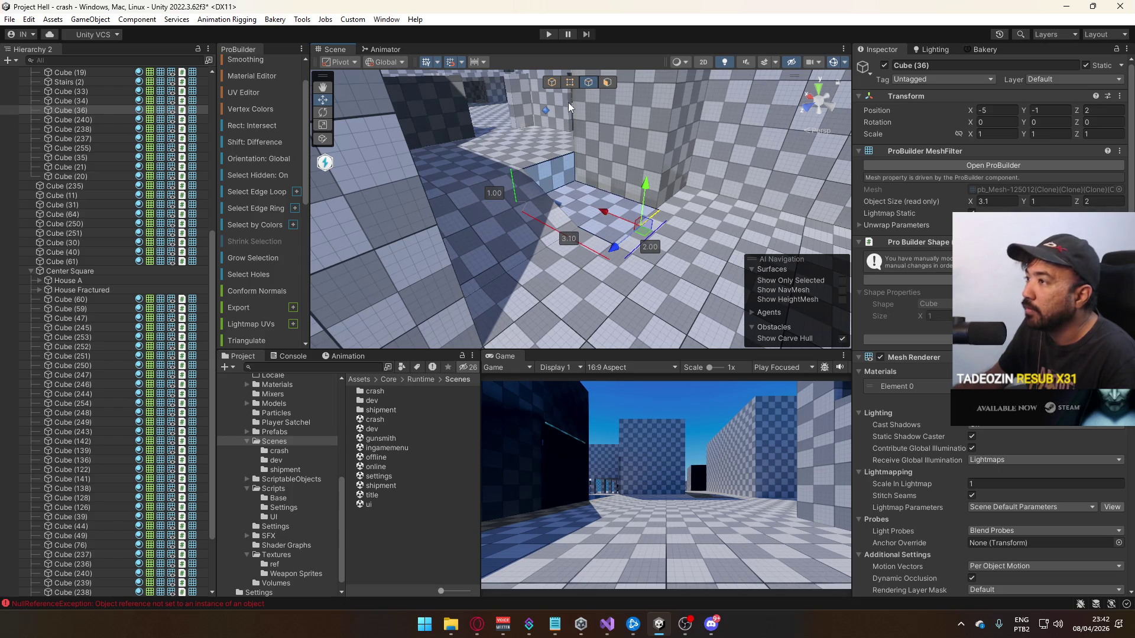
mouse_move(552, 86)
left_mouse_down()
mouse_move(523, 227)
mouse_move(459, 265)
mouse_move(539, 234)
mouse_move(751, 315)
mouse_move(902, 331)
mouse_move(940, 278)
mouse_move(907, 316)
mouse_move(481, 219)
mouse_move(593, 201)
left_mouse_up()
left_click(559, 203)
Set wall Cube (31)'s pivot to its corner vertex so its X becomes -5
left_click(561, 146, "shift")
left_click_drag(561, 147, 532, 159)
mouse_move(535, 181)
left_mouse_down()
mouse_move(593, 200)
mouse_move(496, 111)
mouse_move(574, 253)
left_mouse_up()
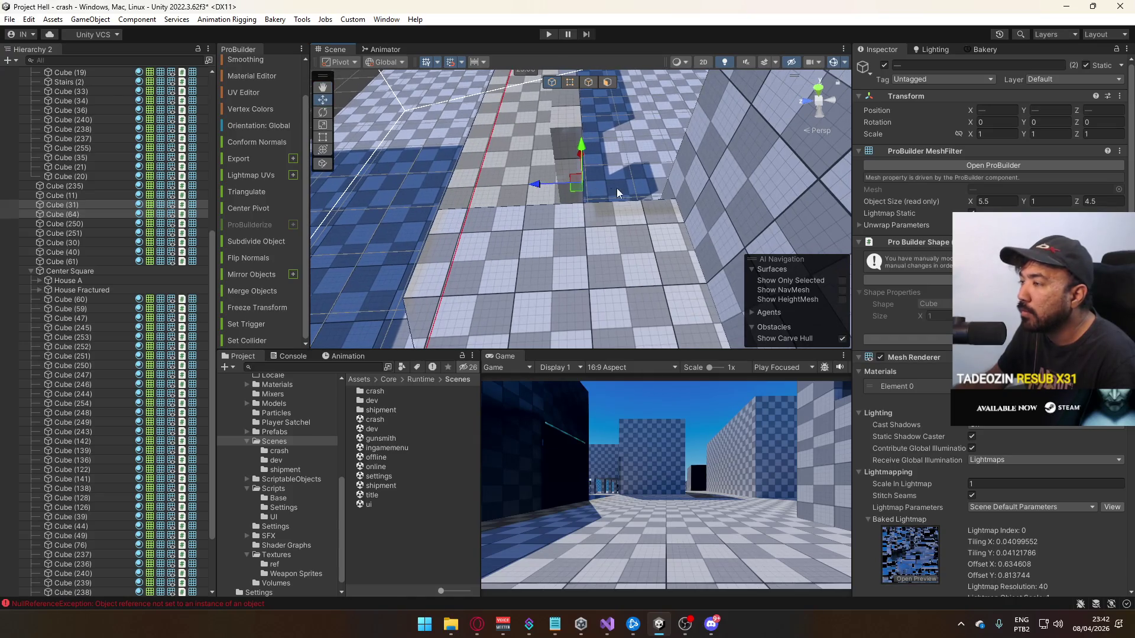
key("f")
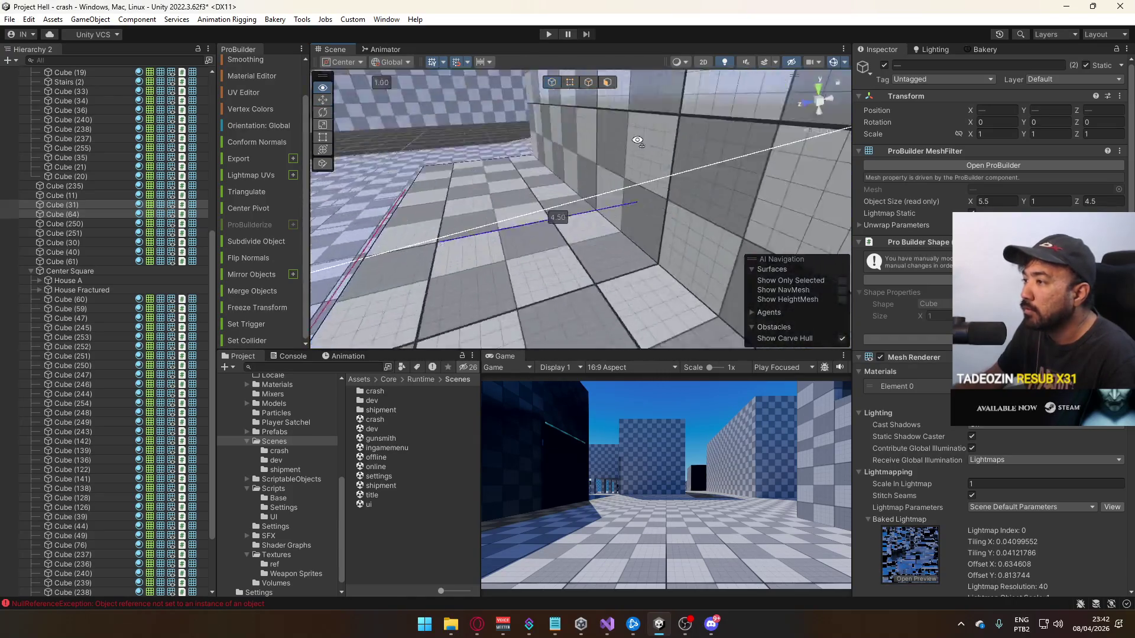
mouse_move(769, 195)
left_mouse_down()
mouse_move(670, 207)
mouse_move(691, 167)
mouse_move(671, 129)
left_mouse_up()
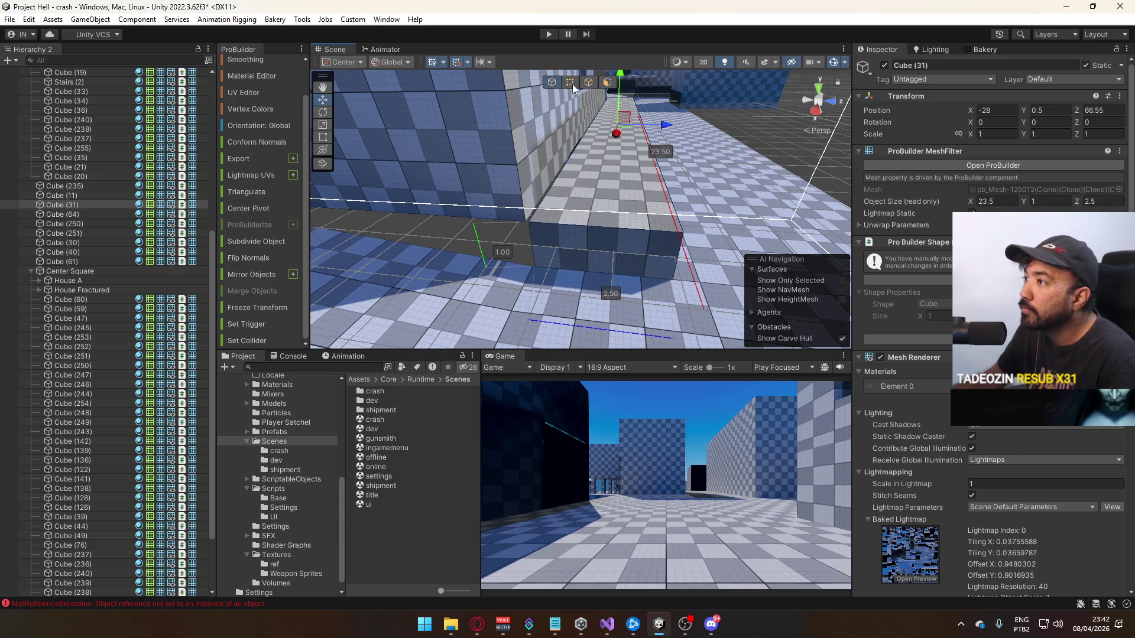
left_click(530, 220)
key("ctrl+j")
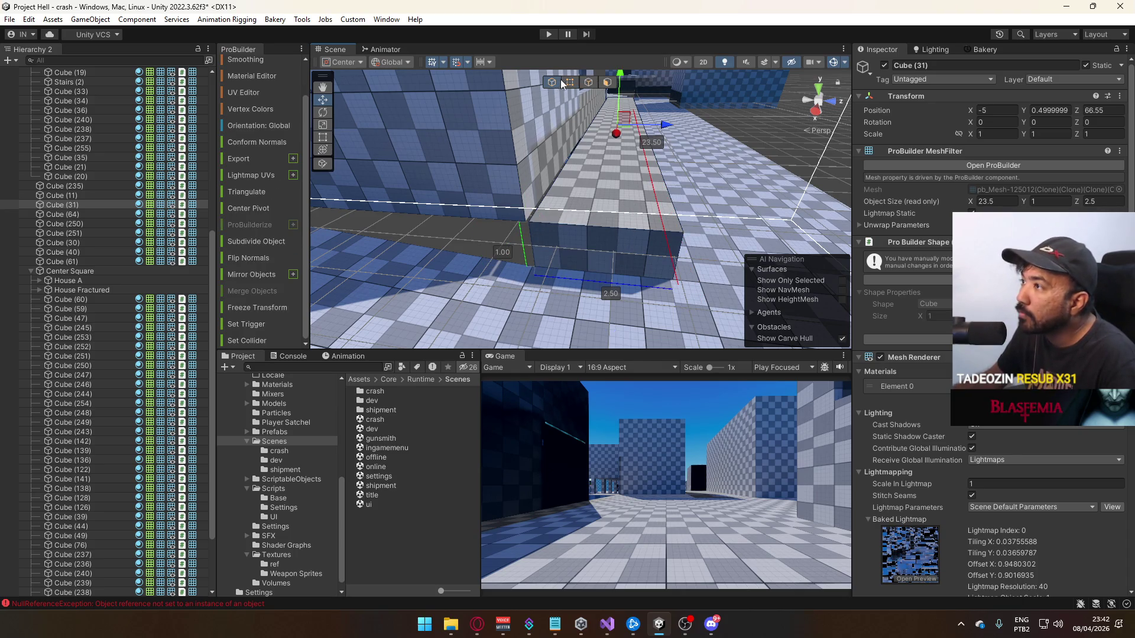
Inspect the ramp, Cube (56), and floor pieces Cube (60) (14 × 7) and Cube (59) (3 × 18)
left_click_drag(566, 234, 298, 185)
mouse_move(572, 196)
left_mouse_down()
mouse_move(616, 236)
mouse_move(555, 216)
mouse_move(541, 142)
mouse_move(571, 155)
mouse_move(609, 104)
mouse_move(703, 224)
mouse_move(520, 245)
mouse_move(438, 229)
mouse_move(632, 217)
mouse_move(196, 217)
mouse_move(269, 208)
mouse_move(660, 252)
mouse_move(561, 258)
mouse_move(558, 236)
left_mouse_up()
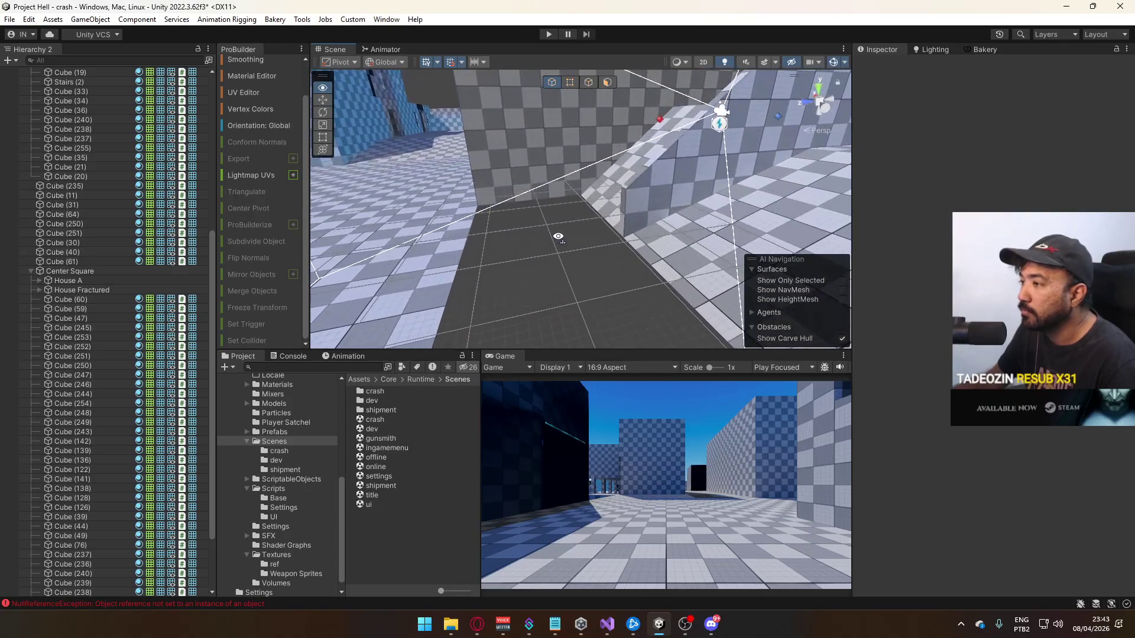
left_click(601, 195)
mouse_move(601, 195)
left_mouse_down()
mouse_move(687, 186)
mouse_move(650, 189)
mouse_move(661, 176)
mouse_move(660, 228)
left_mouse_up()
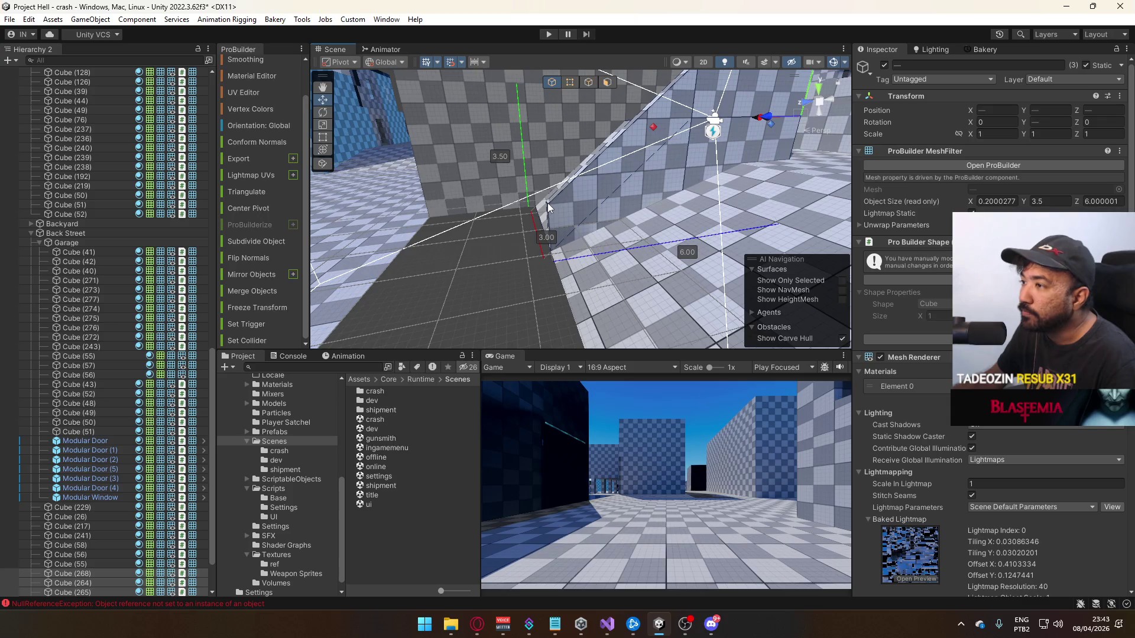
mouse_move(547, 203)
left_mouse_down()
mouse_move(630, 199)
mouse_move(692, 120)
mouse_move(609, 231)
mouse_move(561, 220)
mouse_move(599, 249)
mouse_move(583, 235)
mouse_move(557, 256)
mouse_move(549, 213)
mouse_move(615, 189)
mouse_move(386, 142)
left_mouse_up()
left_click(554, 220)
mouse_move(478, 230)
left_mouse_down()
mouse_move(808, 231)
mouse_move(658, 172)
mouse_move(468, 189)
mouse_move(608, 217)
mouse_move(521, 220)
mouse_move(637, 209)
left_mouse_up()
left_click(521, 220)
left_click(620, 248)
mouse_move(565, 263)
left_mouse_down()
mouse_move(516, 232)
mouse_move(495, 239)
mouse_move(324, 207)
mouse_move(396, 244)
mouse_move(303, 299)
mouse_move(480, 232)
left_mouse_up()
left_click(396, 244)
Re-pivot floor slab Cube (59) to a corner so its position reads 6, 1.5, -29
left_click(572, 83)
left_click_drag(576, 118, 597, 207)
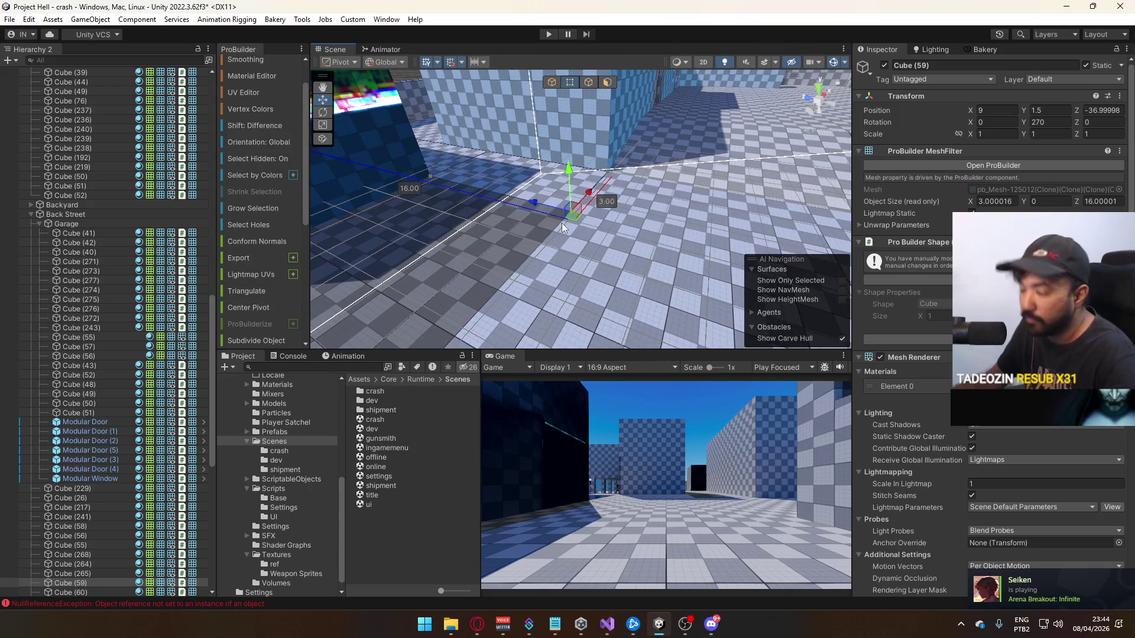
key("ctrl+j")
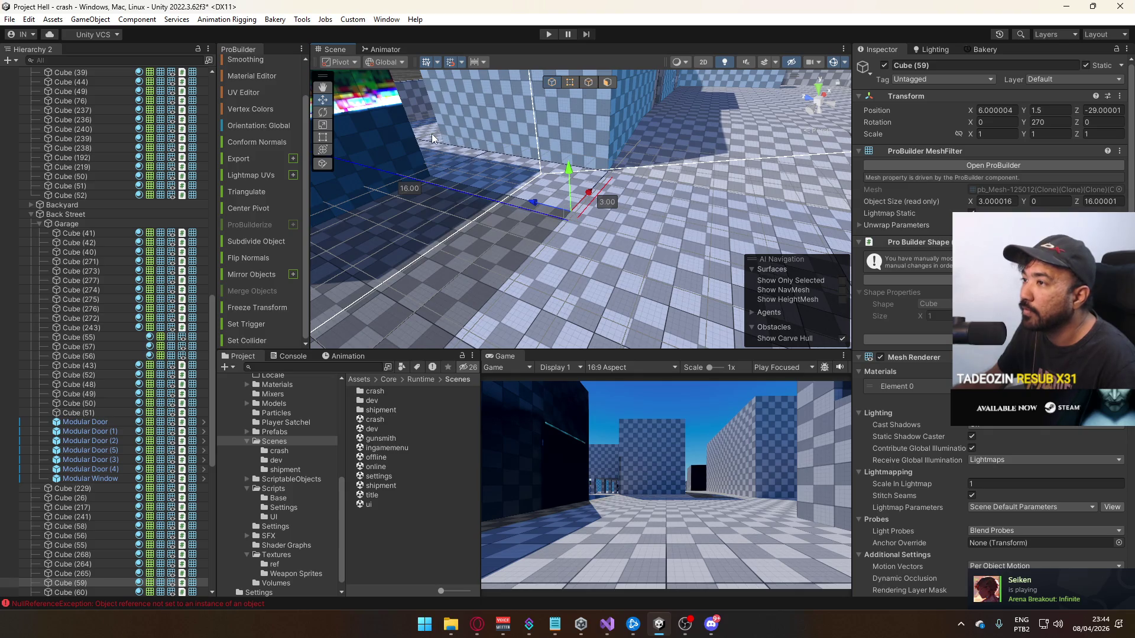
left_click(570, 181)
key("f")
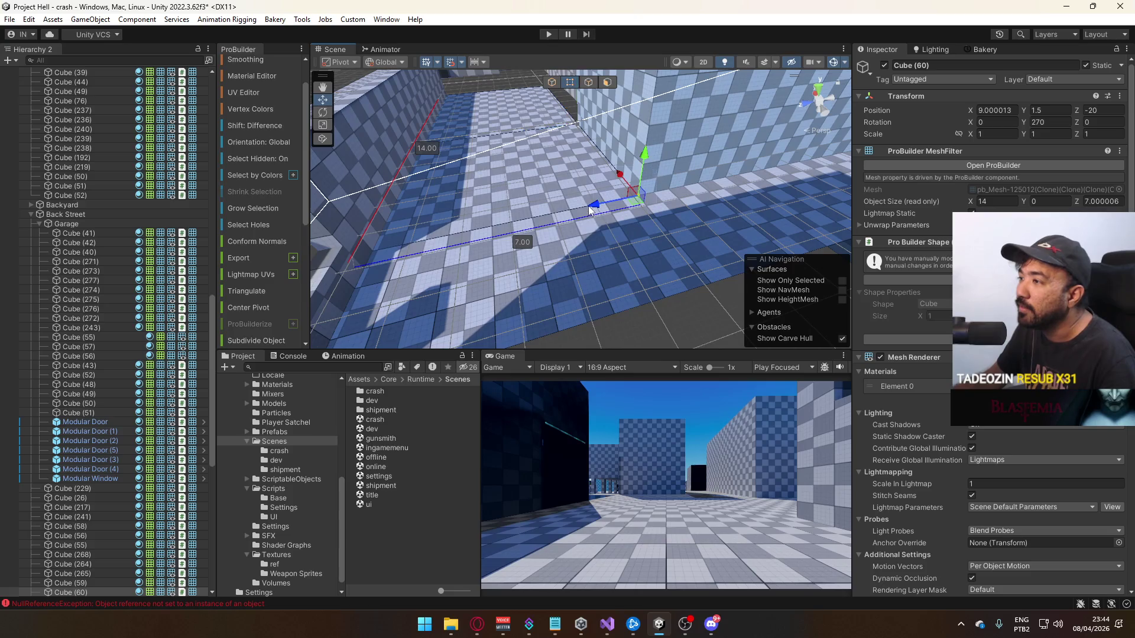
left_click(665, 274)
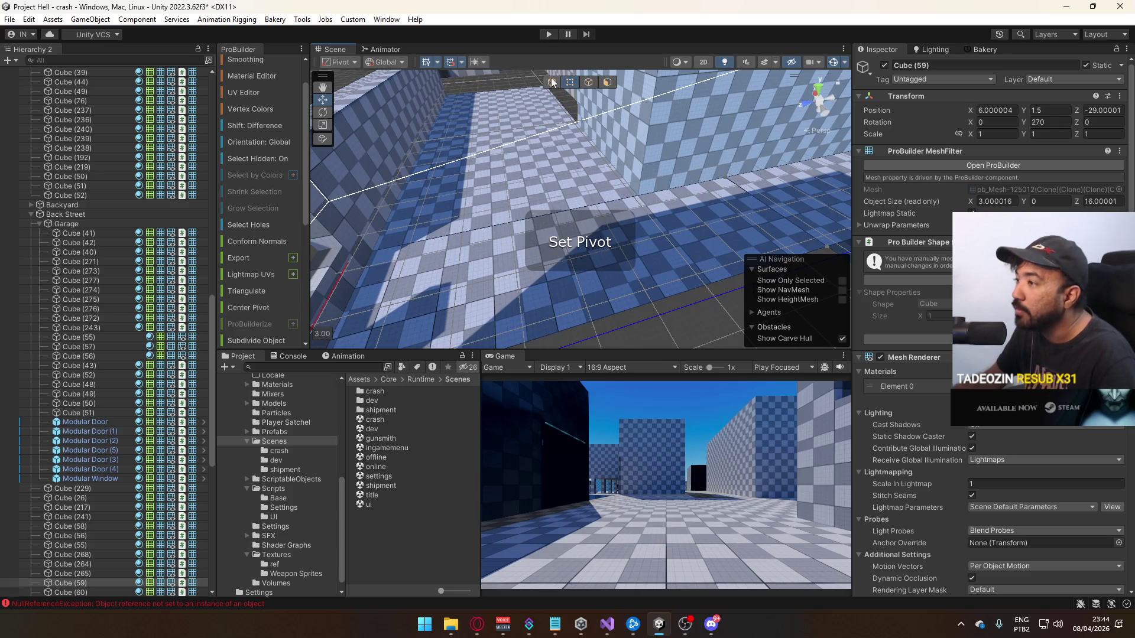
mouse_move(587, 182)
left_mouse_down()
mouse_move(676, 148)
mouse_move(633, 163)
left_mouse_up()
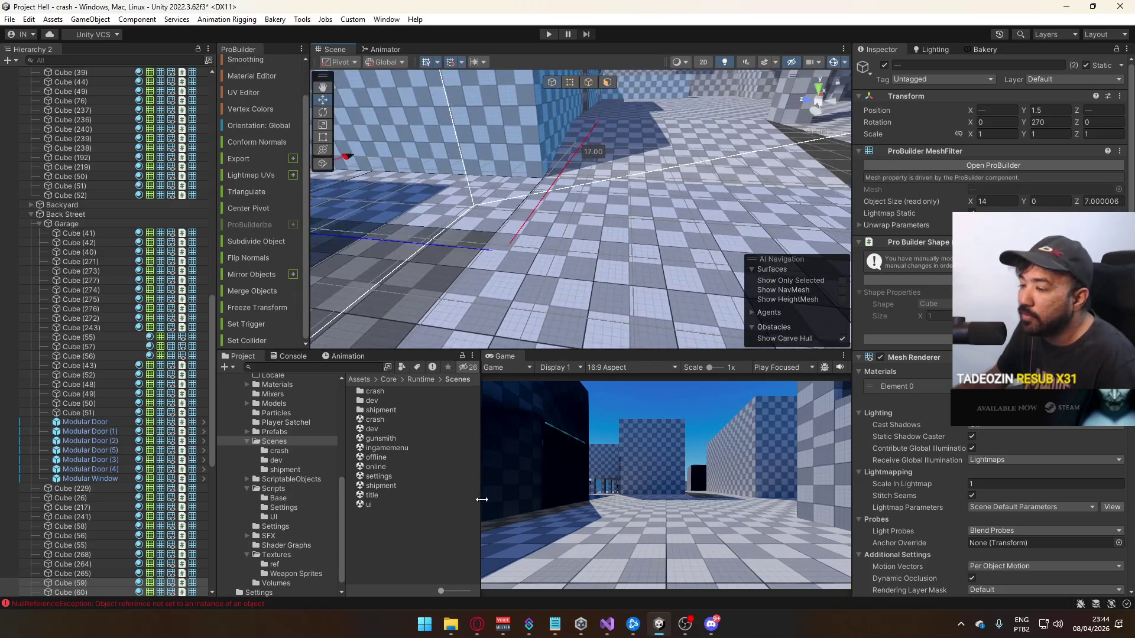
After a brief switch to the browser, frame Cube (58)
left_click(483, 624)
key("alt+Tab")
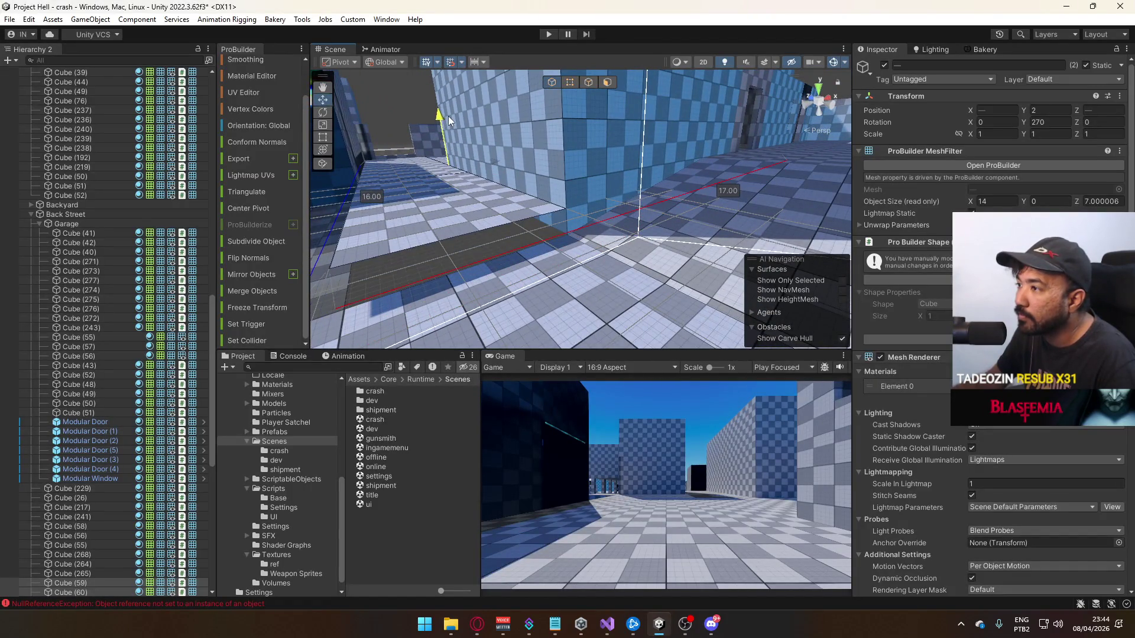
left_click(560, 262)
left_click_drag(561, 261, 664, 254)
key("f")
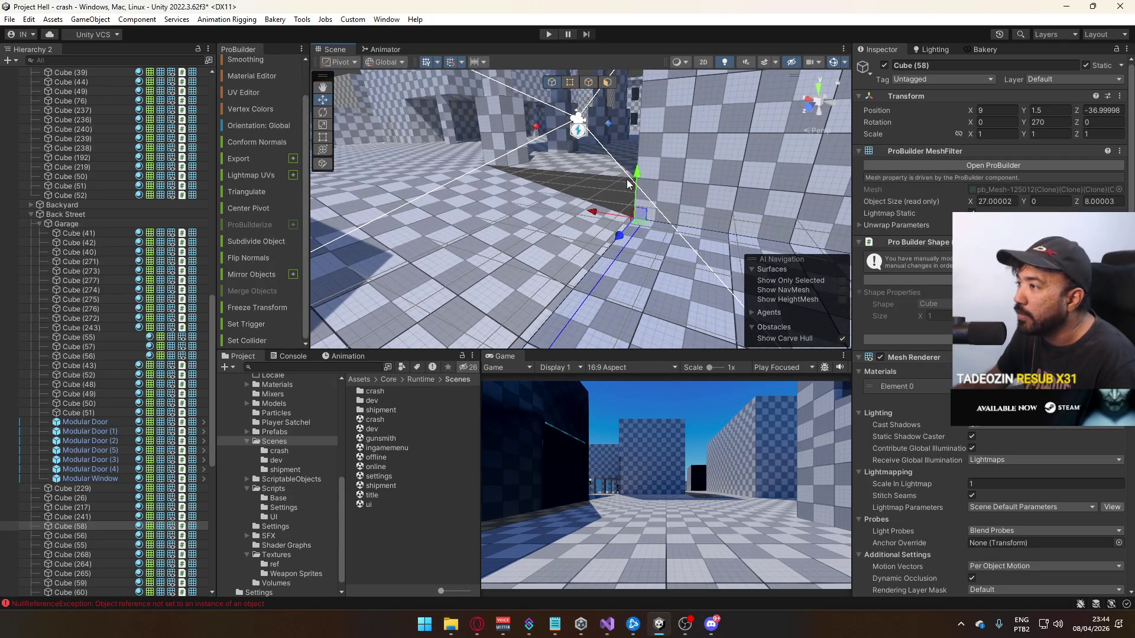
Set slab Cube (60)'s pivot on a corner vertex so its X reads -10
left_click(633, 175)
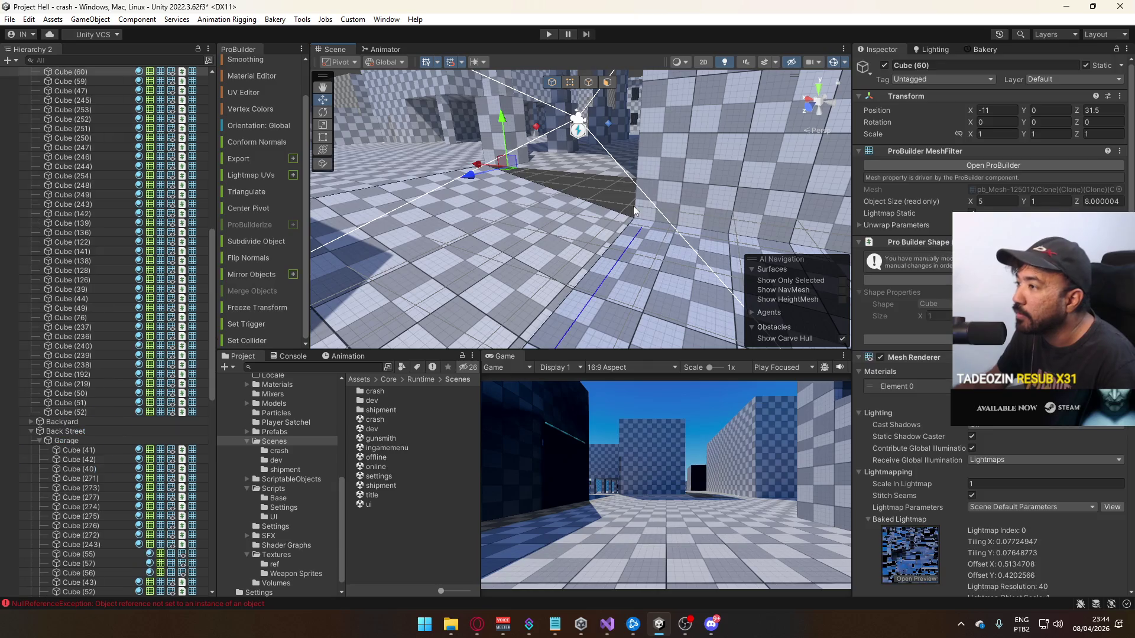
key("f")
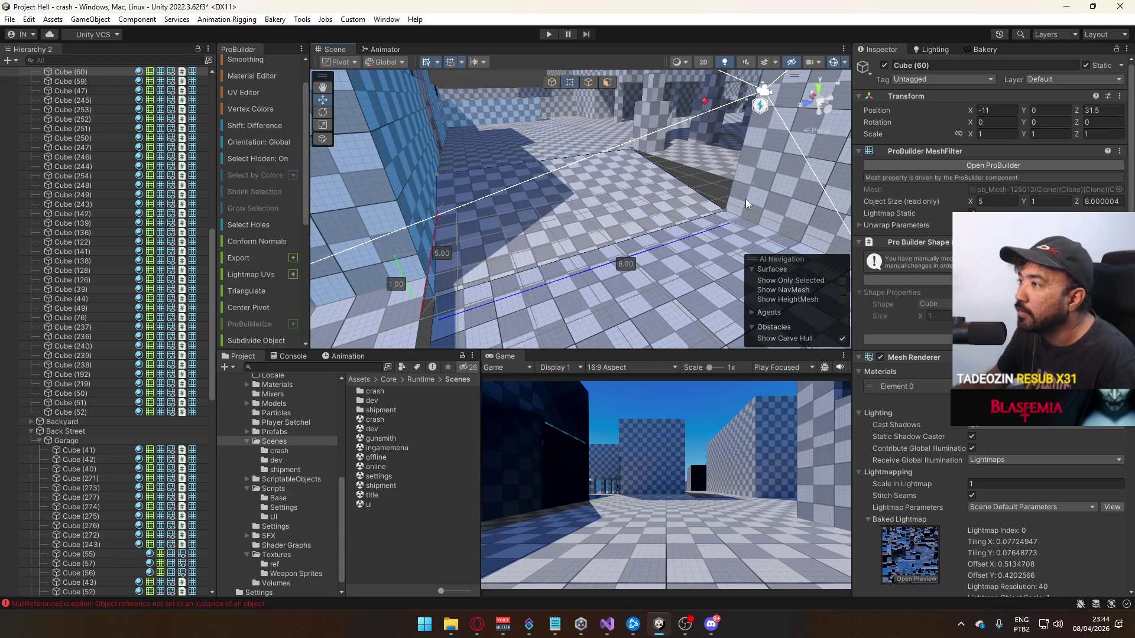
key("ctrl+j")
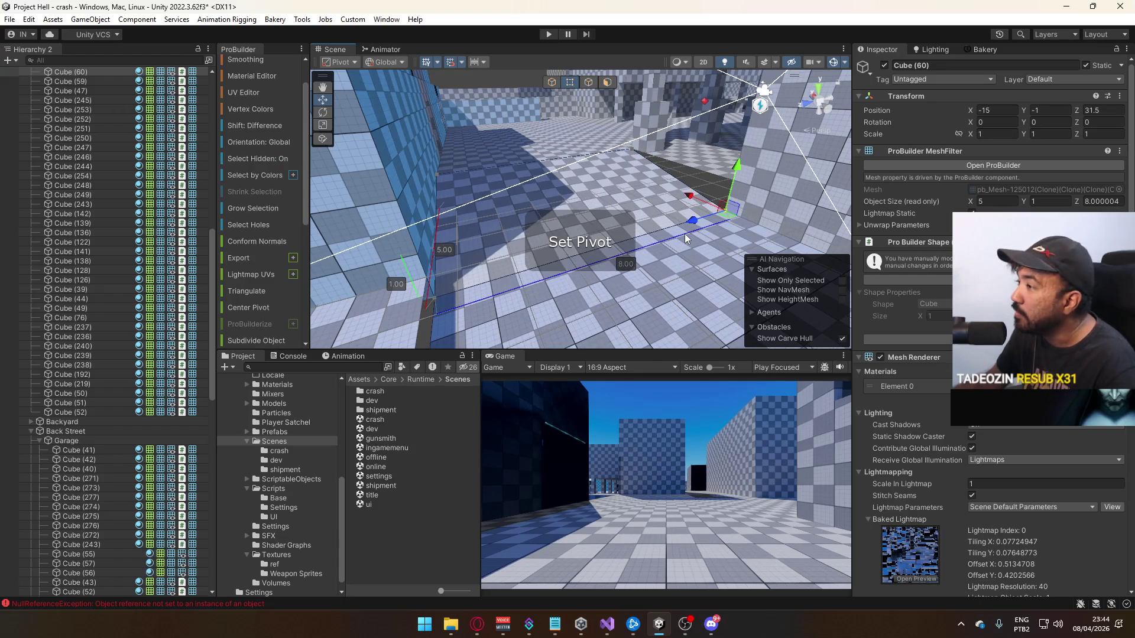
key("ctrl+z")
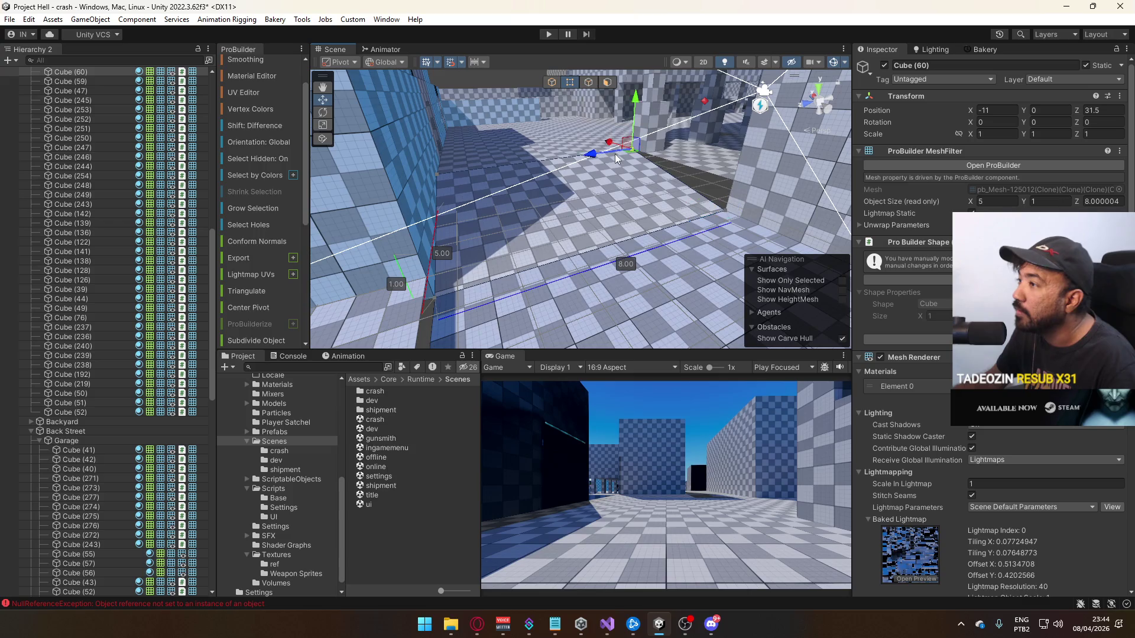
key("ctrl+j")
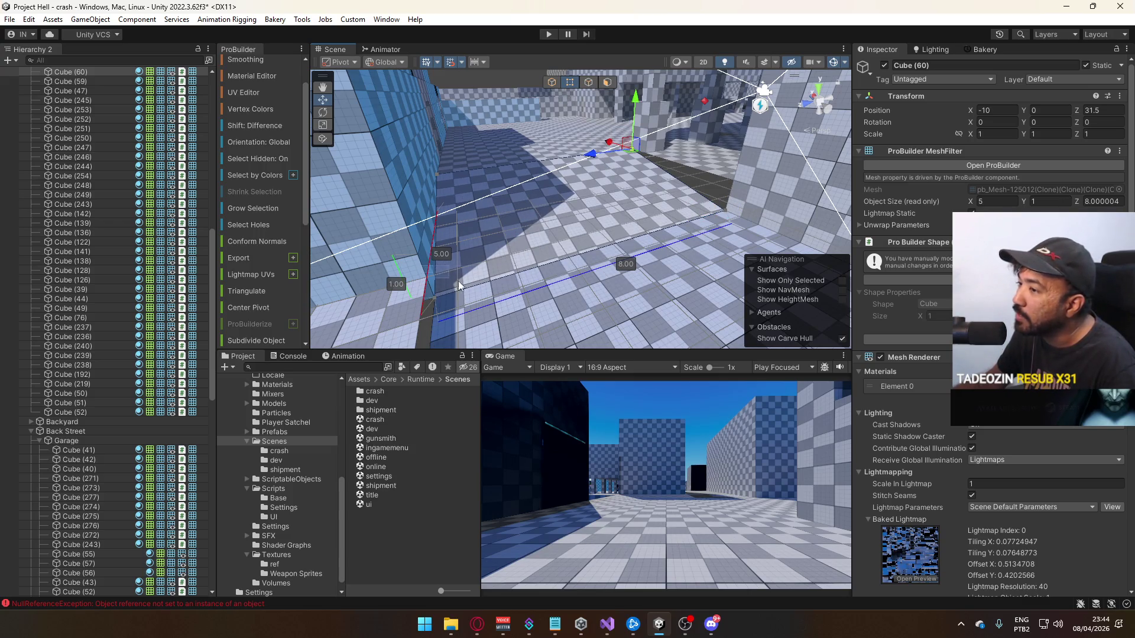
Flatten Cube (60) to 0.5 high and narrow it to 4 wide (4 × 0.5 × 8)
left_click_drag(736, 170, 735, 162)
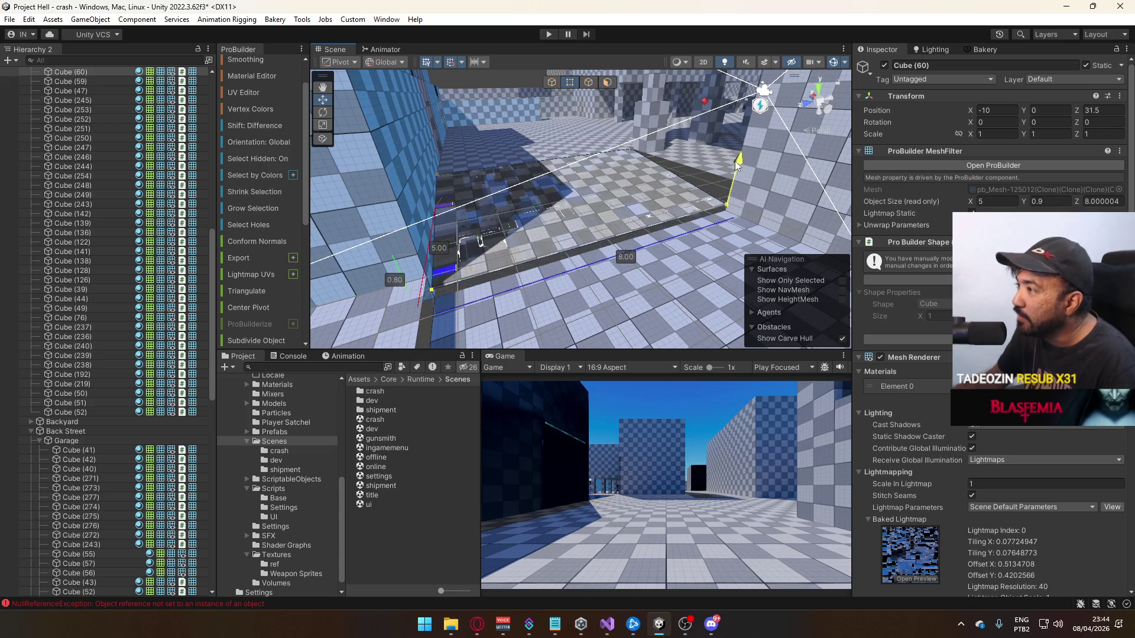
left_click_drag(601, 142, 793, 152)
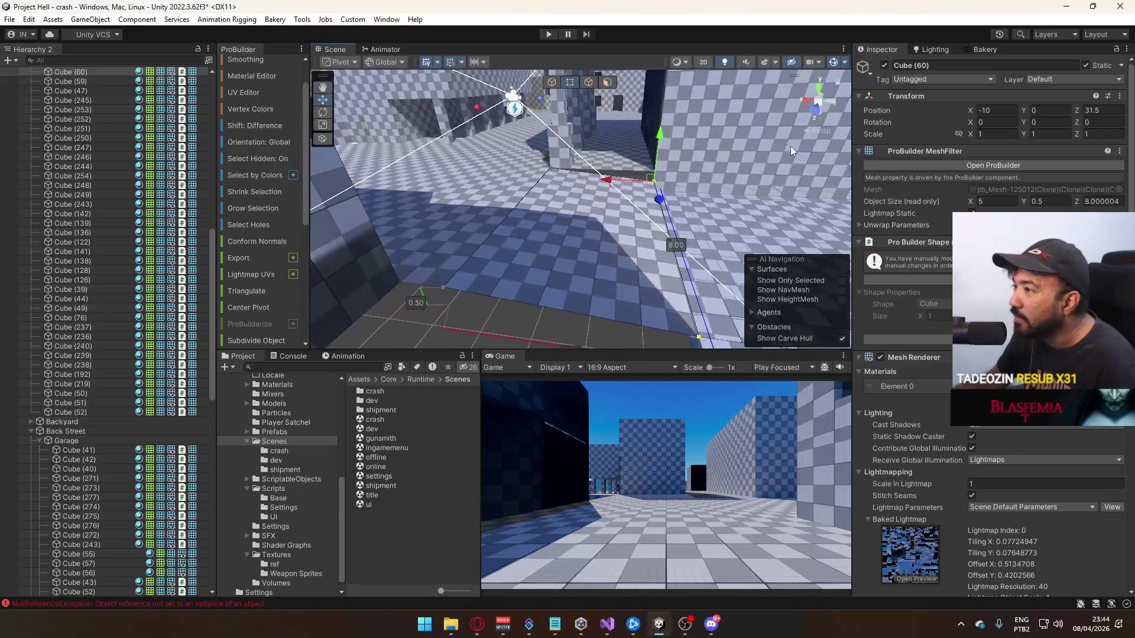
mouse_move(516, 168)
left_mouse_down()
mouse_move(530, 168)
mouse_move(556, 227)
mouse_move(547, 240)
mouse_move(410, 193)
mouse_move(502, 178)
mouse_move(601, 121)
left_mouse_up()
left_click(531, 168)
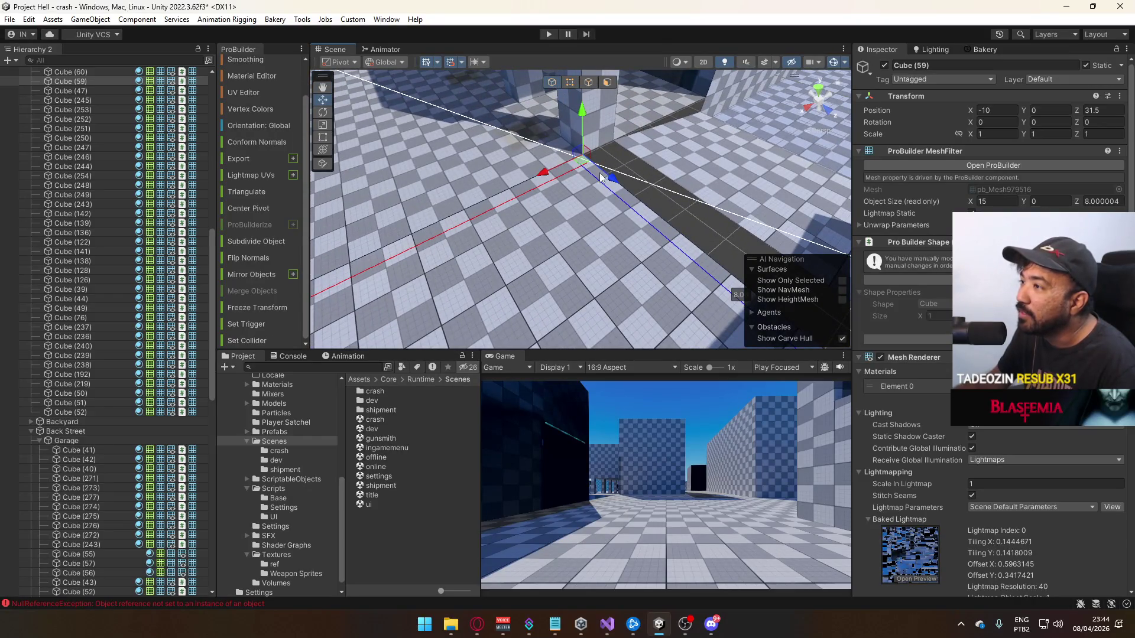
Move the floor piece Cube (59) to X -11 and stretch it along X from 15 to 16
mouse_move(572, 199)
left_mouse_down()
mouse_move(483, 220)
mouse_move(415, 129)
mouse_move(177, 153)
mouse_move(1063, 185)
mouse_move(26, 184)
mouse_move(191, 187)
left_mouse_up()
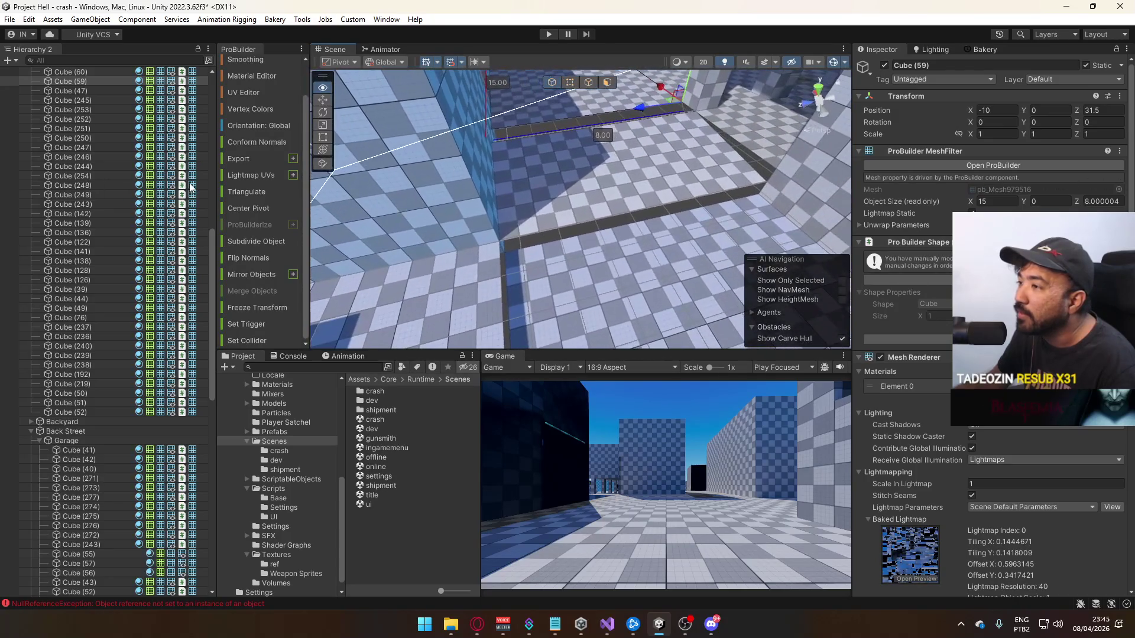
mouse_move(478, 214)
left_mouse_down()
mouse_move(620, 212)
mouse_move(597, 217)
mouse_move(537, 119)
mouse_move(649, 256)
mouse_move(442, 329)
mouse_move(603, 247)
left_mouse_up()
mouse_move(562, 202)
left_mouse_down()
mouse_move(549, 196)
mouse_move(578, 191)
mouse_move(456, 127)
mouse_move(552, 87)
mouse_move(580, 133)
mouse_move(565, 223)
mouse_move(483, 200)
mouse_move(824, 239)
left_mouse_up()
mouse_move(580, 206)
left_mouse_down()
mouse_move(729, 274)
mouse_move(416, 175)
mouse_move(558, 90)
left_mouse_up()
Select the floor pieces Cube (58) and Cube (61) together
scroll(729, 274, "down", 3)
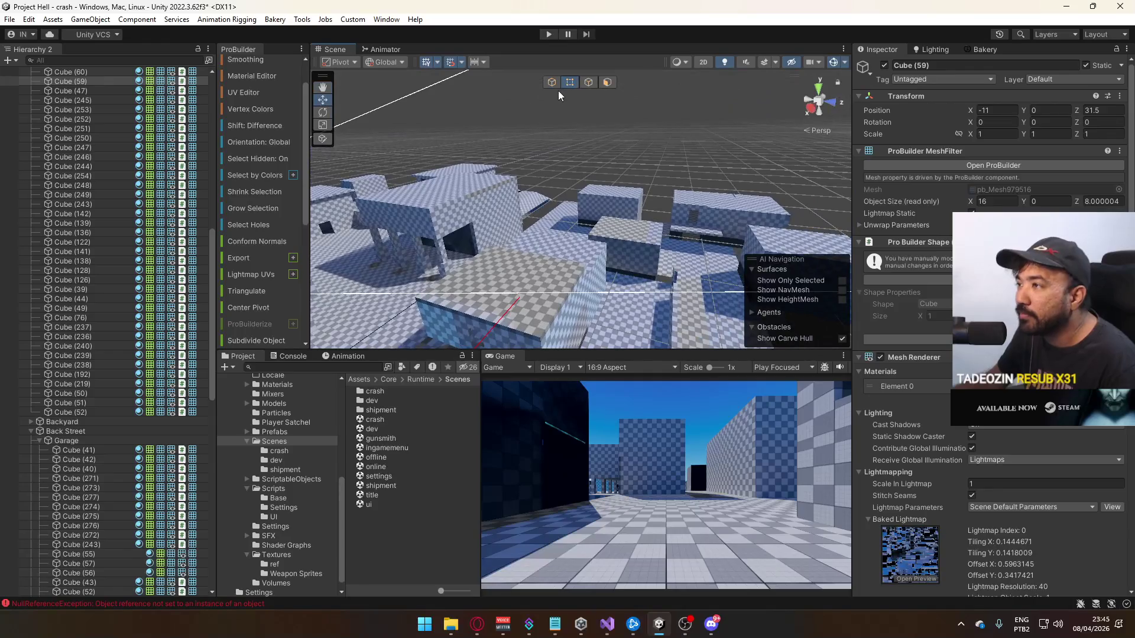
left_click_drag(602, 145, 409, 201)
left_click(409, 201)
mouse_move(570, 230)
left_mouse_down()
mouse_move(482, 198)
mouse_move(284, 179)
left_mouse_up()
mouse_move(545, 188)
left_mouse_down()
mouse_move(529, 160)
mouse_move(576, 198)
left_mouse_up()
left_click(579, 201, "shift")
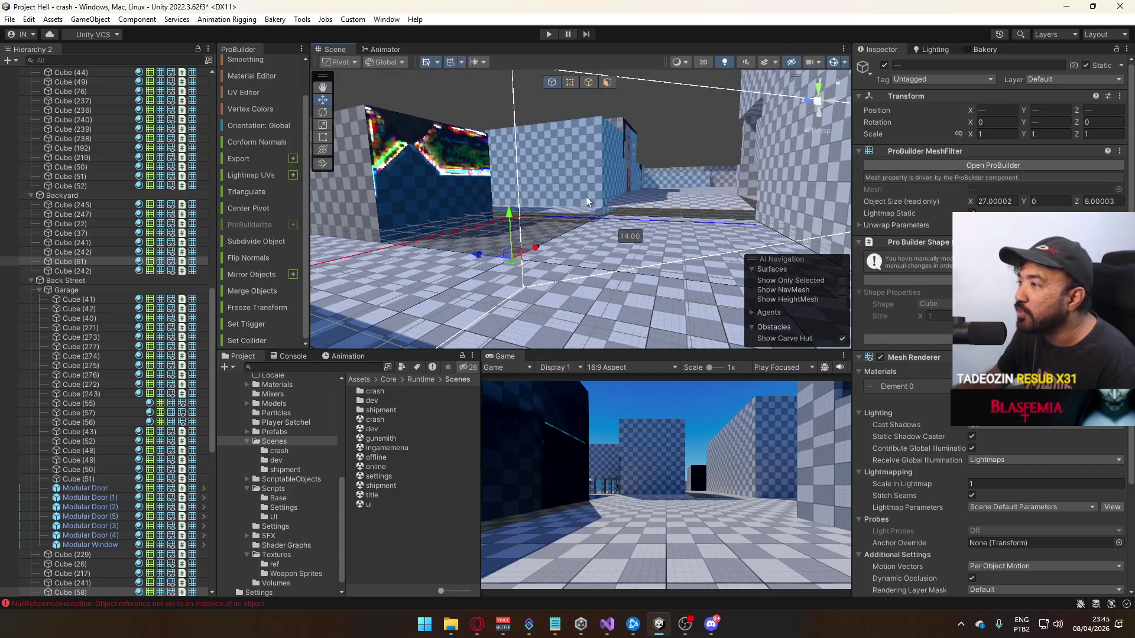
Select the wall piece Cube (243), then the small block Cube (265)
mouse_move(519, 194)
left_mouse_down()
mouse_move(684, 245)
mouse_move(553, 218)
mouse_move(640, 208)
mouse_move(630, 172)
mouse_move(556, 176)
mouse_move(613, 175)
left_mouse_up()
left_click(552, 218)
left_click(639, 207)
left_click_drag(617, 174, 656, 149)
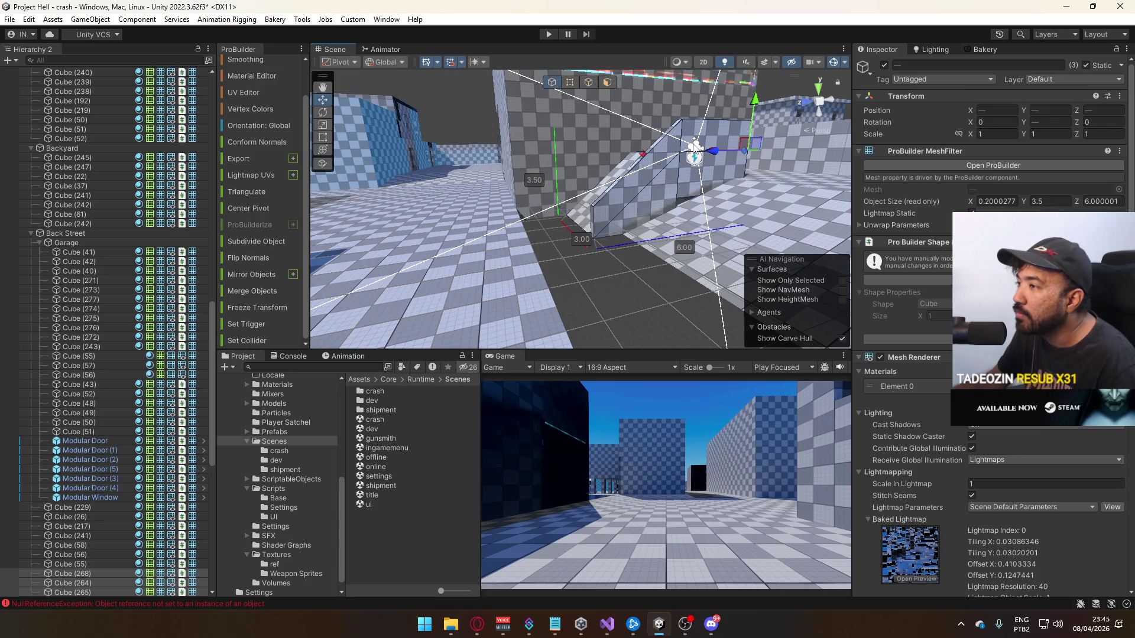
Lower the top face of the thin wall blocks to 3 units high, back in object mode
mouse_move(742, 114)
left_mouse_down()
mouse_move(633, 158)
mouse_move(805, 199)
mouse_move(729, 183)
mouse_move(582, 189)
left_mouse_up()
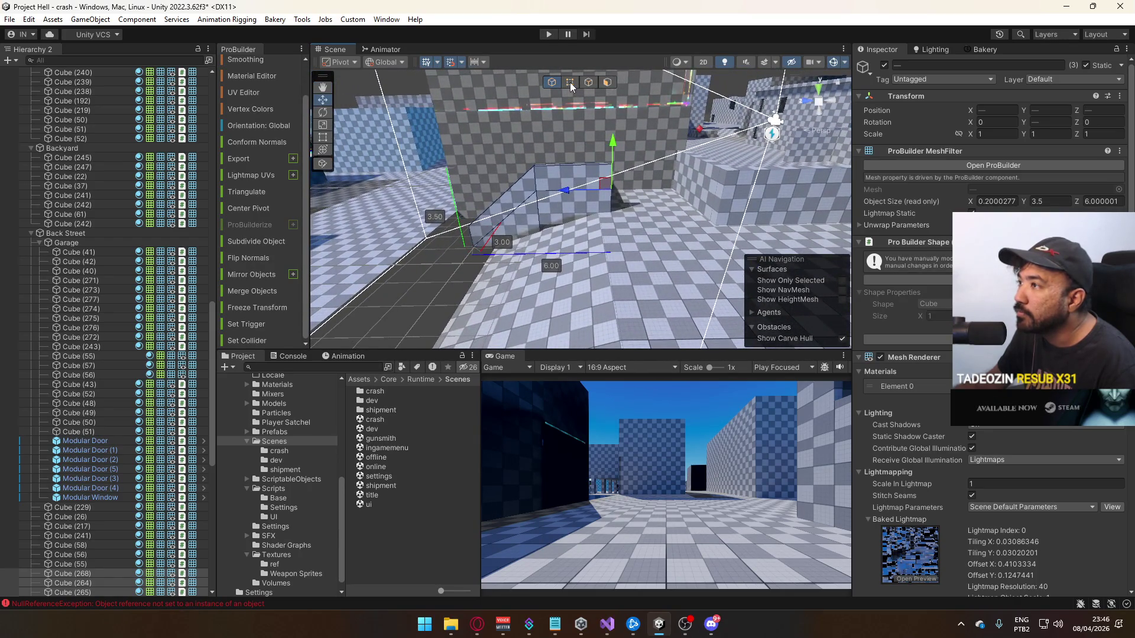
left_click(640, 188)
mouse_move(612, 122)
left_mouse_down()
mouse_move(608, 134)
mouse_move(641, 107)
left_mouse_up()
left_click(551, 82)
Select the curb block Cube (56) and switch to face editing
mouse_move(553, 95)
left_mouse_down()
mouse_move(570, 181)
mouse_move(536, 139)
mouse_move(712, 143)
mouse_move(686, 148)
mouse_move(606, 212)
mouse_move(572, 261)
mouse_move(609, 91)
left_mouse_up()
left_click(607, 215)
left_click(607, 82)
Stretch the curb block Cube (56) to 12 units deep, then undo that depth change
left_click(577, 196)
key("h")
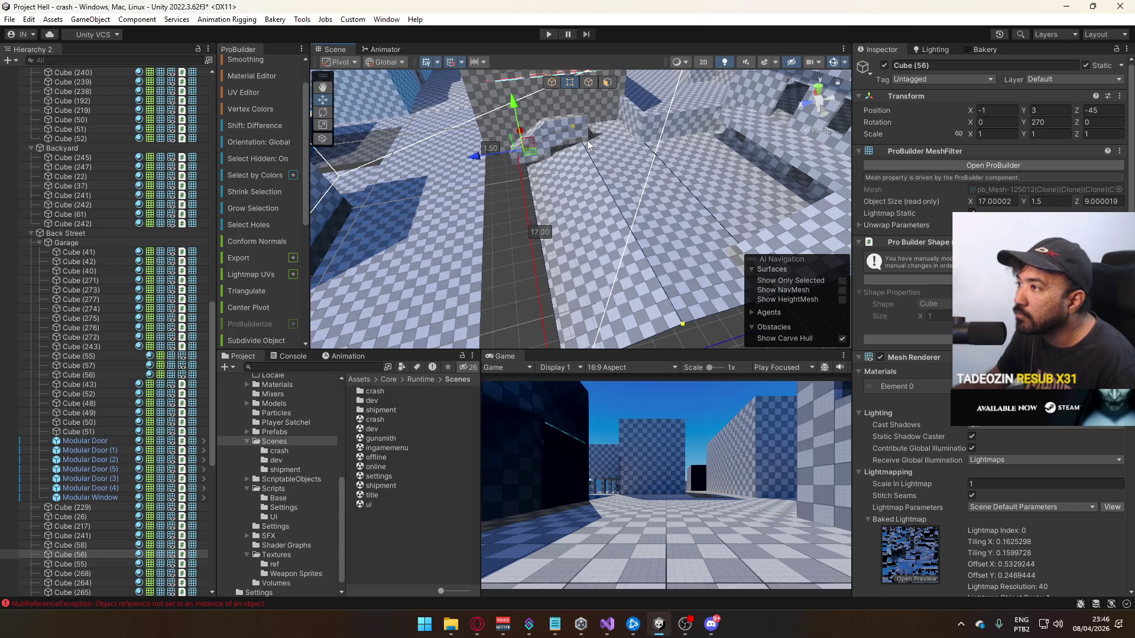
mouse_move(666, 299)
left_mouse_down()
mouse_move(655, 233)
mouse_move(619, 198)
left_mouse_up()
left_click_drag(561, 161, 597, 121)
mouse_move(666, 140)
left_mouse_down()
mouse_move(503, 165)
mouse_move(509, 155)
mouse_move(577, 165)
mouse_move(519, 173)
left_mouse_up()
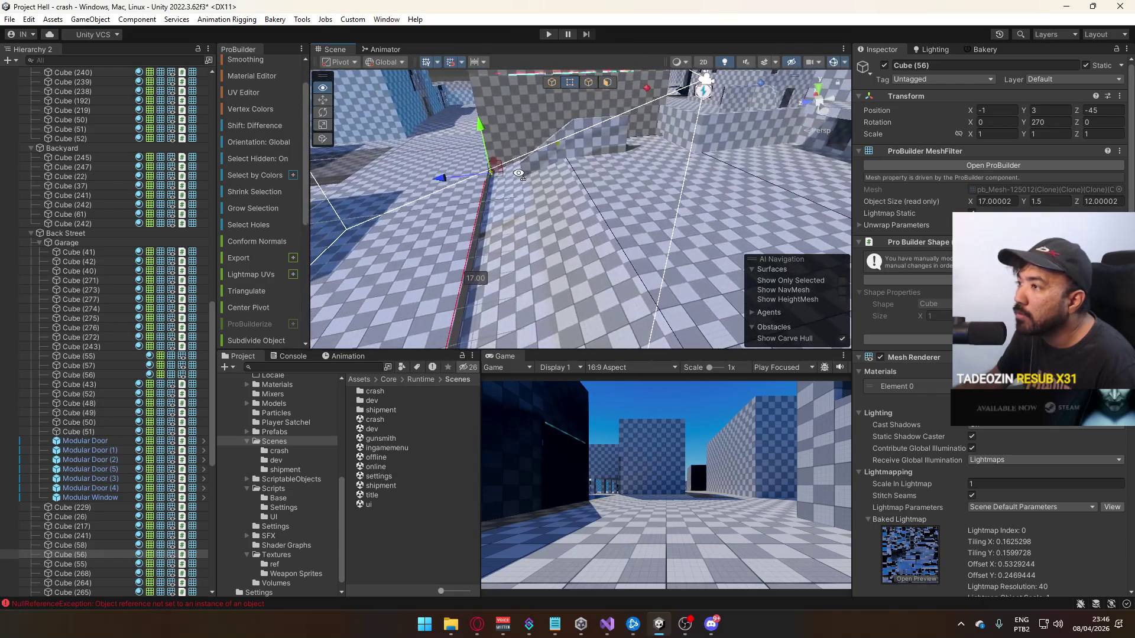
key("ctrl+z")
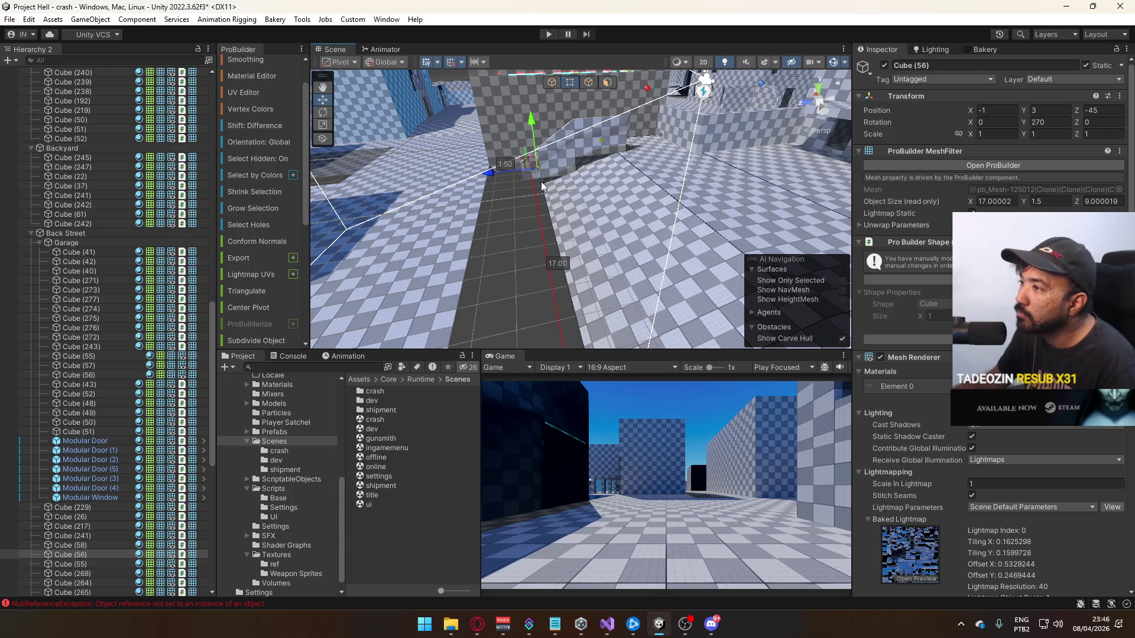
left_click_drag(526, 220, 505, 222)
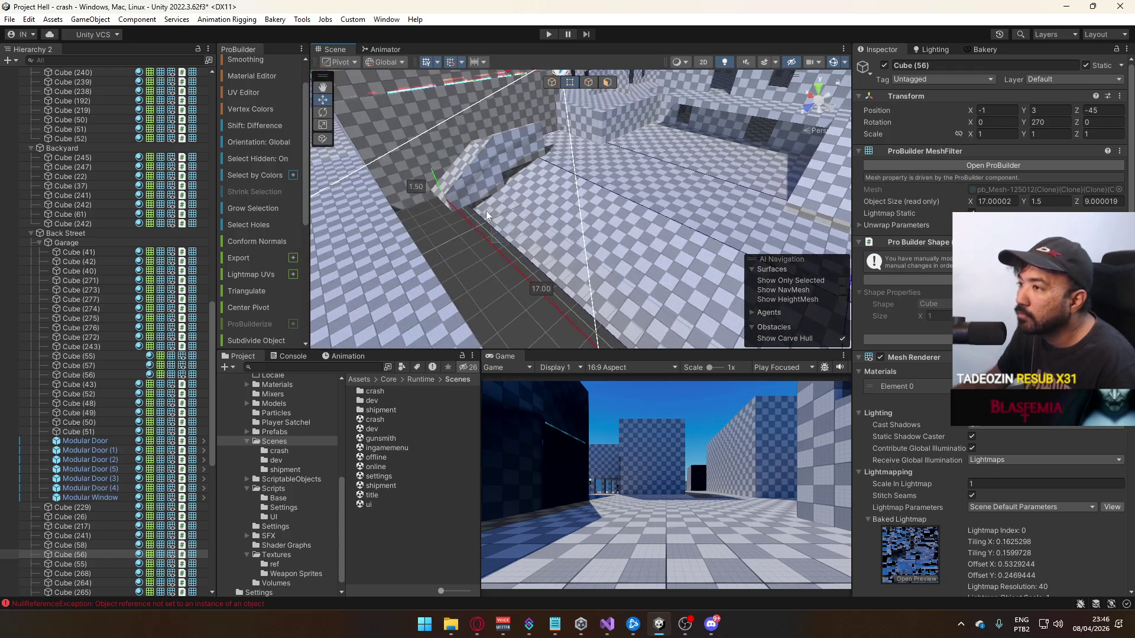
key("ctrl+z")
Lower the curb block Cube (56) to 1 unit high, then select the wall Cube (243)
mouse_move(436, 139)
left_mouse_down()
mouse_move(447, 164)
mouse_move(430, 157)
mouse_move(551, 194)
mouse_move(489, 176)
mouse_move(578, 185)
mouse_move(399, 123)
mouse_move(384, 147)
mouse_move(470, 87)
mouse_move(490, 169)
mouse_move(346, 166)
mouse_move(327, 177)
left_mouse_up()
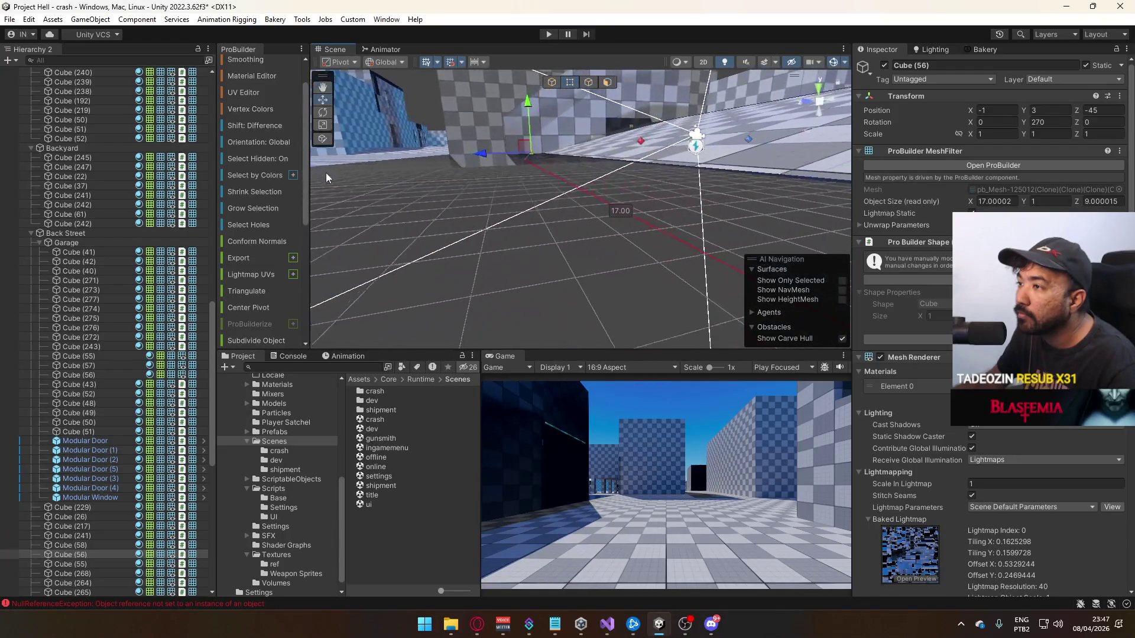
left_click(455, 164)
left_click_drag(509, 135, 398, 155)
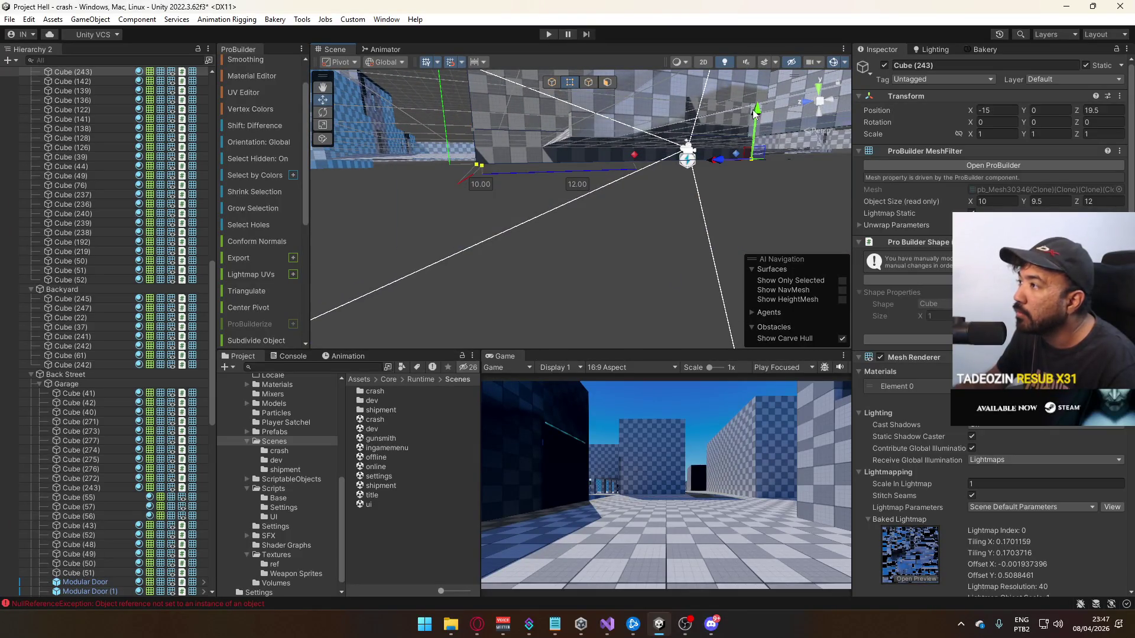
mouse_move(549, 217)
left_mouse_down()
mouse_move(573, 299)
mouse_move(514, 190)
left_mouse_up()
Reselect the curb block Cube (56) and shrink it to 8 units deep
left_click(591, 177)
mouse_move(657, 300)
left_mouse_down()
mouse_move(548, 248)
mouse_move(534, 257)
mouse_move(413, 212)
mouse_move(479, 186)
left_mouse_up()
left_click(589, 275)
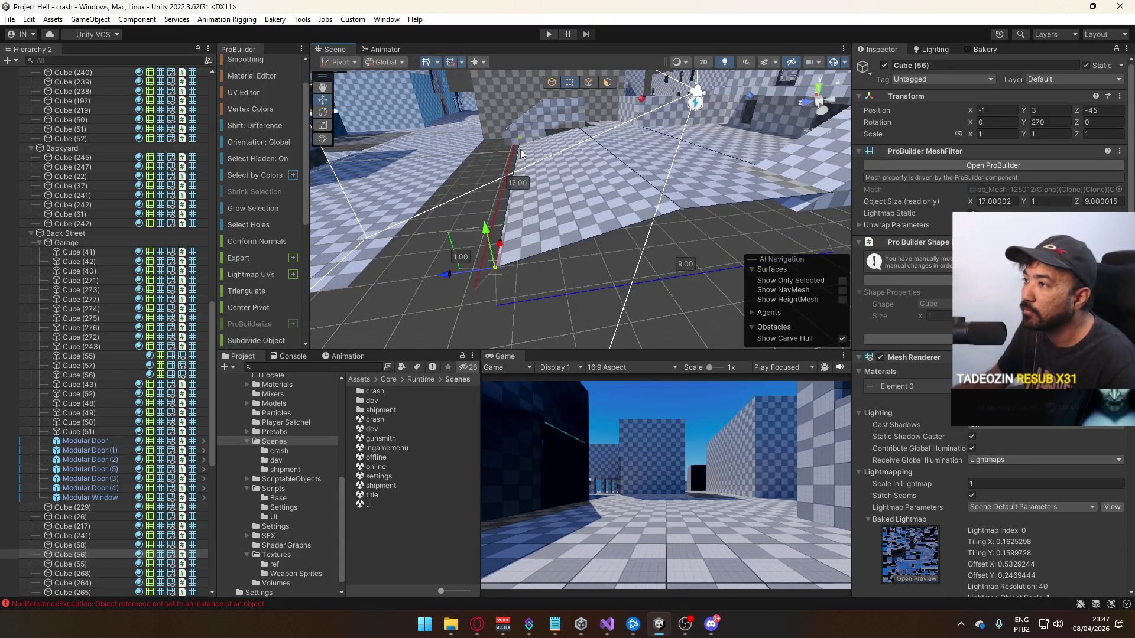
left_click_drag(484, 145, 491, 140)
left_click(499, 150)
Frame Cube (264) and raise it from 1 to 1.5, then to 2 units tall
key("f")
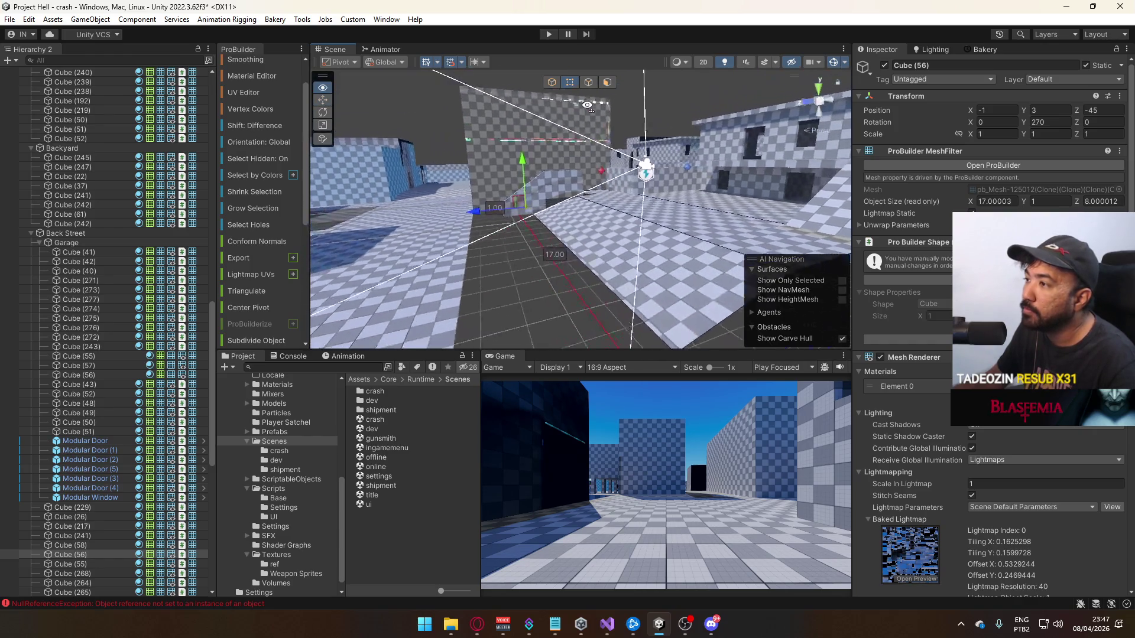
left_click_drag(596, 185, 589, 172)
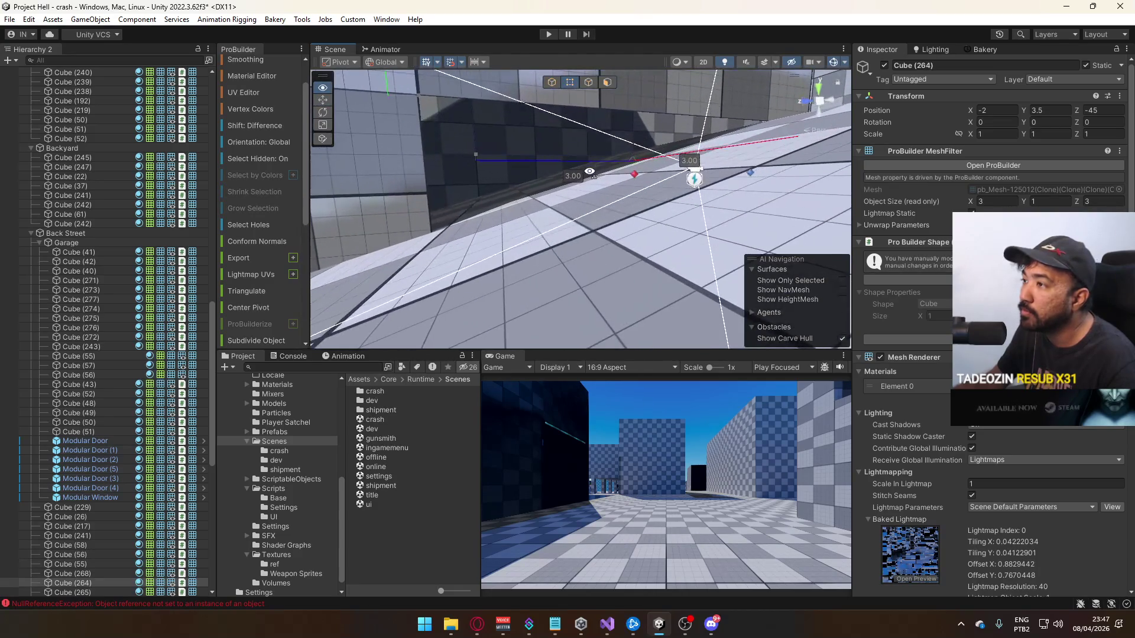
left_click_drag(675, 183, 587, 168)
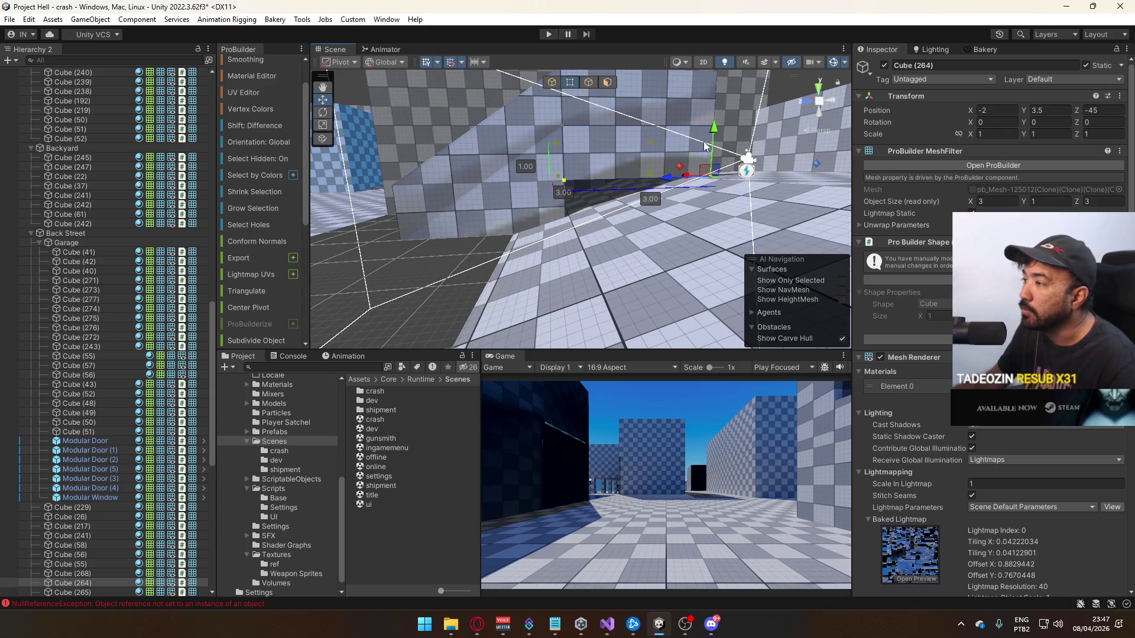
left_click_drag(714, 136, 717, 161)
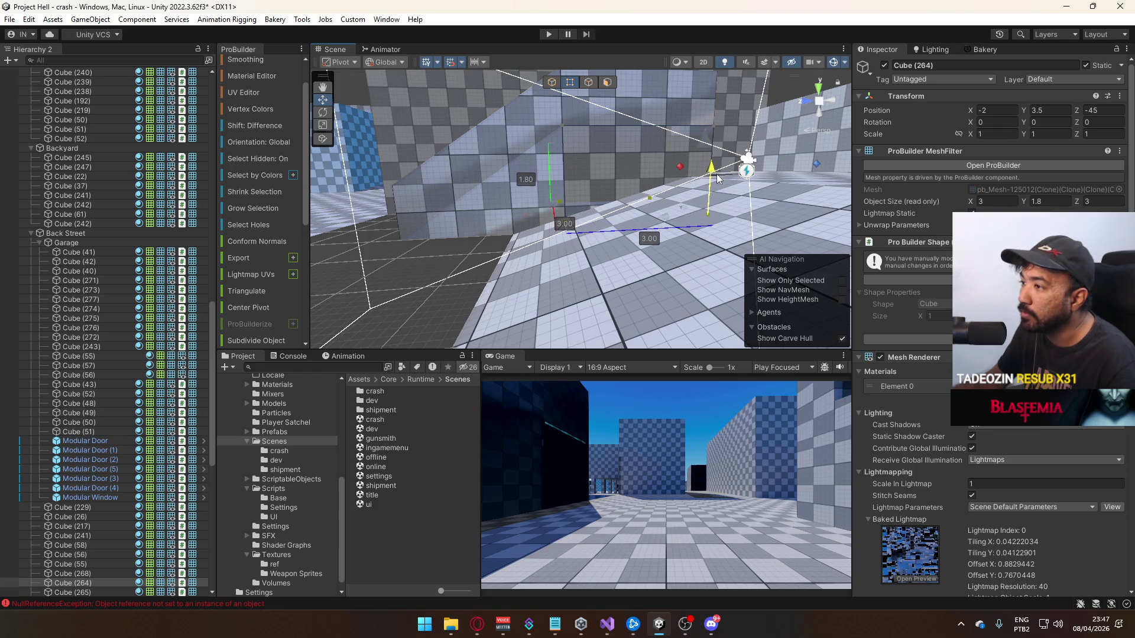
mouse_move(708, 185)
left_mouse_down()
mouse_move(606, 187)
mouse_move(684, 179)
left_mouse_up()
left_click_drag(764, 177, 601, 110)
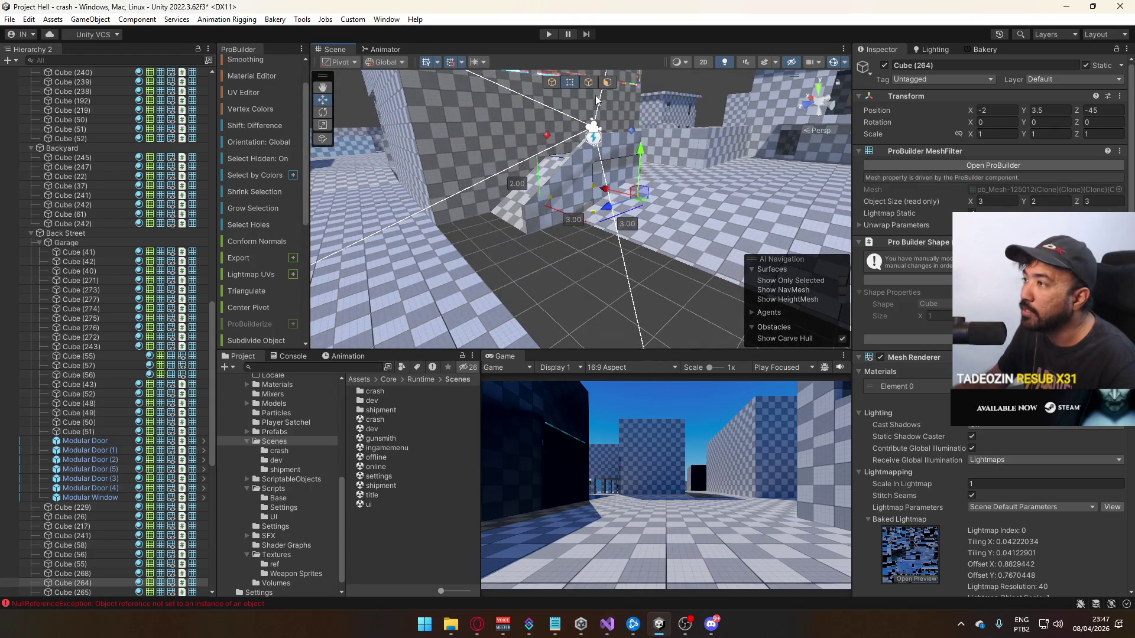
Select the floor piece Cube (58), then the curb block Cube (56)
left_click(597, 288)
mouse_move(597, 288)
left_mouse_down()
mouse_move(505, 268)
mouse_move(638, 187)
mouse_move(674, 212)
mouse_move(615, 87)
left_mouse_up()
left_click(638, 187)
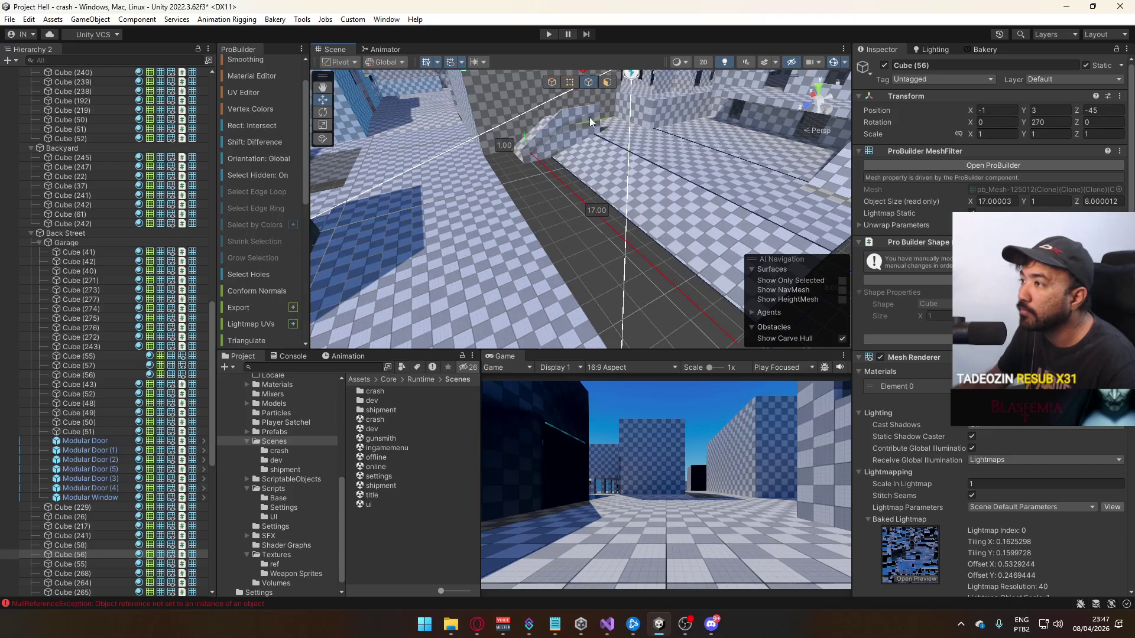
Extend the curb block Cube (56) along Z to 12 units deep
mouse_move(563, 203)
left_mouse_down()
mouse_move(484, 238)
mouse_move(562, 128)
left_mouse_up()
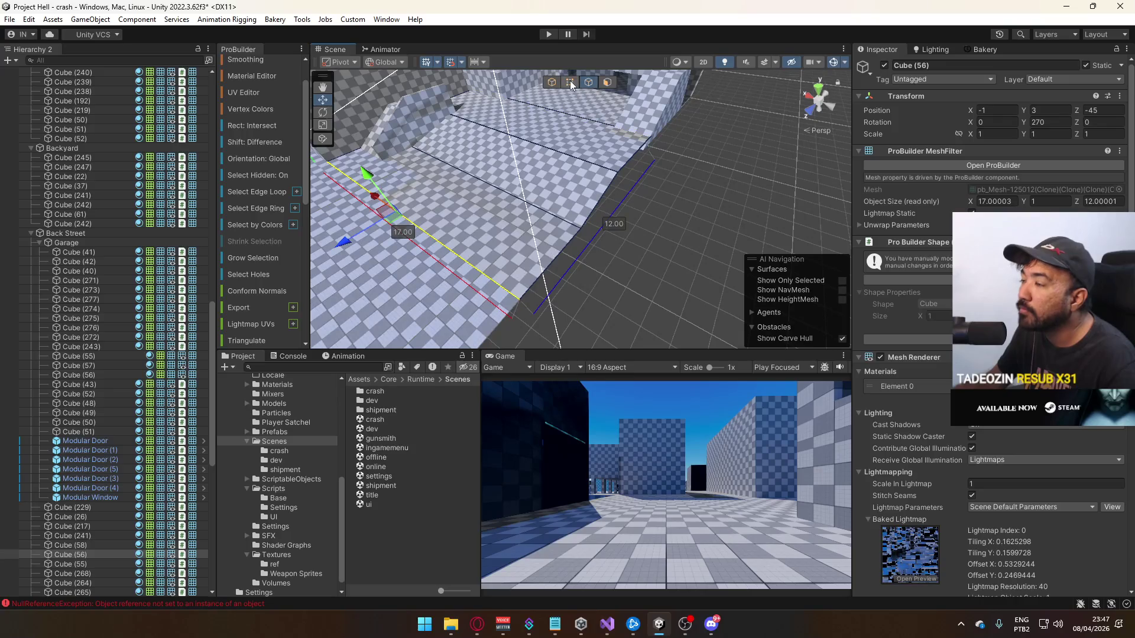
left_click(634, 263)
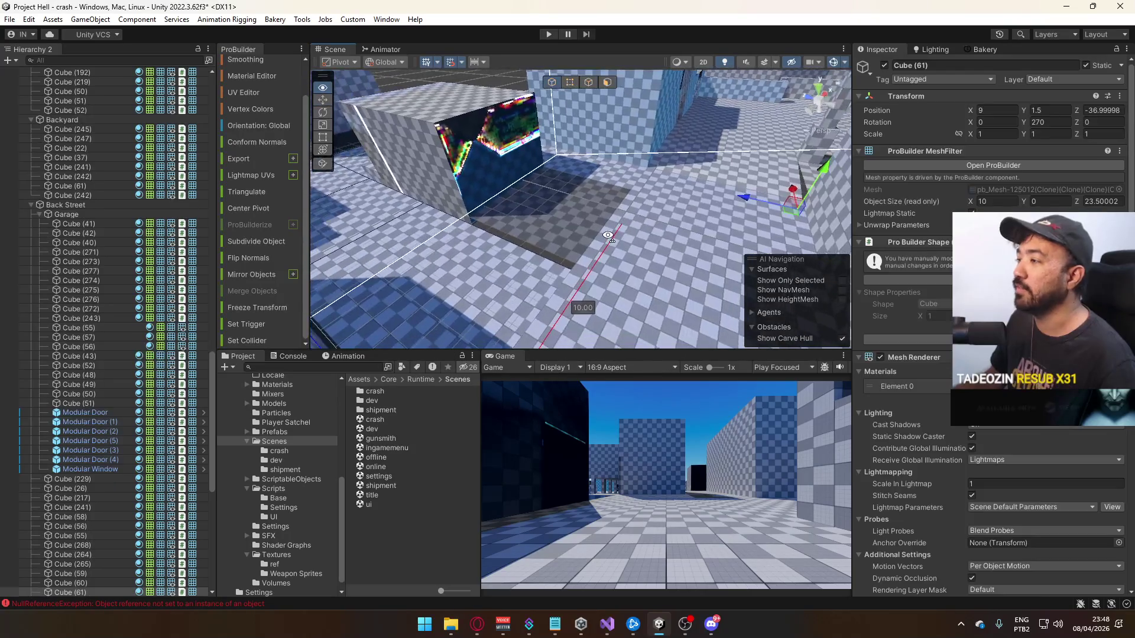
mouse_move(560, 260)
left_mouse_down()
mouse_move(545, 299)
mouse_move(591, 284)
mouse_move(626, 248)
mouse_move(631, 177)
left_mouse_up()
Select Cube (58) and lift the wall piece upward along Y
left_click(567, 117)
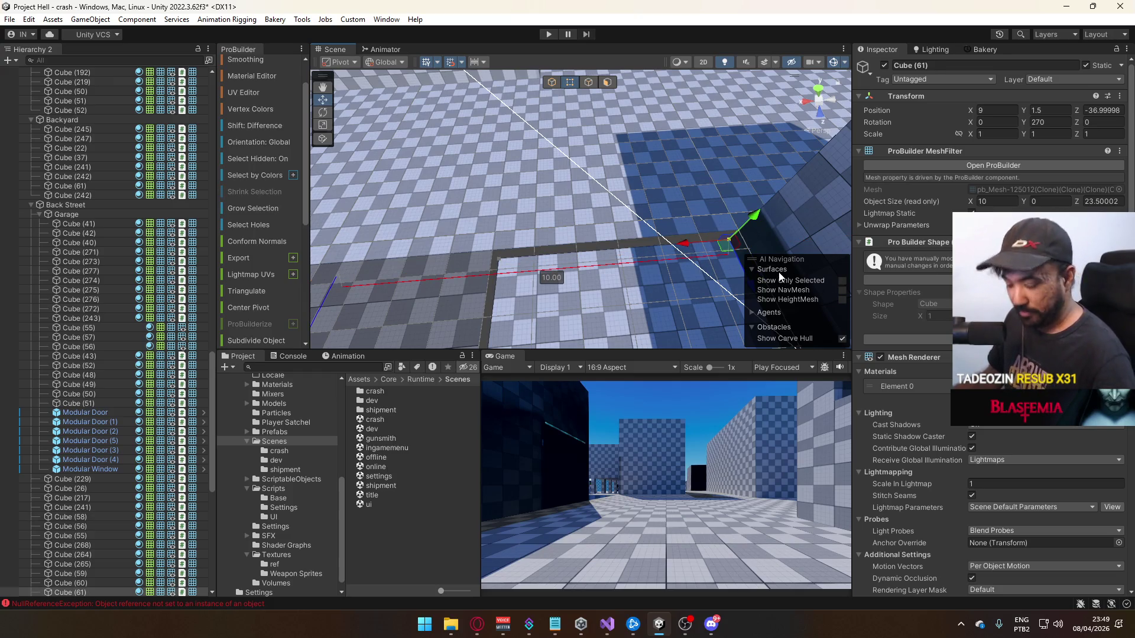
mouse_move(552, 88)
left_mouse_down()
mouse_move(322, 169)
mouse_move(671, 185)
mouse_move(746, 140)
mouse_move(555, 200)
mouse_move(641, 180)
mouse_move(626, 187)
mouse_move(693, 218)
left_mouse_up()
mouse_move(738, 164)
left_mouse_down()
mouse_move(740, 151)
mouse_move(322, 137)
mouse_move(95, 157)
mouse_move(296, 198)
left_mouse_up()
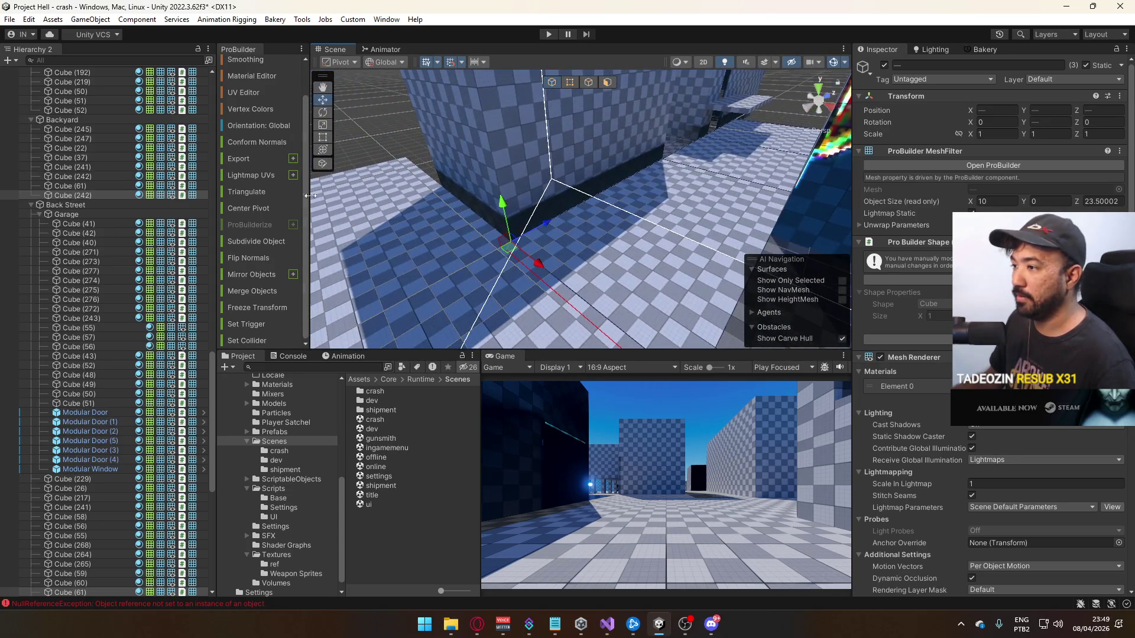
left_click(491, 183)
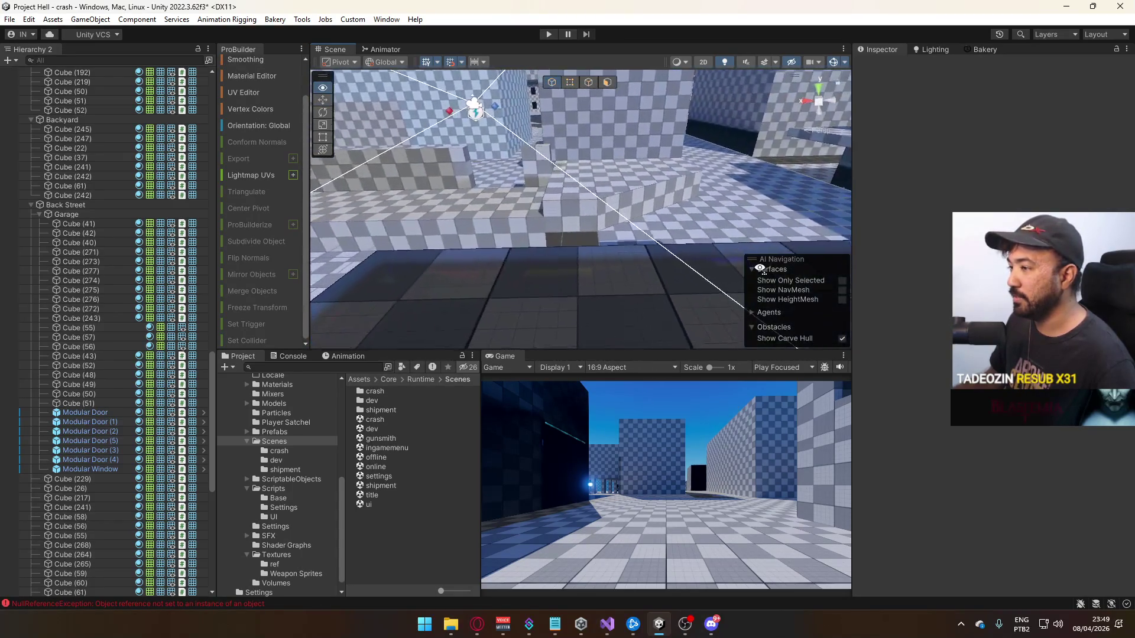
left_click(713, 265)
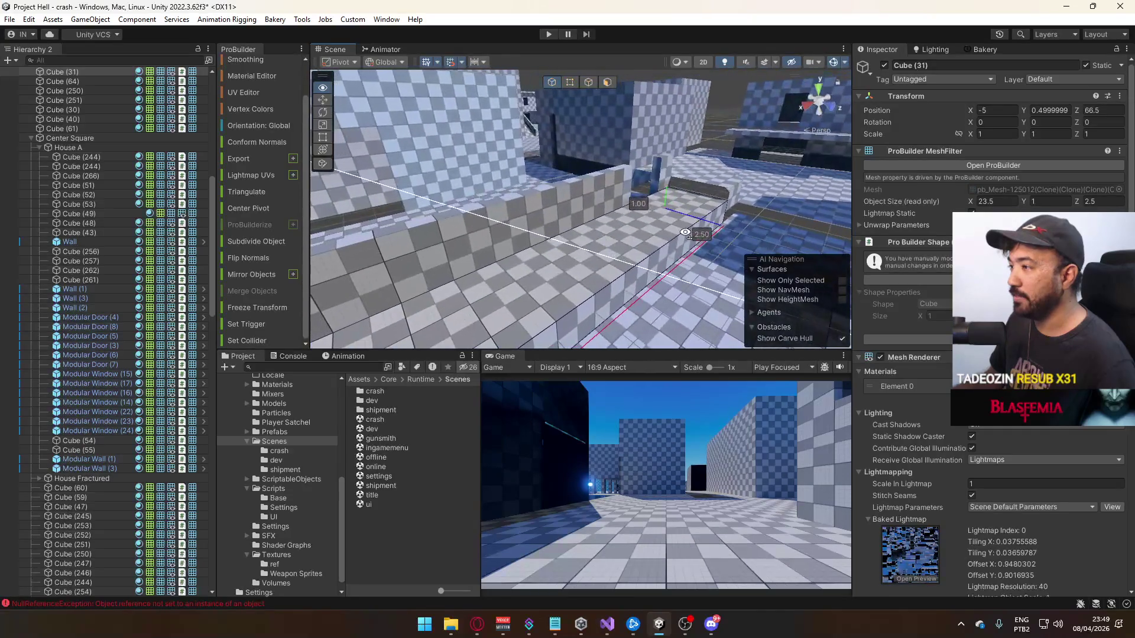